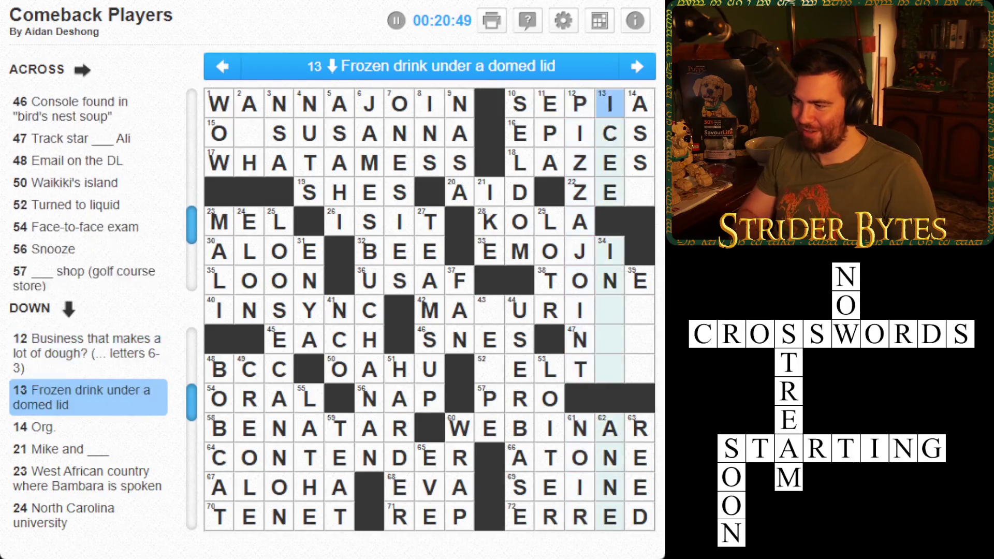
# - Finish PIZZAJOINT in 12-Down and enter N in the last square of 22-Across
pyautogui.press('Down')
pyautogui.press('Down')
pyautogui.press('Down')
pyautogui.press('Right')
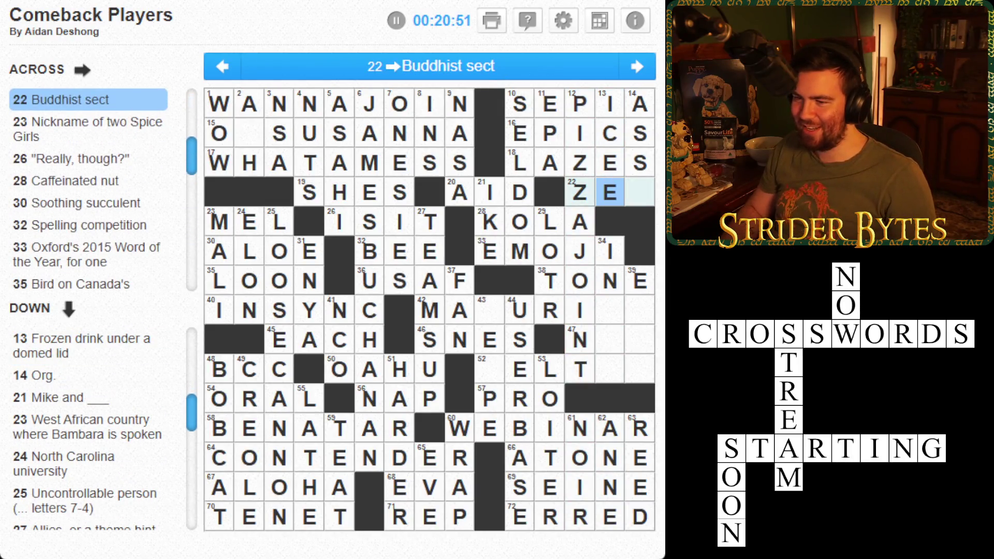
pyautogui.press('Right')
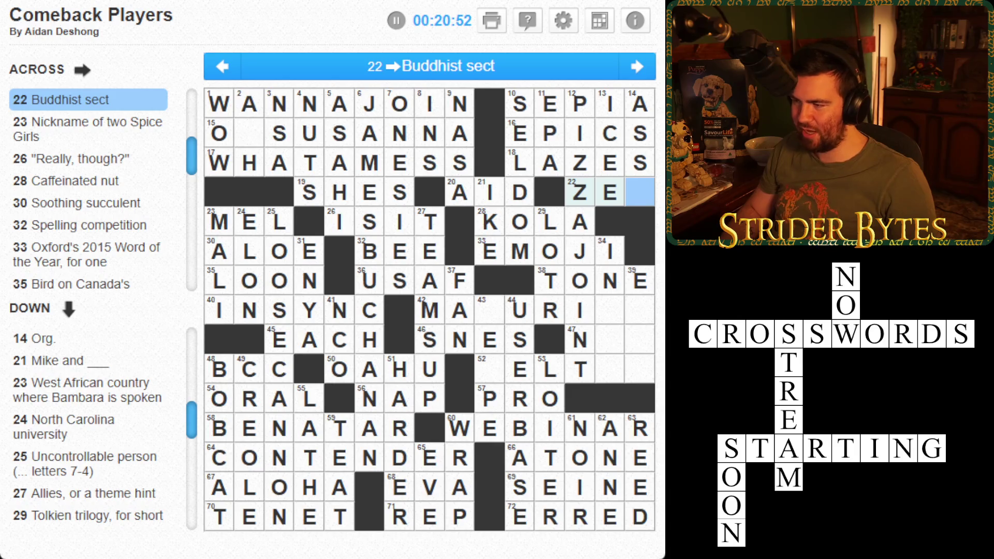
pyautogui.write('N')
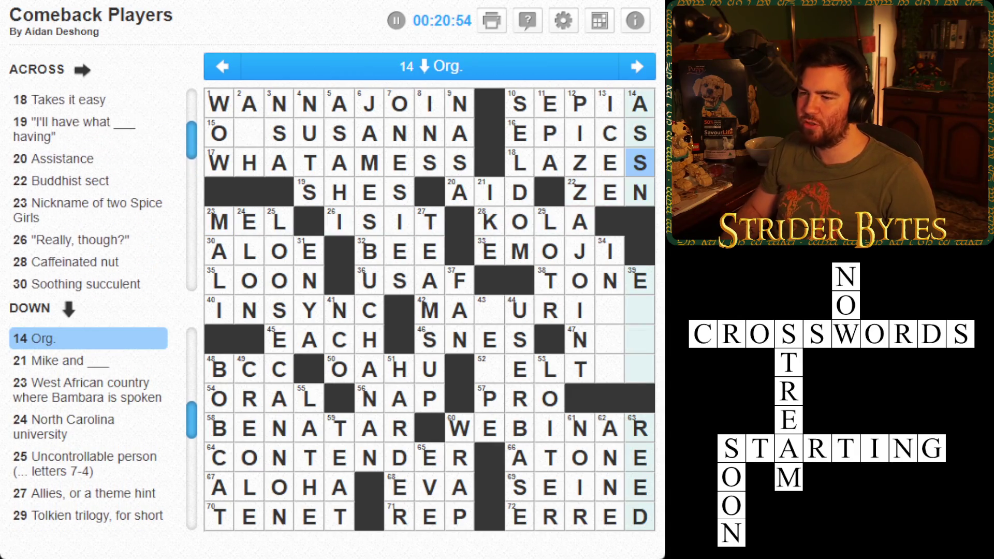
# - Complete 15-Across as OHSUSANNA
pyautogui.click(309, 251)
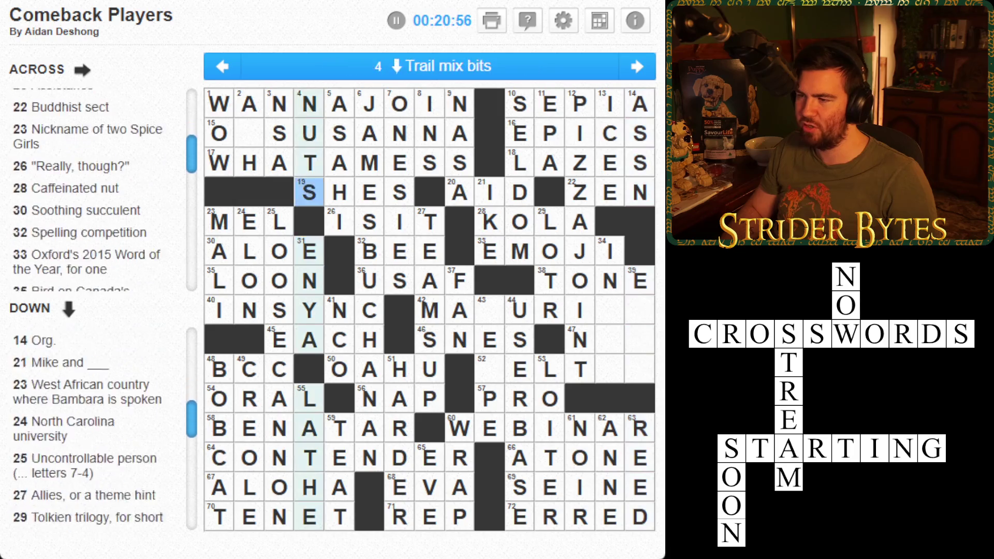
pyautogui.click(309, 133)
pyautogui.click(309, 133)
pyautogui.click(249, 133)
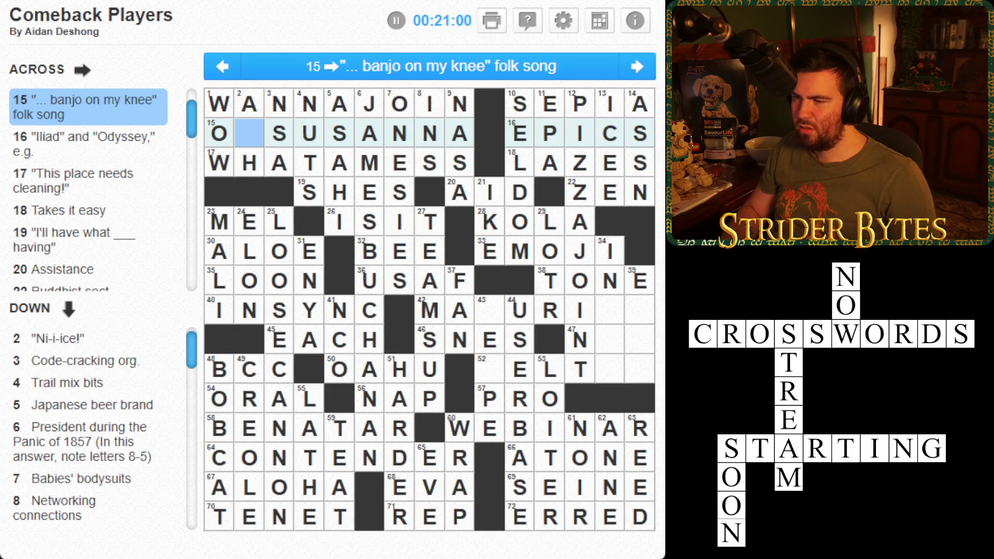
pyautogui.write('H')
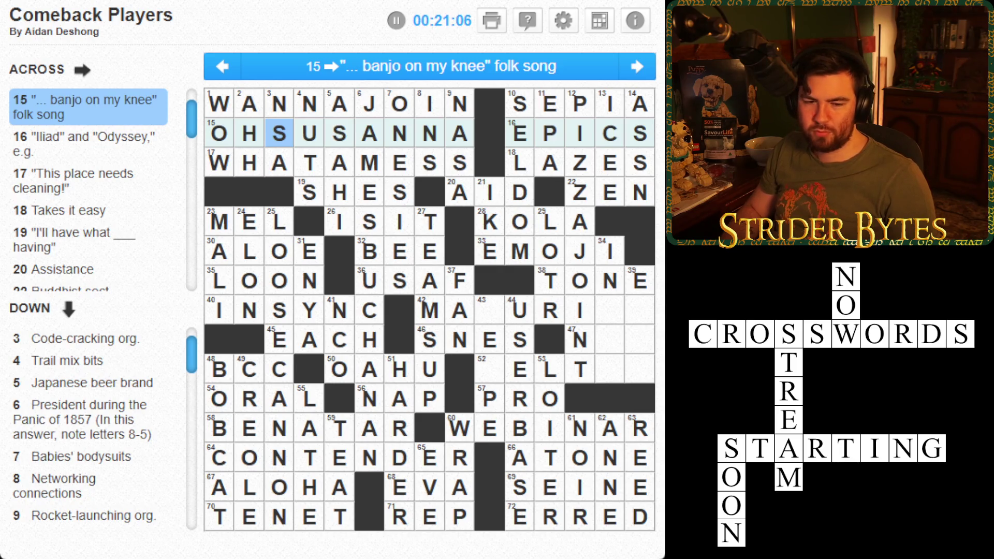
pyautogui.write('SUSANNA')
# - Enter MELTED in 52-Across, 'Turned to liquid'
pyautogui.click(549, 222)
pyautogui.press('Tab')
pyautogui.press('Tab')
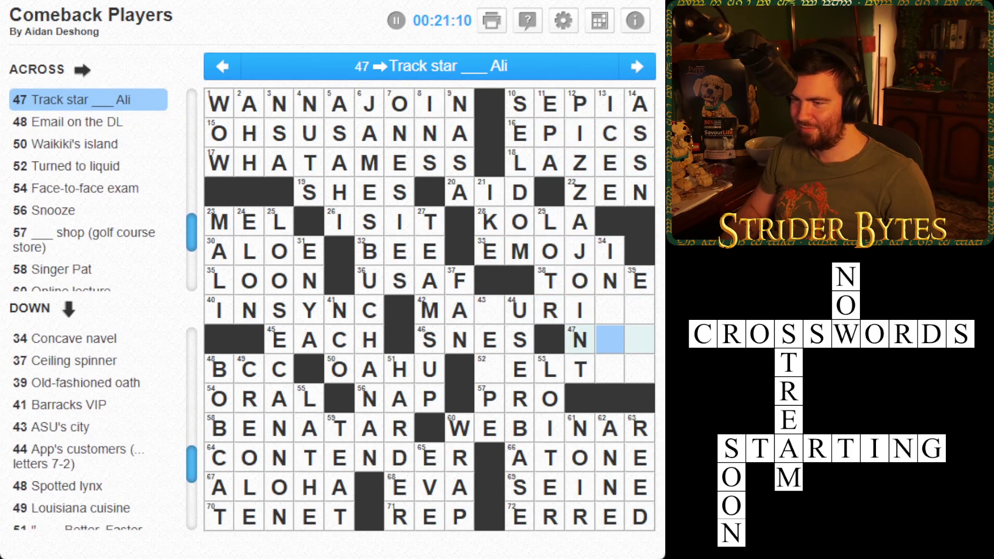
pyautogui.press('Tab')
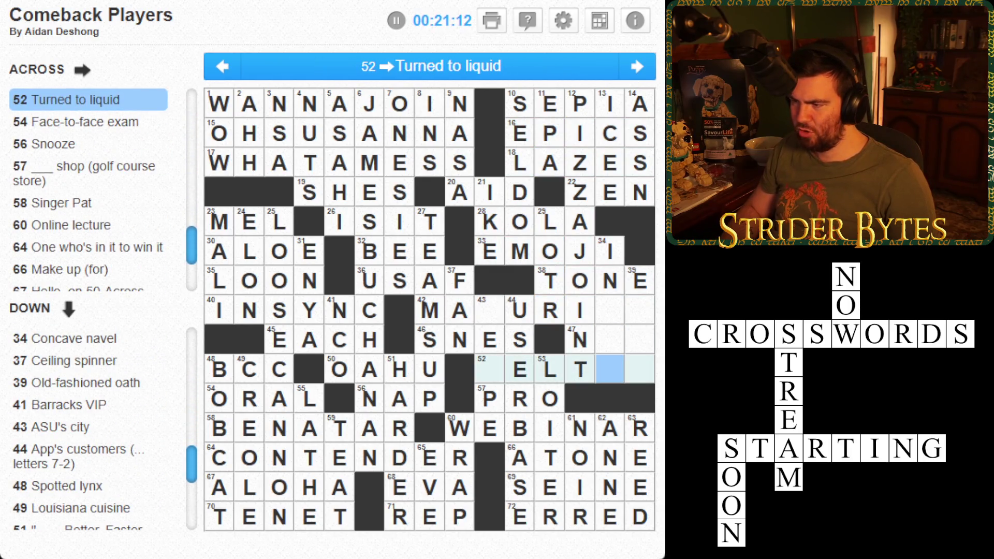
pyautogui.press('Left')
pyautogui.press('Left')
pyautogui.press('Left')
pyautogui.write('MELT')
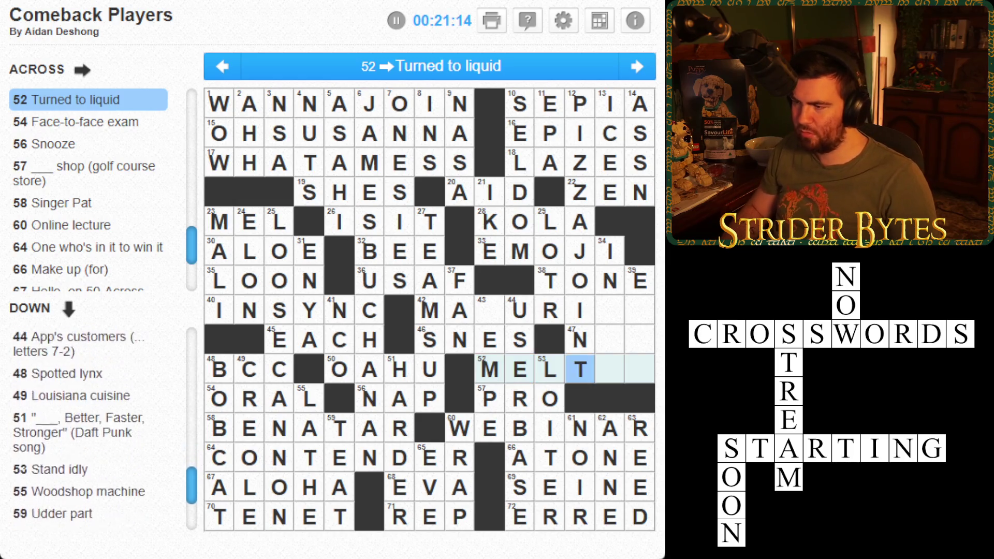
pyautogui.write('ED')
# - Complete 42-Across 'Growing up' as MATURING
pyautogui.click(640, 369)
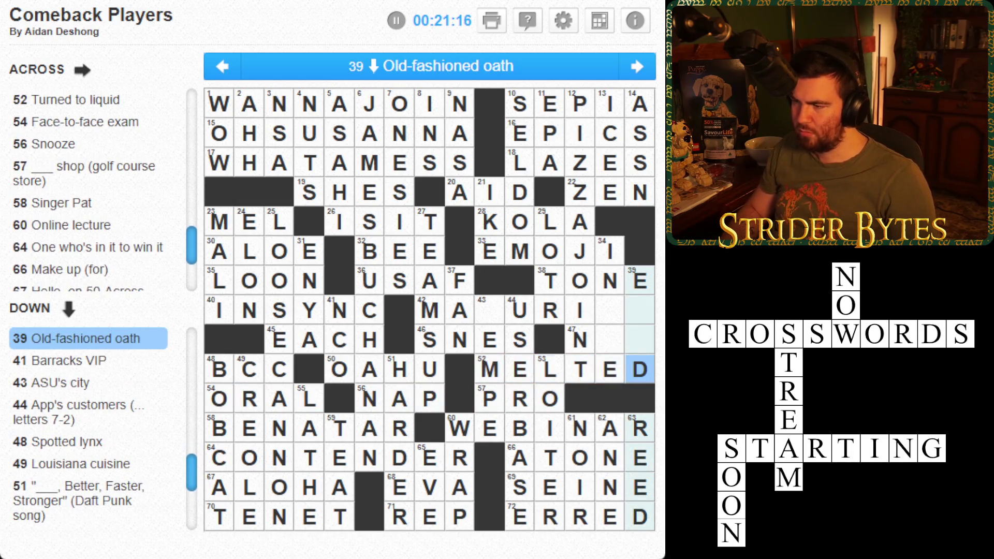
pyautogui.press('Up')
pyautogui.press('Up')
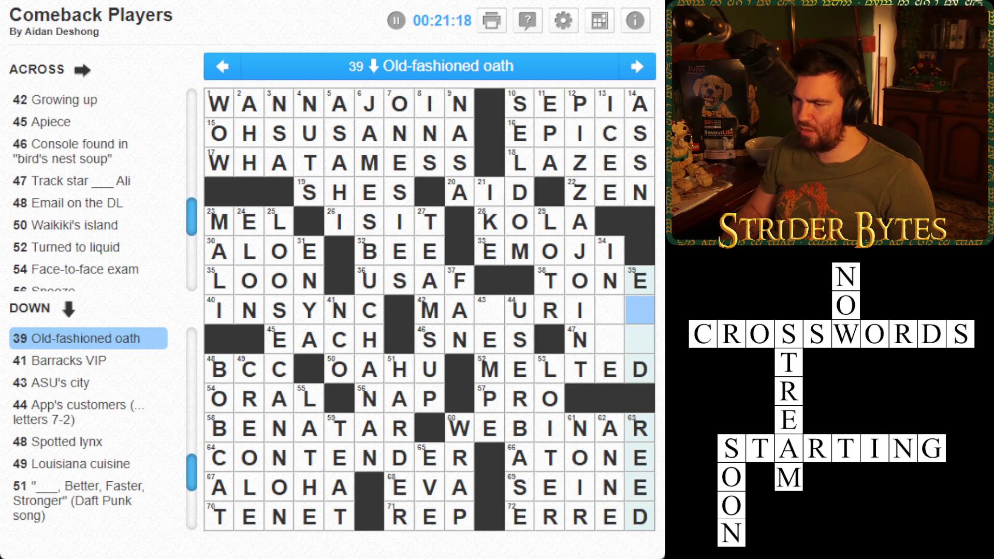
pyautogui.press('Left')
pyautogui.press('Left')
pyautogui.press('Left')
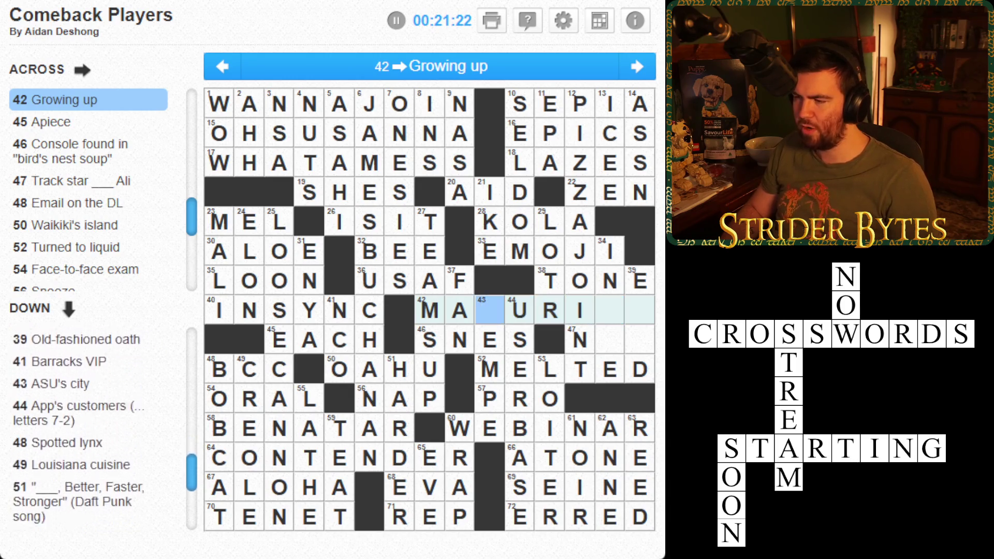
pyautogui.write('TURING')
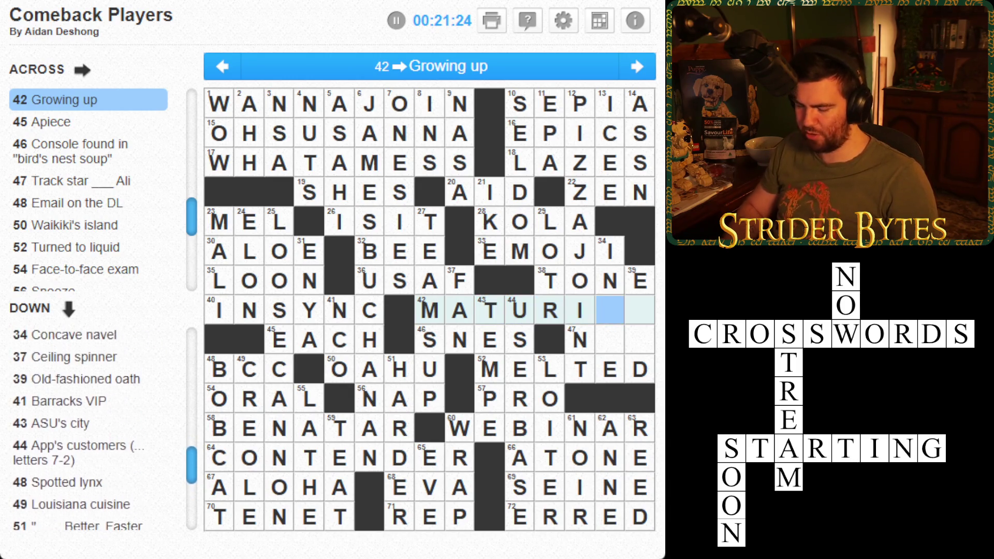
pyautogui.press('Down')
# - Add an I to 34-Down 'Concave navel' and an A in 39-Down
pyautogui.click(640, 339)
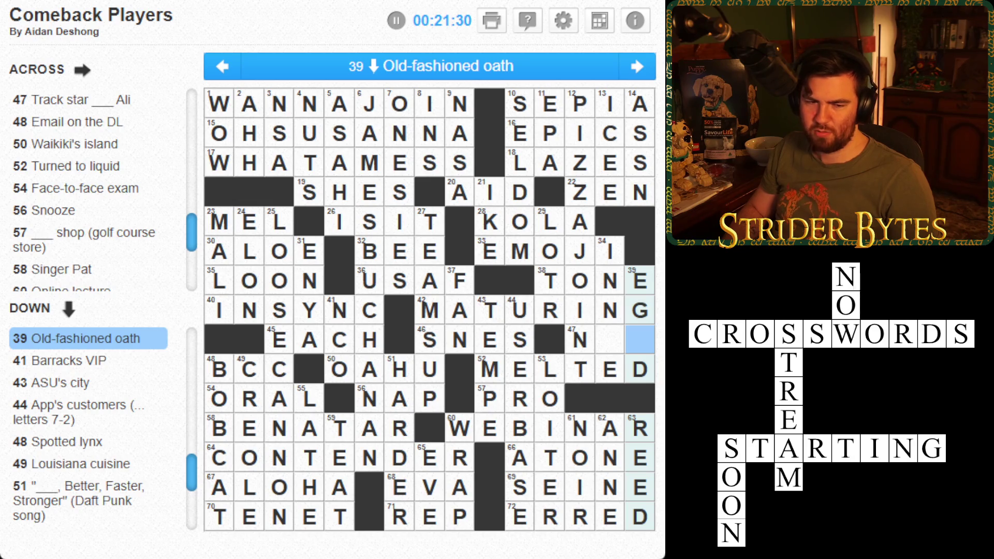
pyautogui.click(610, 339)
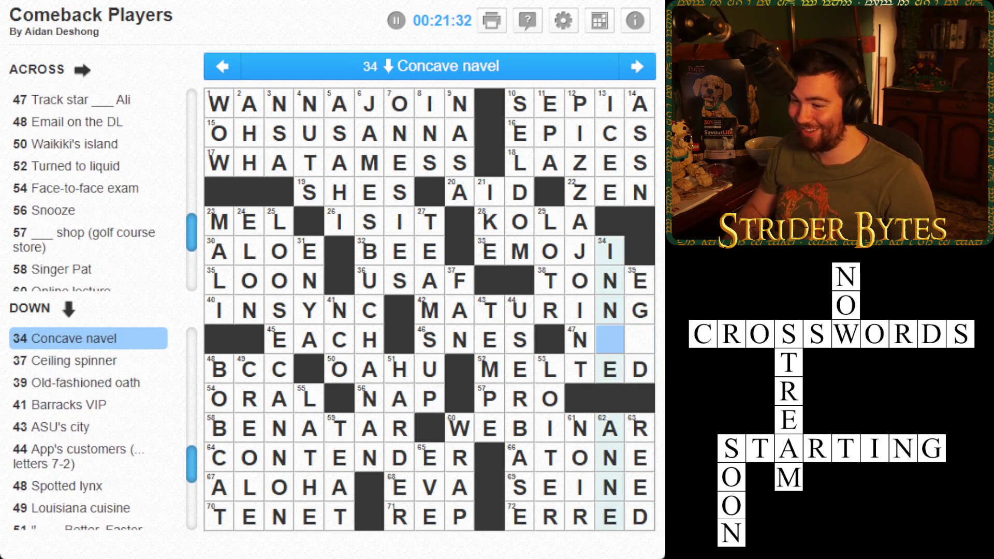
pyautogui.write('I')
pyautogui.press('Up')
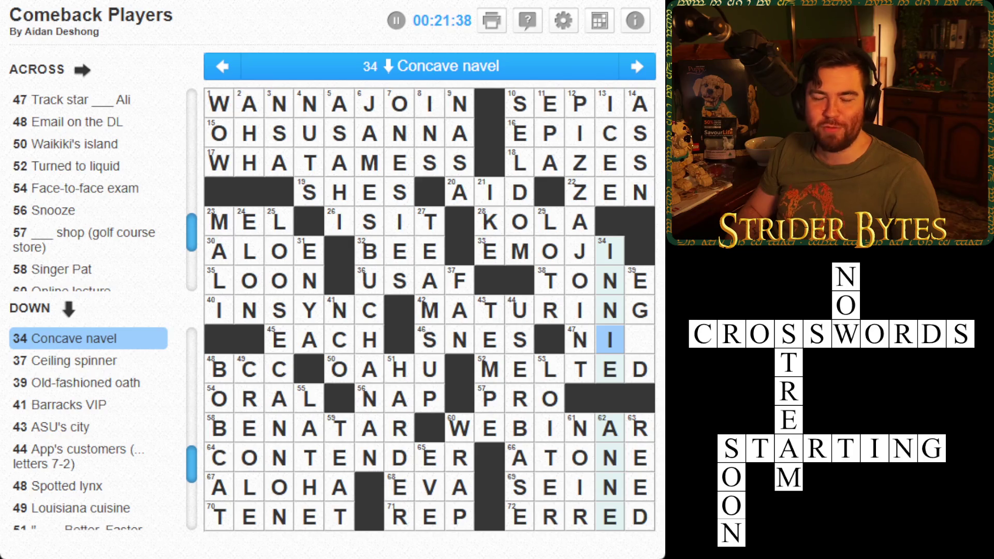
pyautogui.click(640, 340)
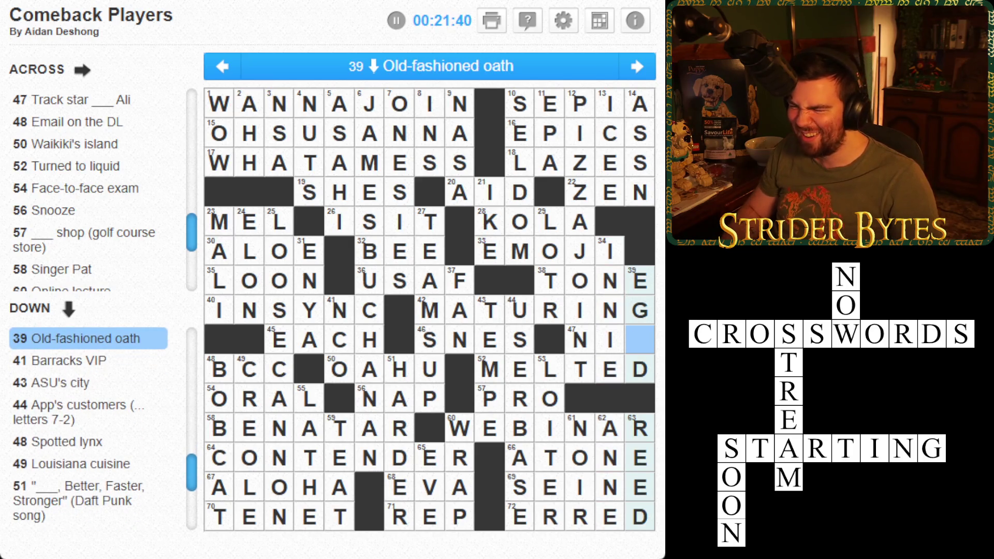
pyautogui.write('A')
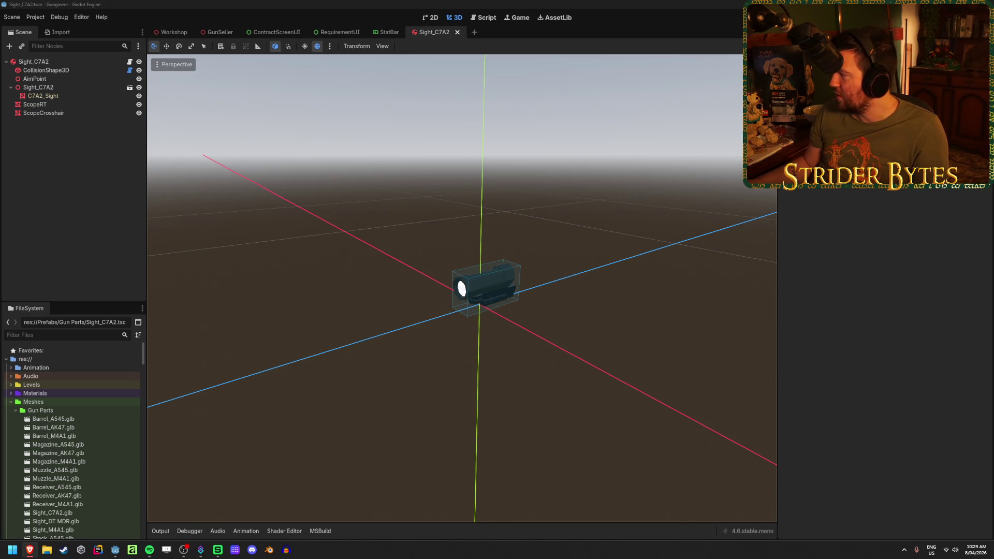
# - Save the Sight_C7A2 scene and close its tab
pyautogui.click(396, 4)
pyautogui.hotkey('ctrl', 's')
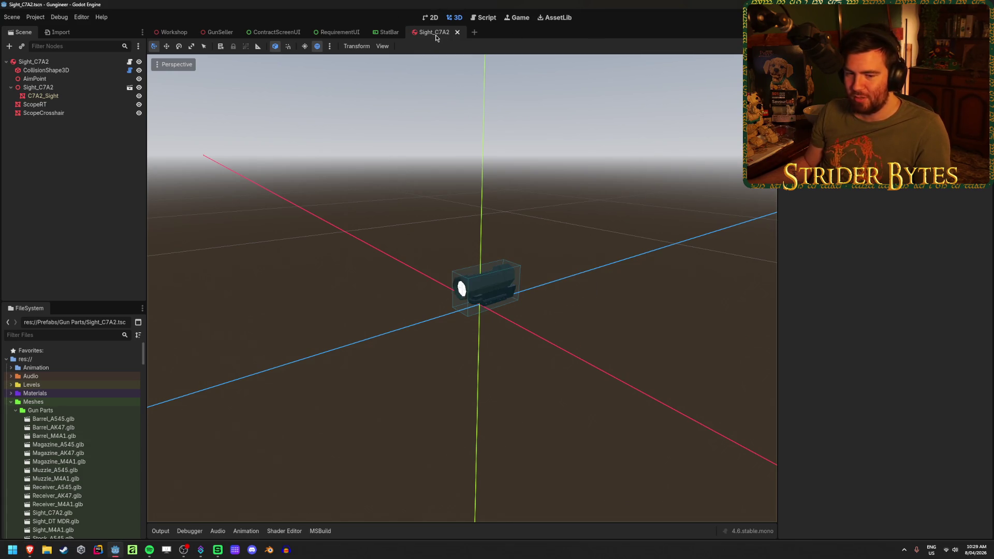
pyautogui.middleClick(439, 36)
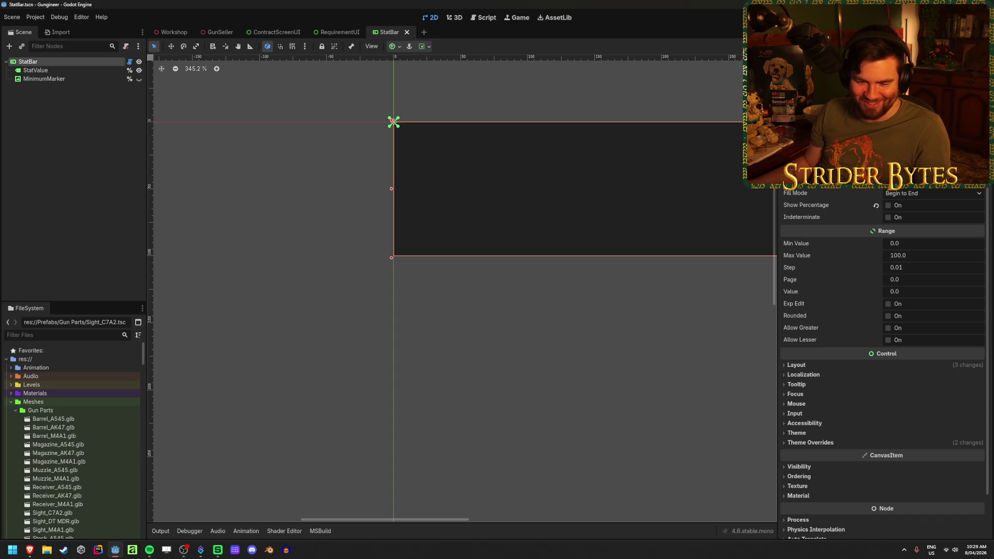
# - Look over the Workshop and GunSeller scenes, ending on ContractScreenUI
pyautogui.click(175, 32)
pyautogui.moveTo(334, 361); pyautogui.dragTo(155, 362)
pyautogui.click(222, 33)
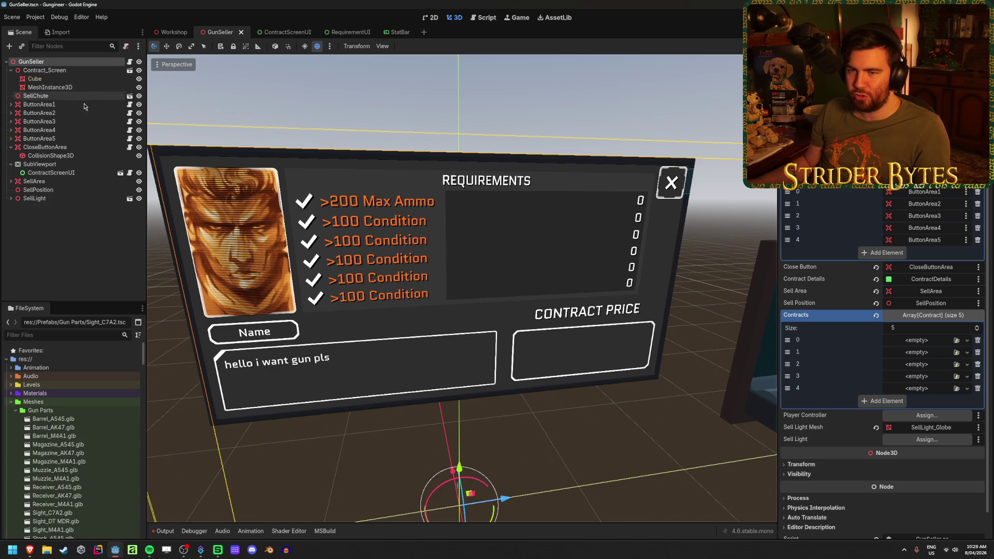
pyautogui.click(281, 32)
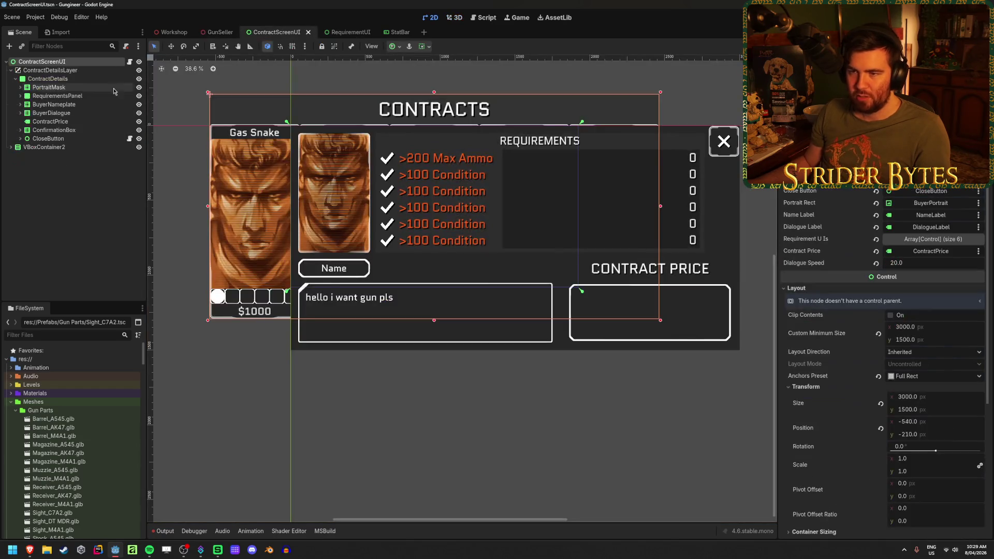
# - Hide ContractDetails to reveal the five Gas Snake cards, then run the game with F6
pyautogui.click(139, 79)
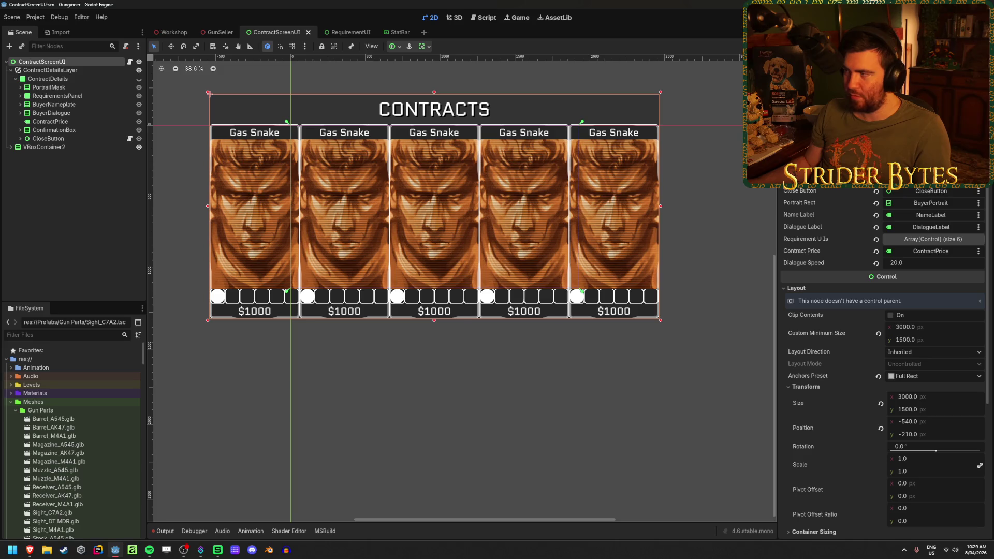
pyautogui.press('F6')
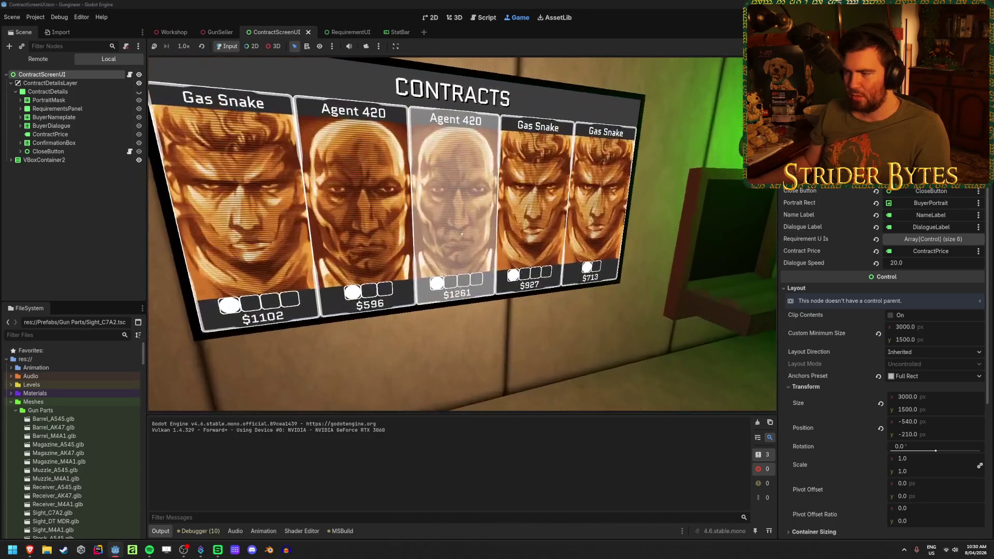
# - Open and close the $1261, $596 and $713 Gas Snake contracts, then open another
pyautogui.click(461, 234)
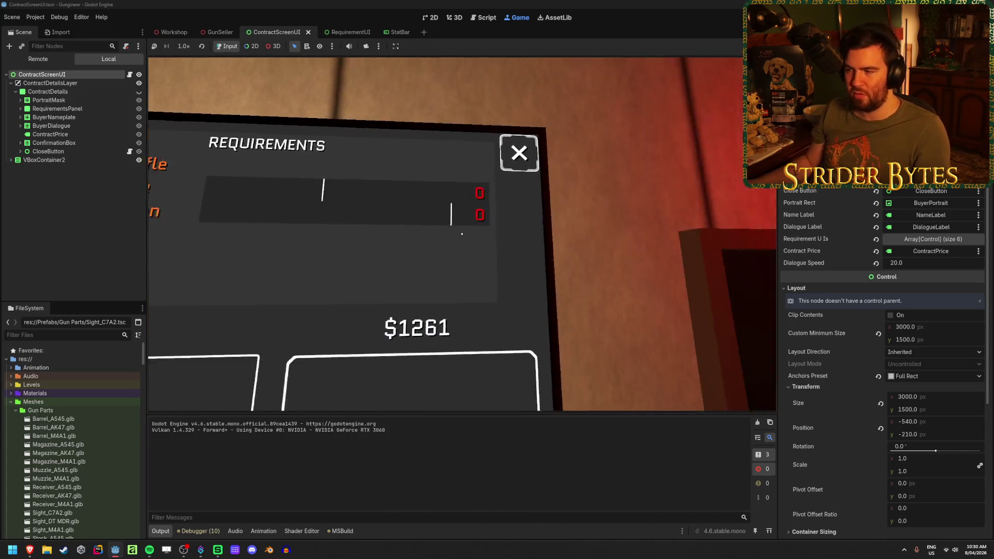
pyautogui.click(462, 233)
pyautogui.click(462, 234)
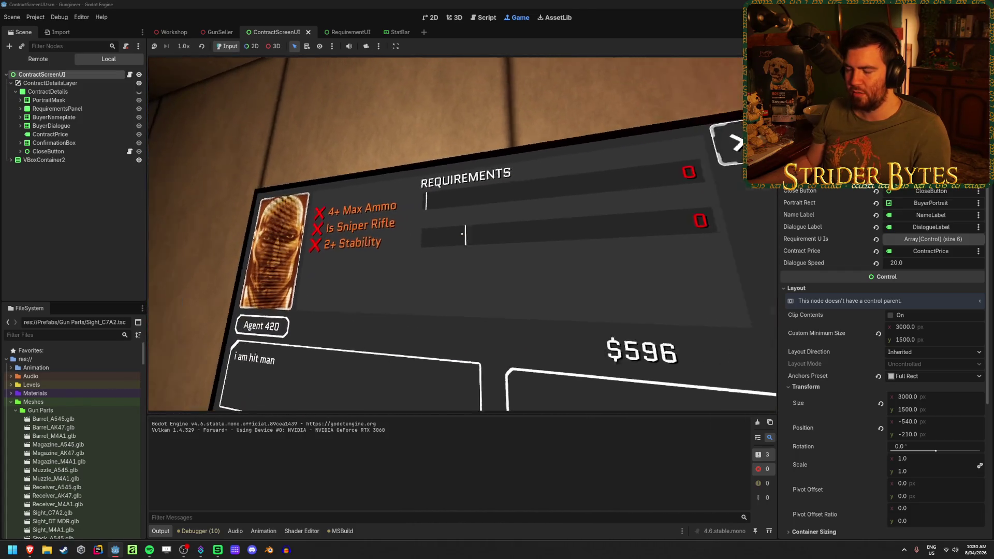
pyautogui.click(461, 234)
pyautogui.click(462, 234)
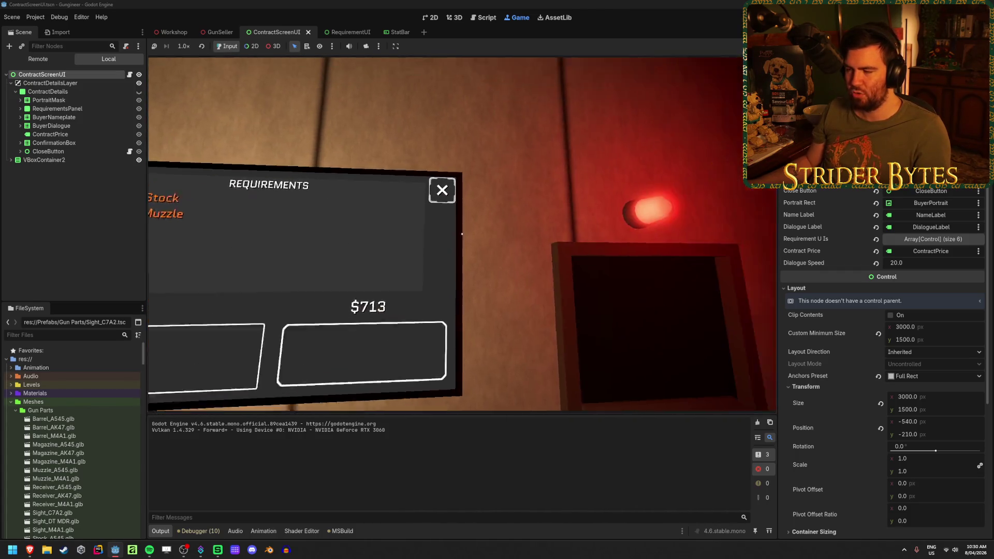
pyautogui.click(461, 234)
pyautogui.click(462, 234)
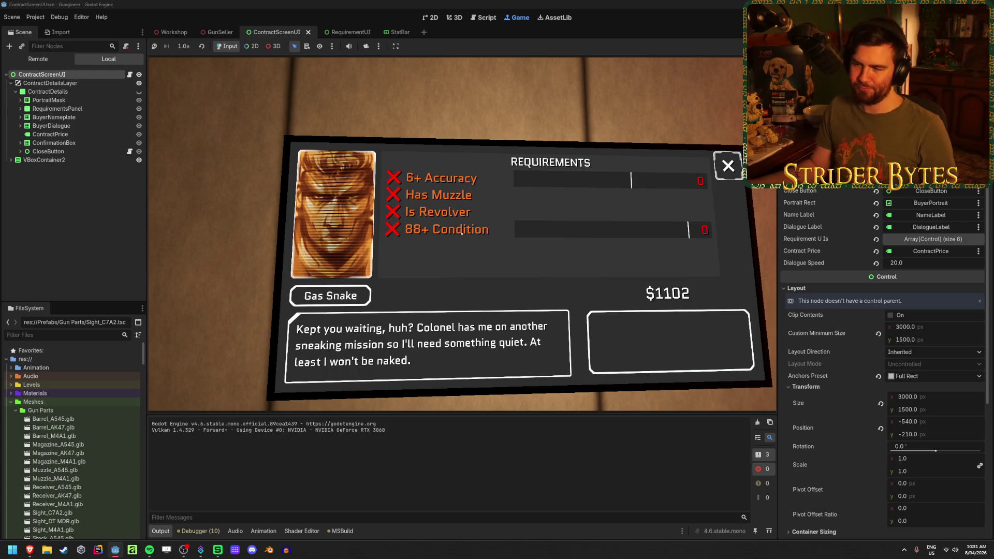
# - Leave the contract details and move up to the workbench, taking the rifle
pyautogui.press('Escape')
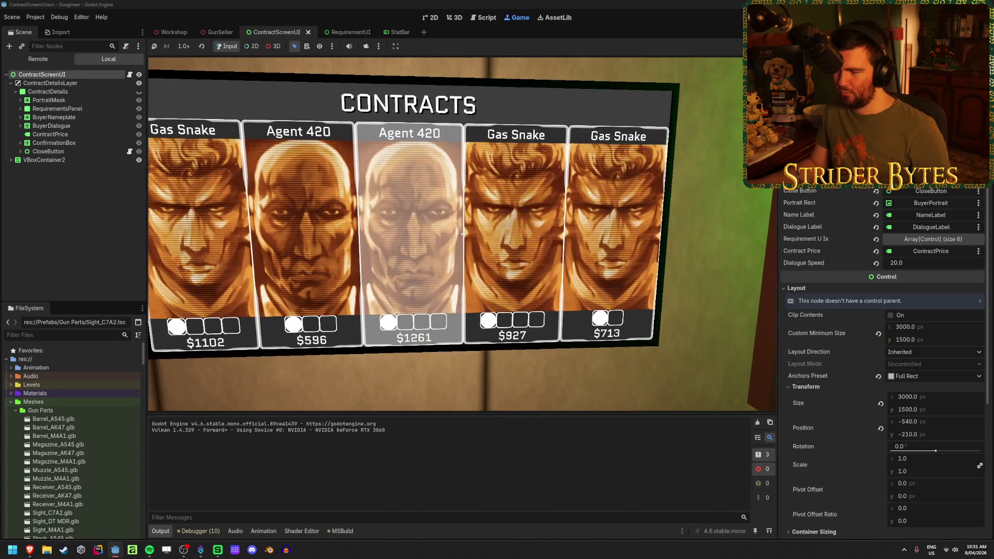
pyautogui.press('Escape')
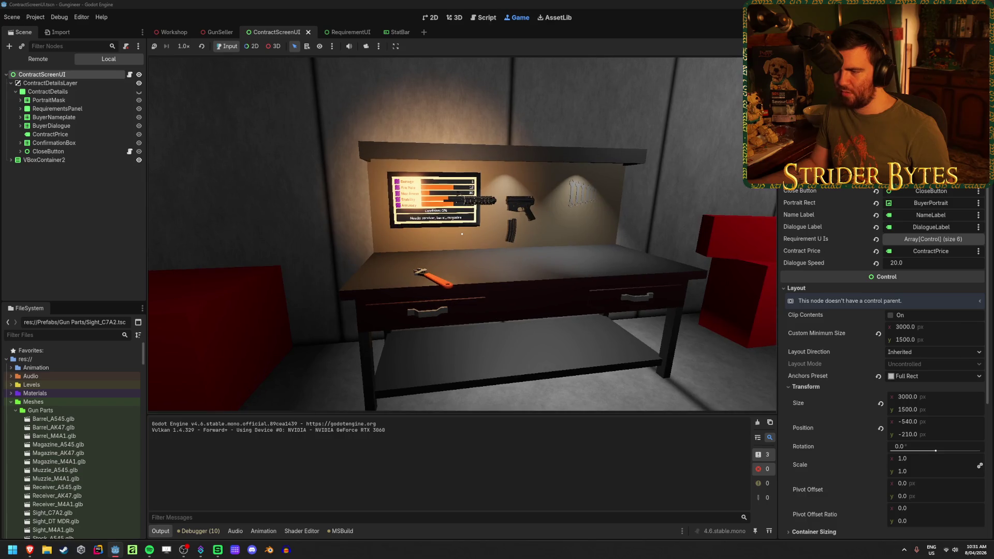
pyautogui.press('Escape')
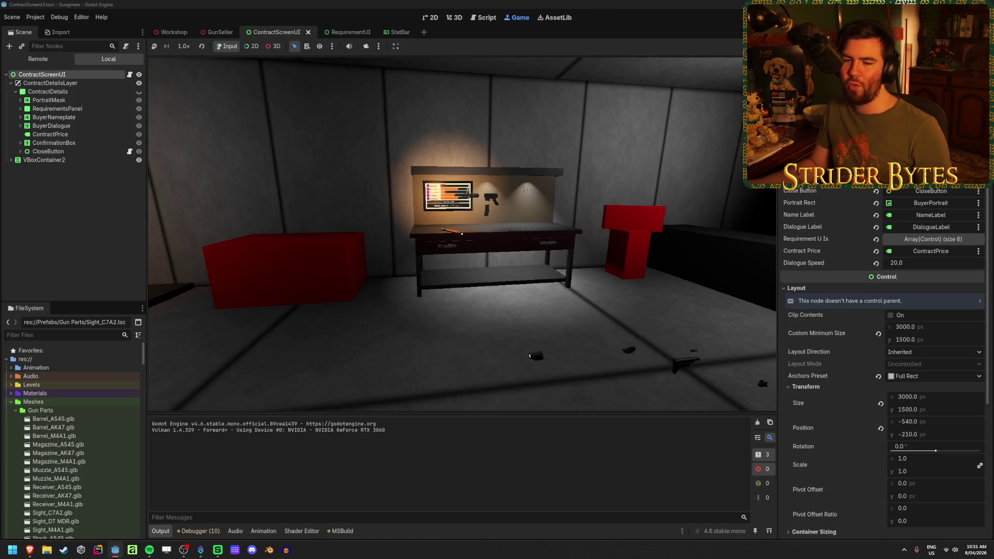
pyautogui.press('e')
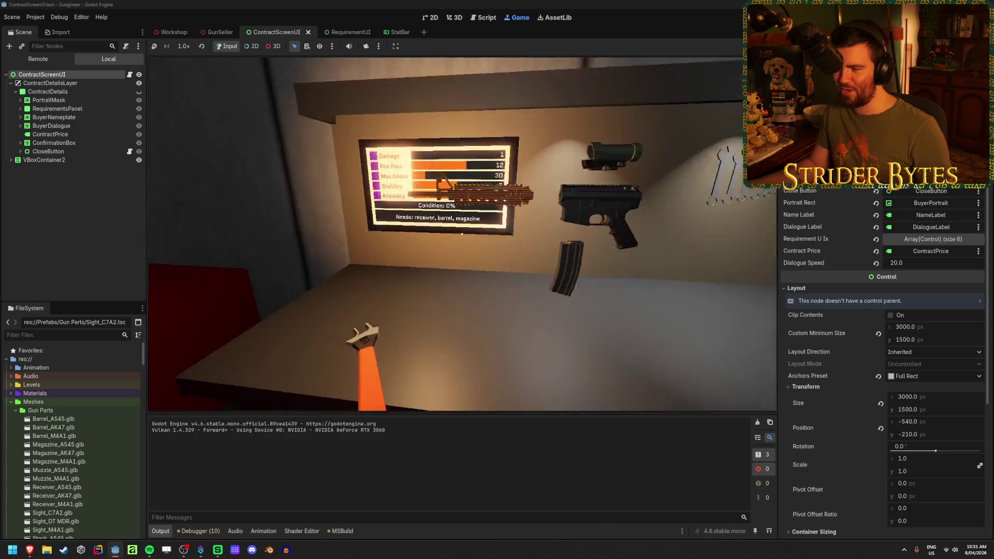
pyautogui.press('Escape')
# - Aim down the rifle's scope several times, including at the contract board, then stop the game
pyautogui.rightClick(462, 234)
pyautogui.rightClick(462, 234)
pyautogui.rightClick(462, 234)
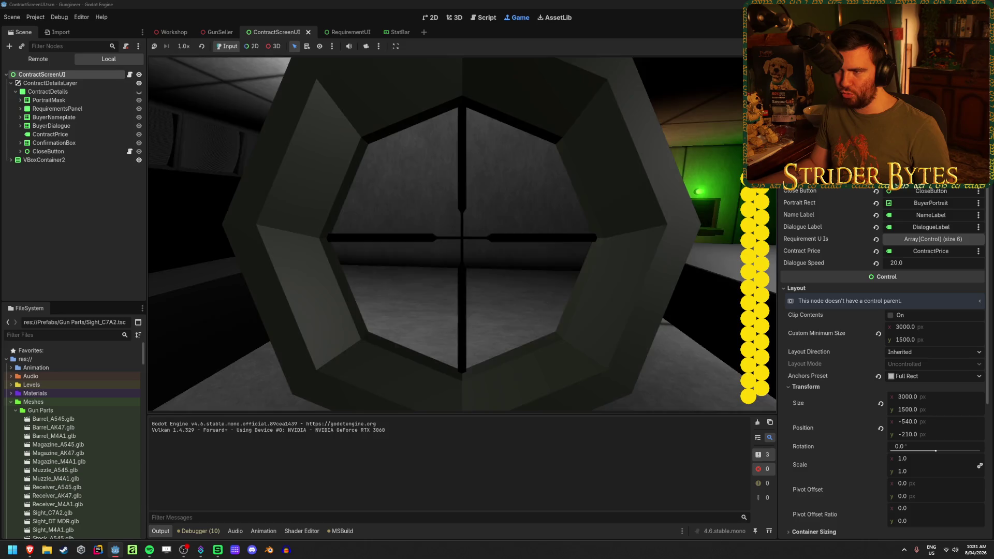
pyautogui.rightClick(462, 234)
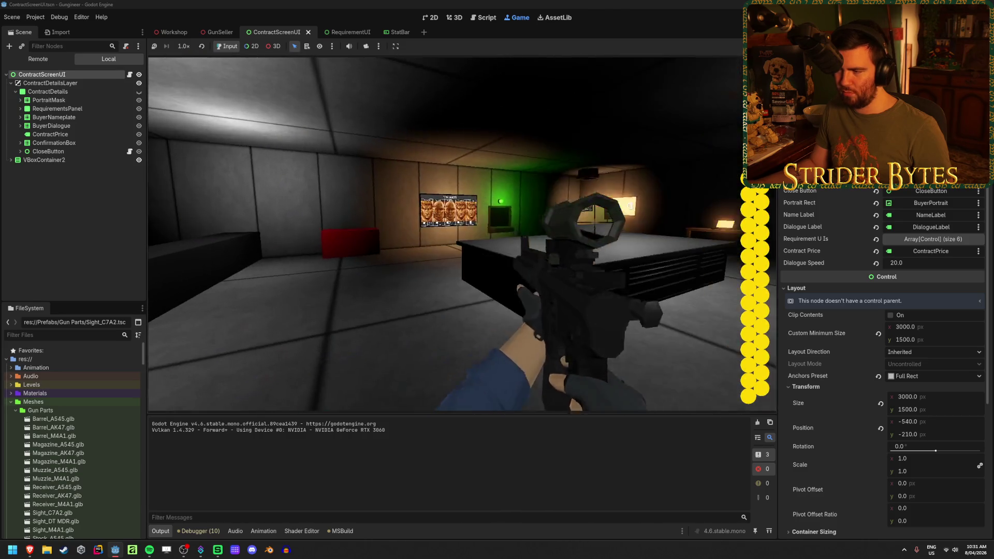
pyautogui.rightClick(463, 234)
pyautogui.rightClick(462, 234)
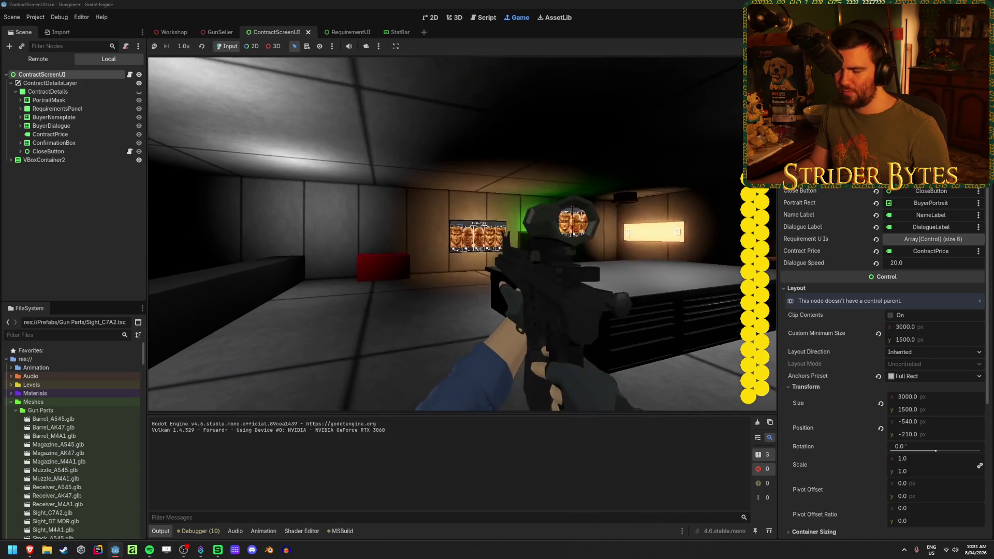
pyautogui.press('F8')
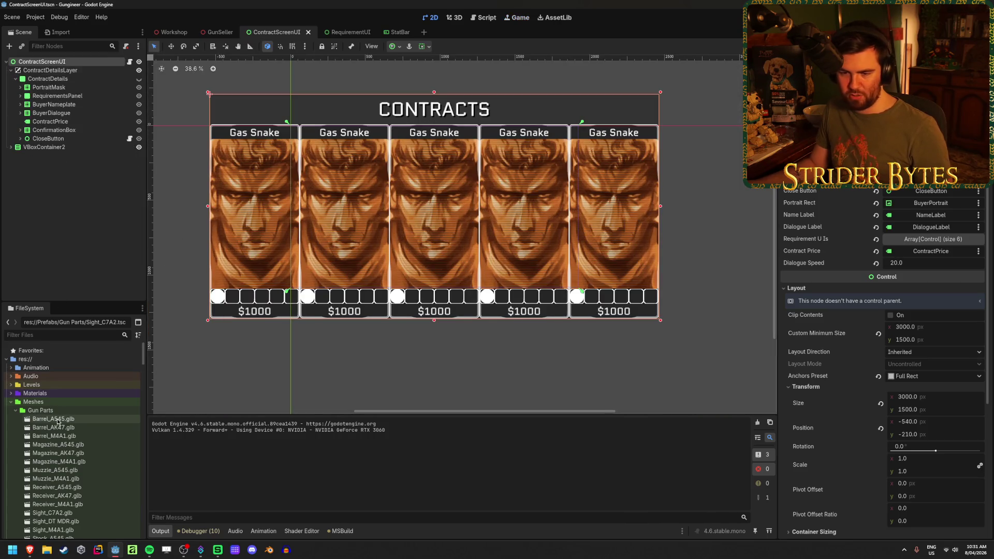
# - Open Sight_C7A2.tscn and orbit around the sight to inspect its AimPoint
pyautogui.scroll(-10, 57, 422)
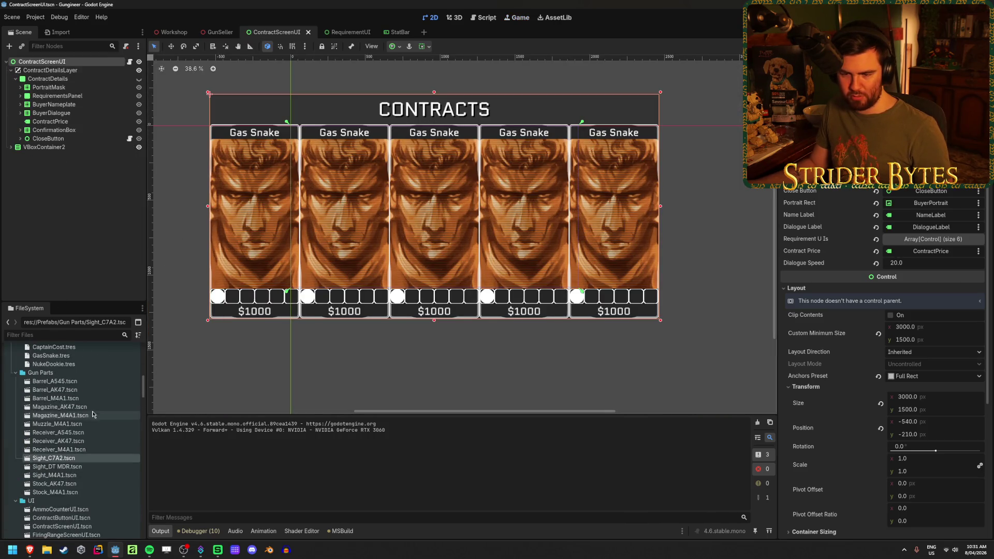
pyautogui.scroll(-2, 86, 422)
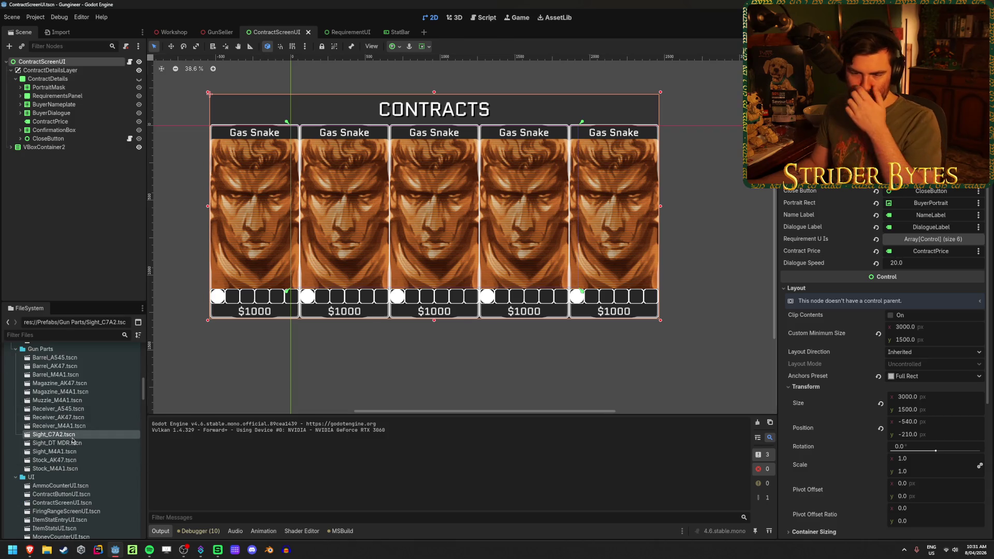
pyautogui.doubleClick(72, 437)
pyautogui.click(34, 79)
pyautogui.moveTo(560, 225)
pyautogui.mouseDown()
pyautogui.moveTo(611, 249)
pyautogui.moveTo(580, 259)
pyautogui.moveTo(548, 244)
pyautogui.moveTo(563, 243)
pyautogui.moveTo(229, 253)
pyautogui.mouseUp()
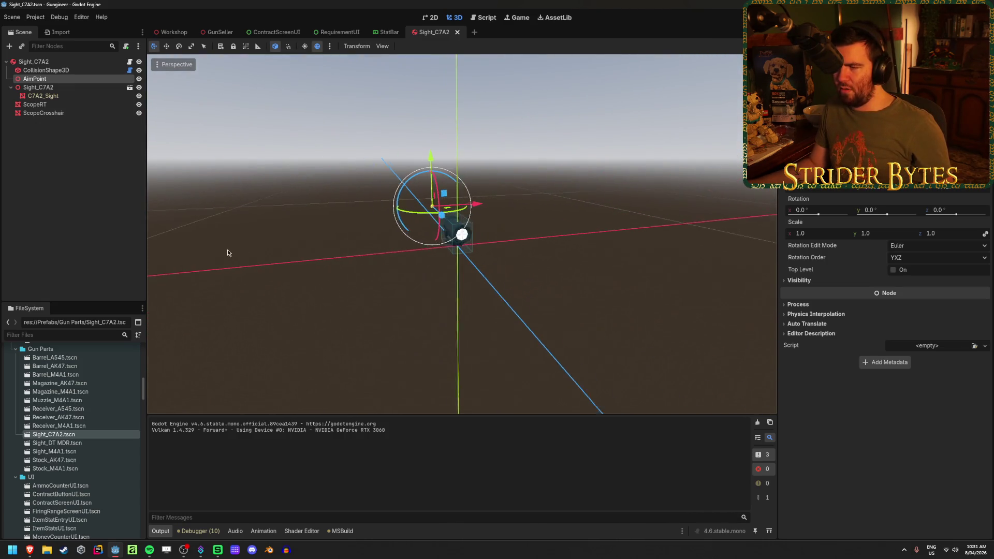
pyautogui.moveTo(590, 248); pyautogui.dragTo(450, 257)
pyautogui.scroll(5, 450, 258)
pyautogui.moveTo(448, 320)
pyautogui.mouseDown()
pyautogui.moveTo(501, 312)
pyautogui.moveTo(487, 313)
pyautogui.mouseUp()
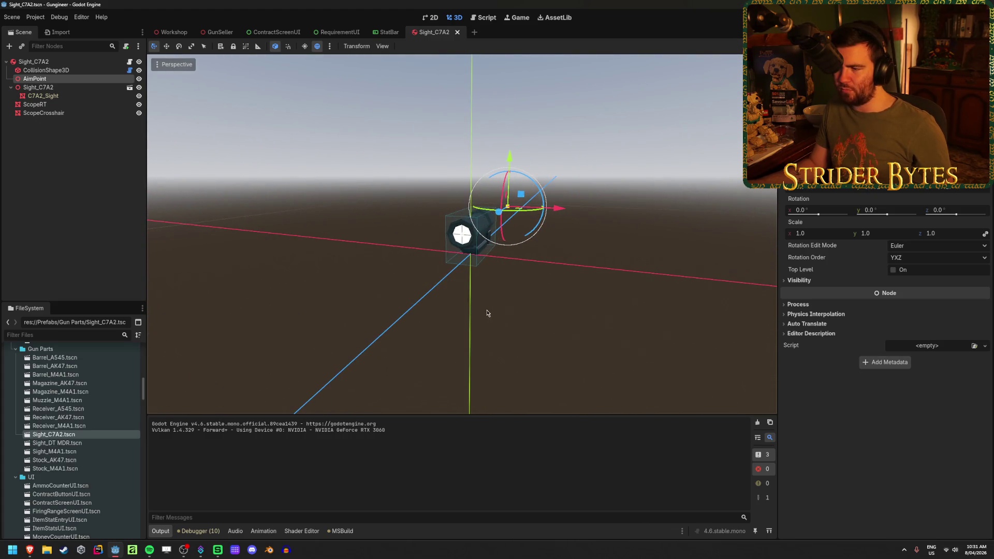
pyautogui.click(33, 61)
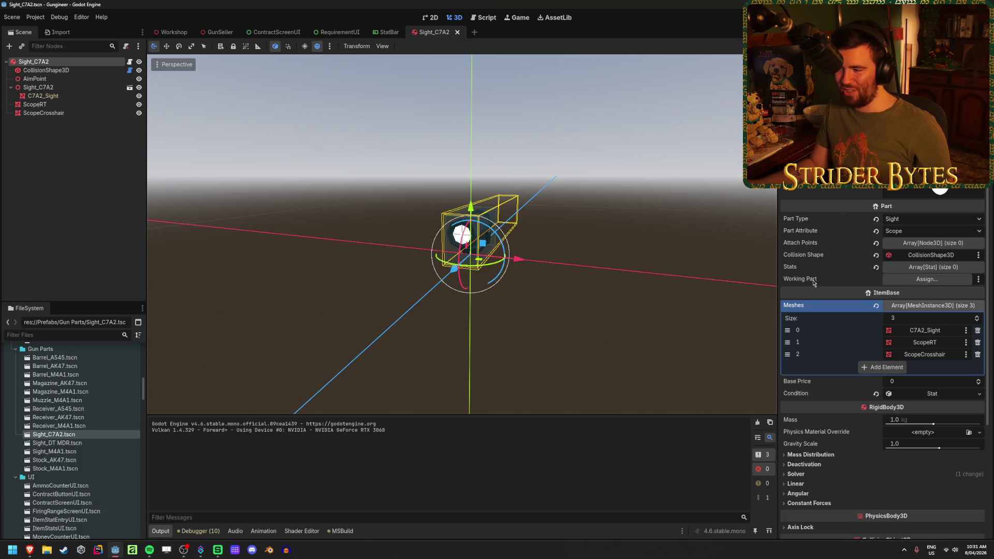
pyautogui.moveTo(266, 284); pyautogui.dragTo(511, 167)
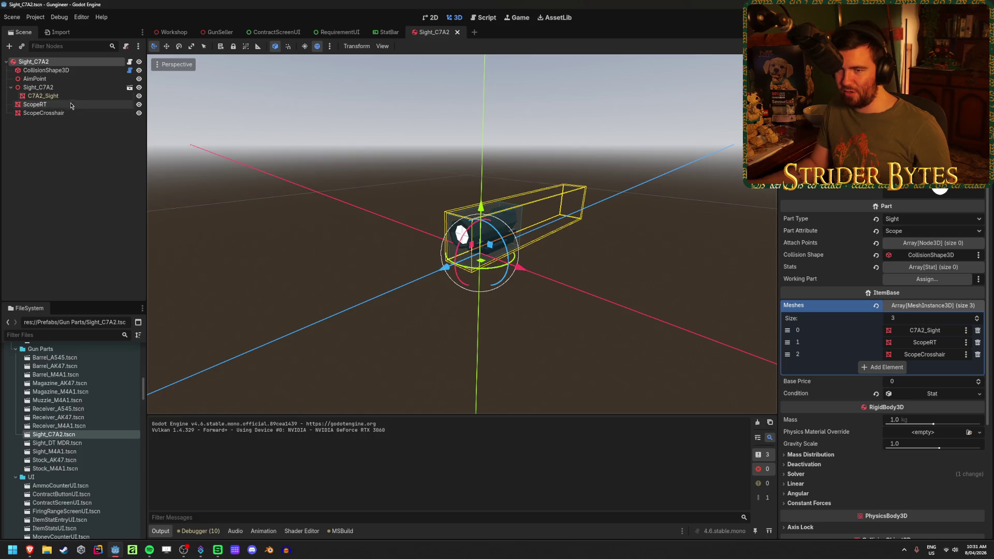
# - Move the AimPoint along its Z axis onto the scope and save the scene
pyautogui.click(46, 78)
pyautogui.moveTo(553, 213)
pyautogui.mouseDown()
pyautogui.moveTo(491, 243)
pyautogui.moveTo(399, 249)
pyautogui.mouseUp()
pyautogui.scroll(5, 504, 269)
pyautogui.moveTo(505, 269)
pyautogui.mouseDown()
pyautogui.moveTo(573, 225)
pyautogui.moveTo(530, 222)
pyautogui.mouseUp()
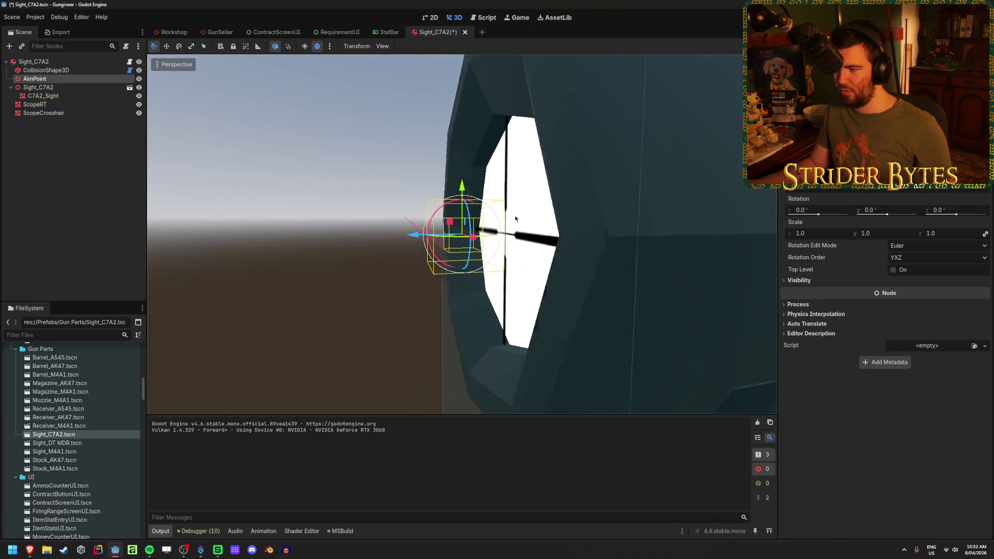
pyautogui.scroll(-3, 551, 217)
pyautogui.scroll(2, 553, 220)
pyautogui.moveTo(615, 248)
pyautogui.mouseDown()
pyautogui.moveTo(440, 242)
pyautogui.moveTo(469, 255)
pyautogui.moveTo(359, 279)
pyautogui.moveTo(688, 219)
pyautogui.moveTo(734, 244)
pyautogui.mouseUp()
pyautogui.press('KP_1')
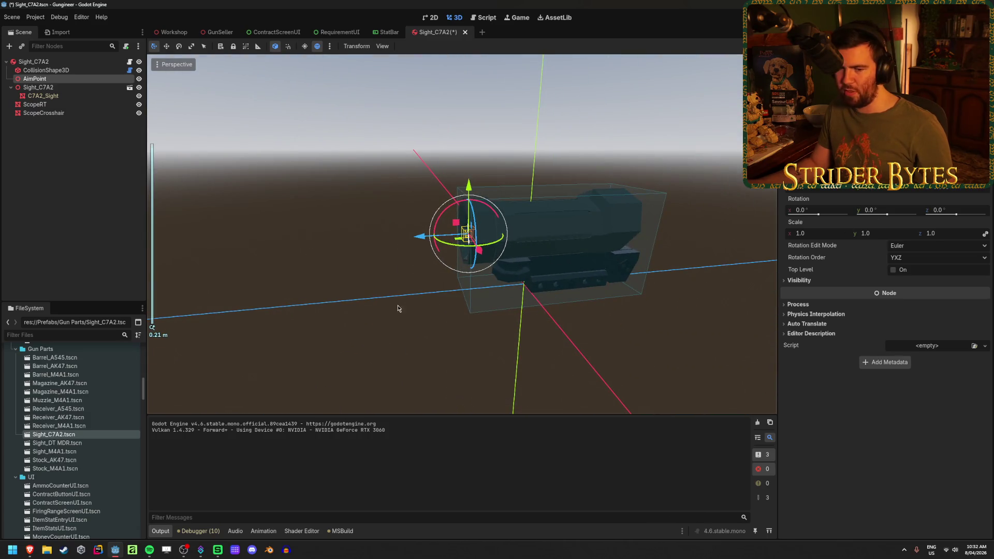
pyautogui.scroll(2, 394, 303)
pyautogui.hotkey('ctrl', 's')
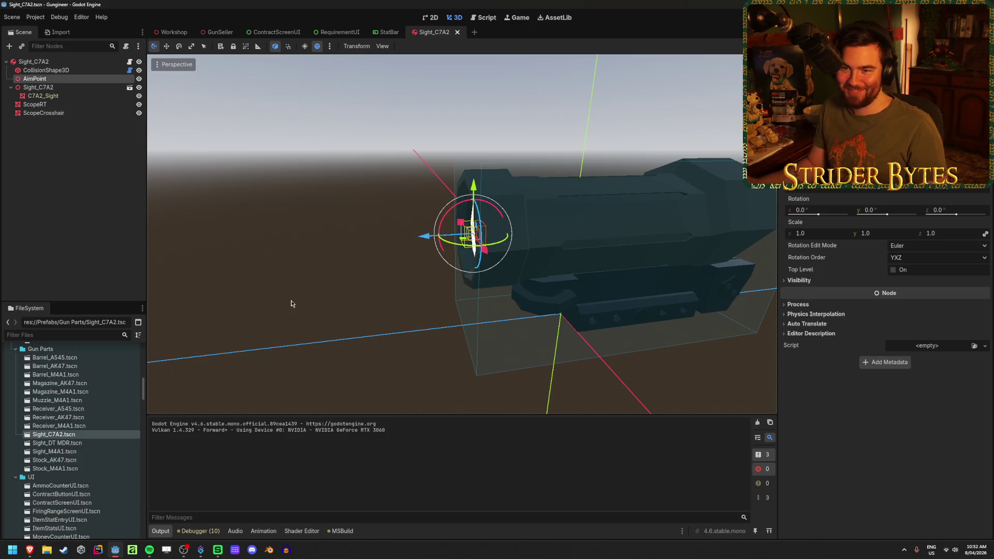
# - View the scope's front lens from the root node, clear the selection, and launch Affinity
pyautogui.click(74, 61)
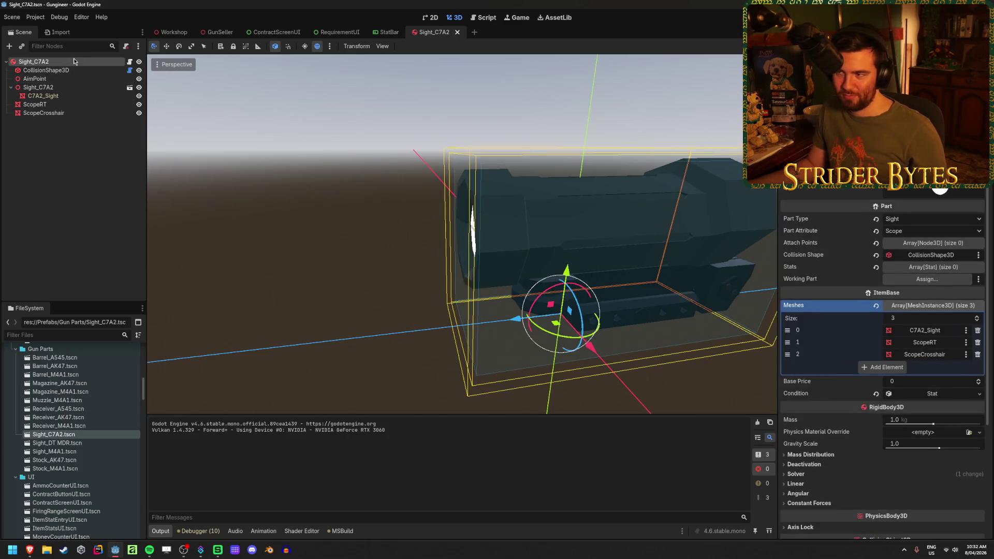
pyautogui.moveTo(395, 203)
pyautogui.mouseDown()
pyautogui.moveTo(436, 262)
pyautogui.moveTo(362, 197)
pyautogui.mouseUp()
pyautogui.click(59, 183)
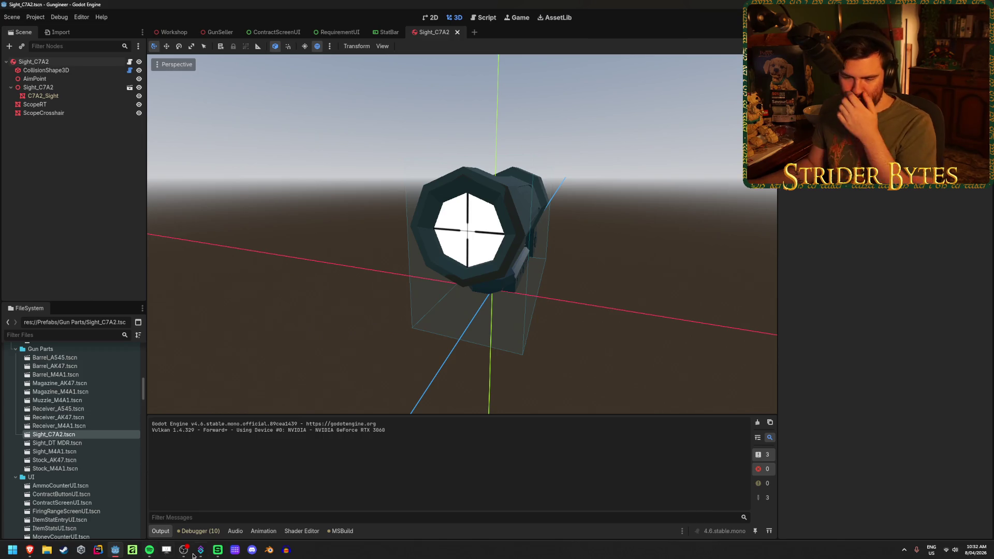
pyautogui.click(131, 551)
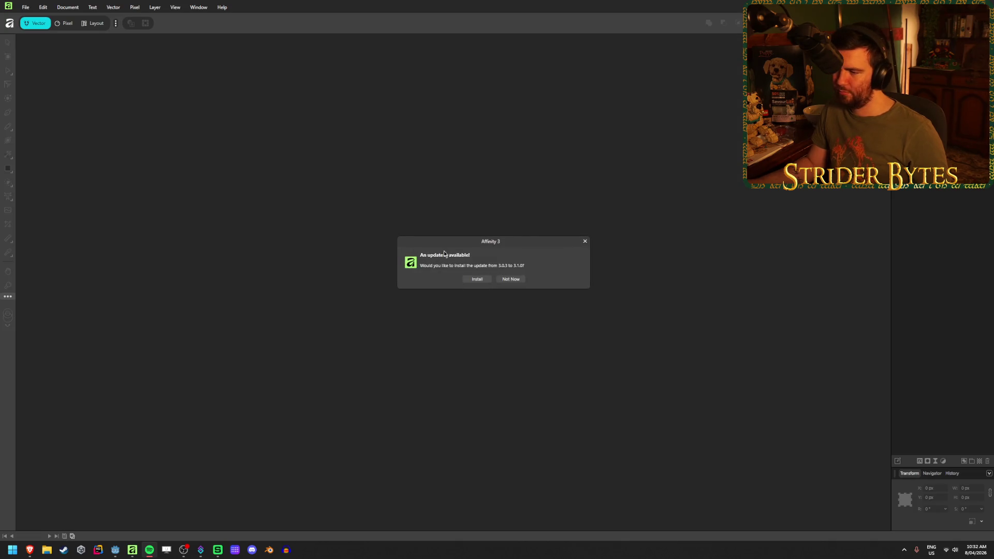
# - Skip the Affinity 3.1.0 update and open PartBuyer_Random from Recent Documents without its recovery version
pyautogui.click(509, 279)
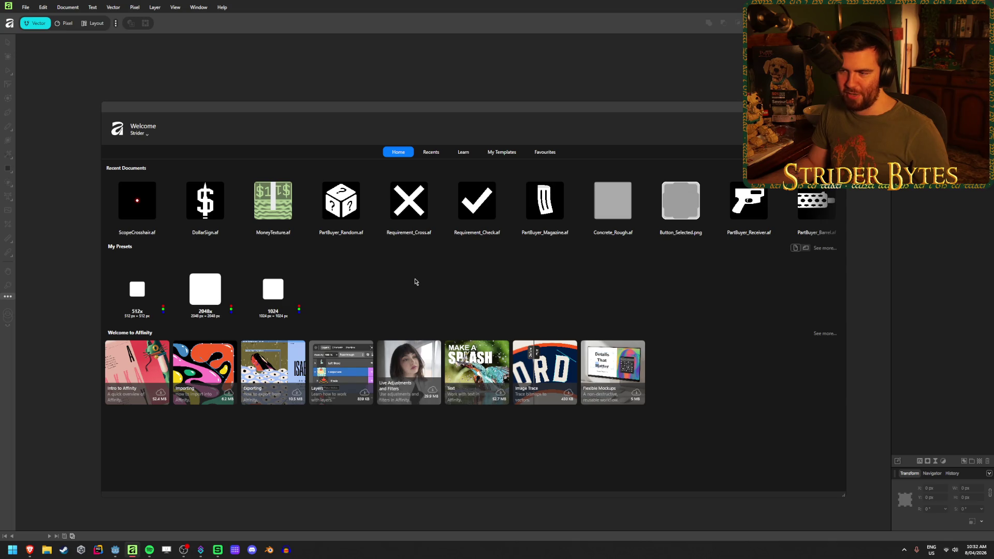
pyautogui.moveTo(831, 203)
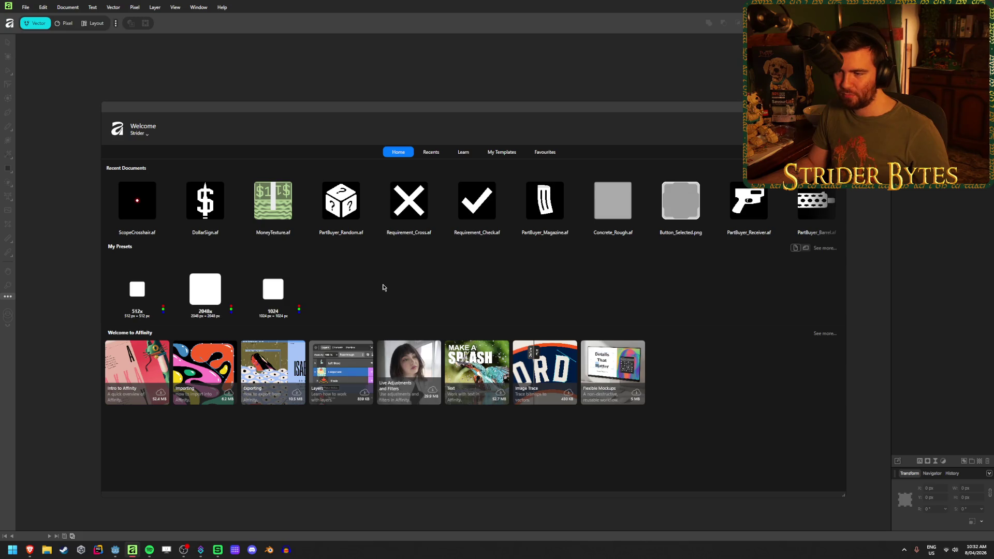
pyautogui.click(332, 207)
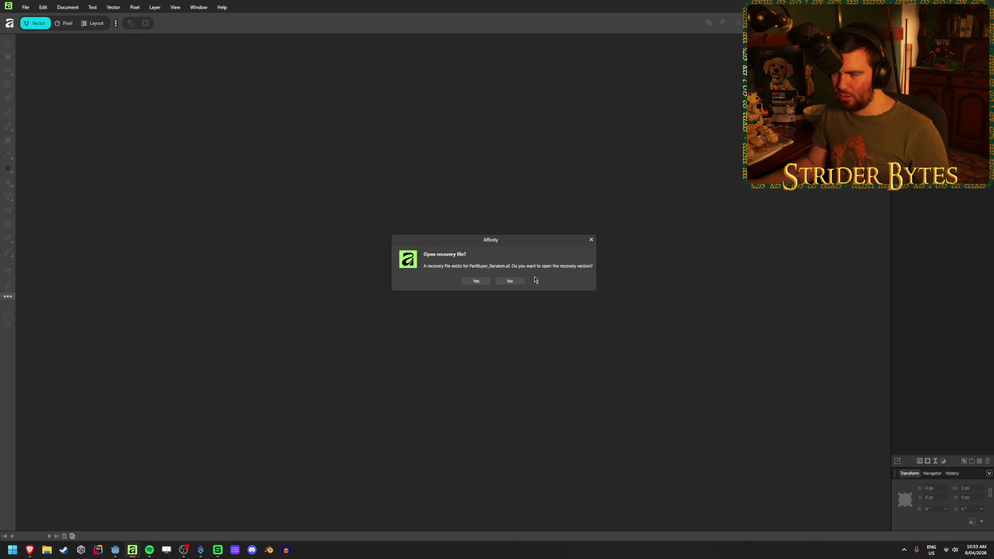
pyautogui.click(517, 281)
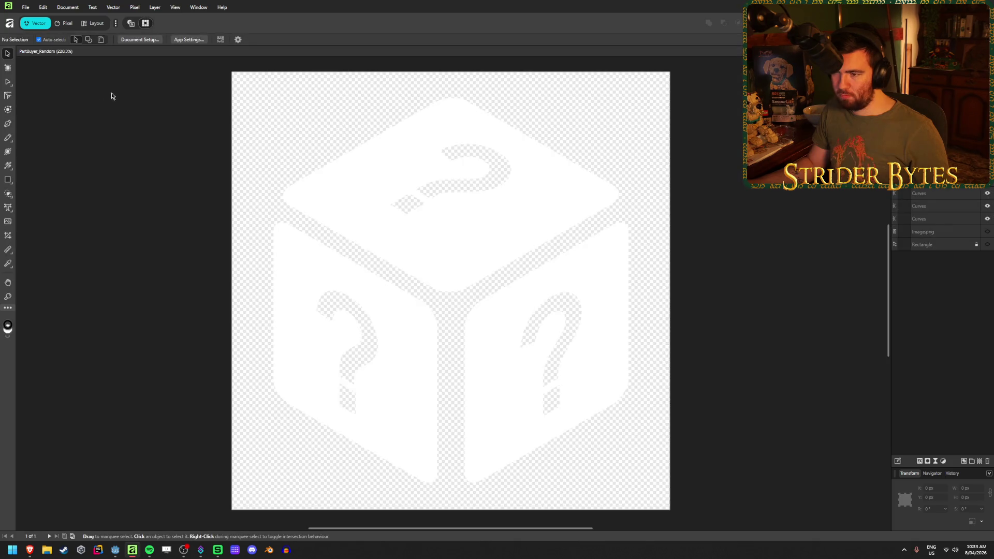
# - Look through the Edit, Layer and File menus
pyautogui.click(43, 8)
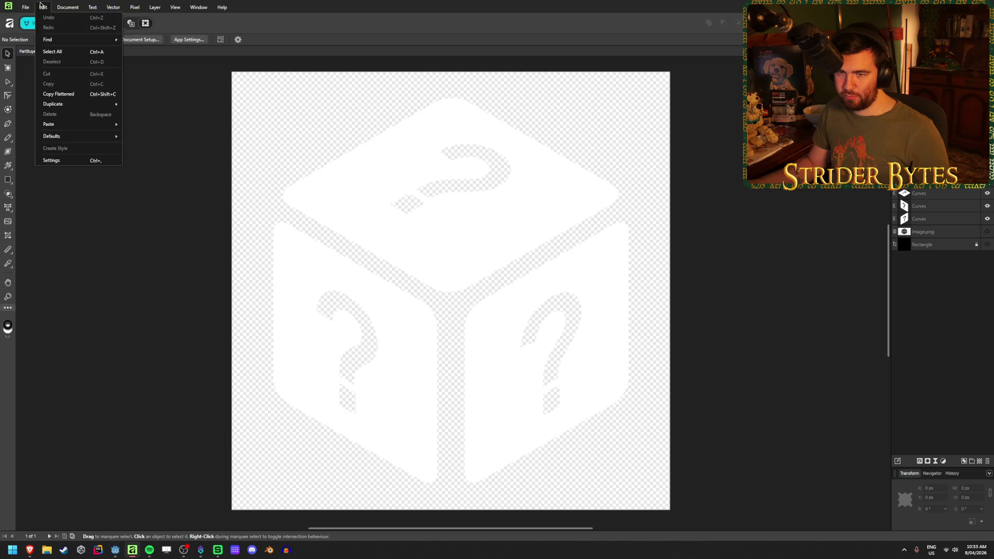
pyautogui.click(135, 7)
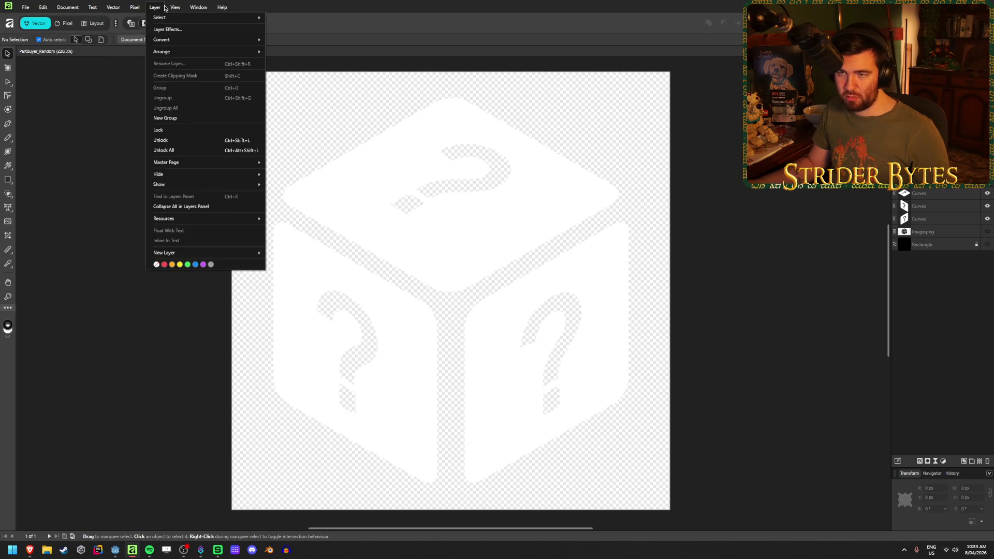
pyautogui.click(21, 8)
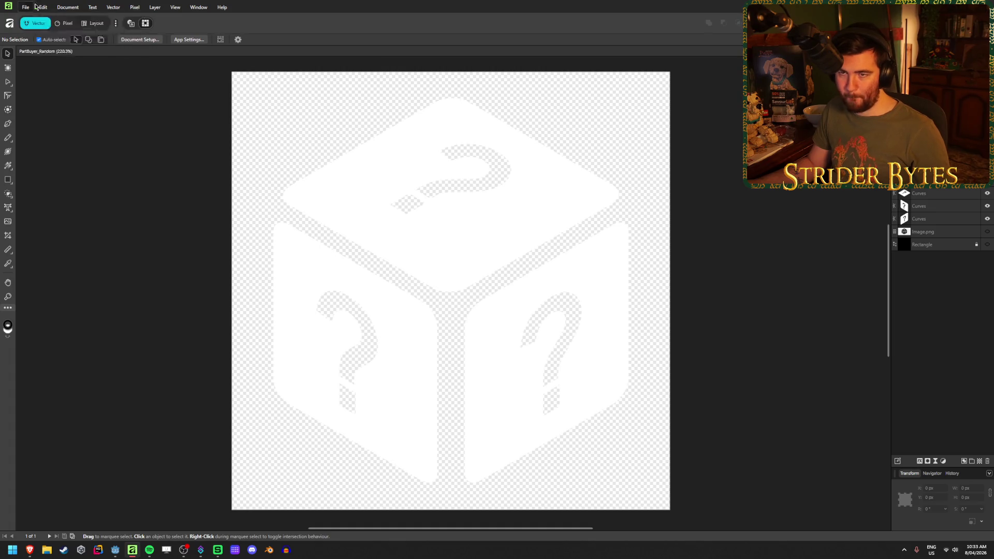
# - Confirm the 512 × 512 px page in Document Setup, then start a new document
pyautogui.moveTo(195, 9)
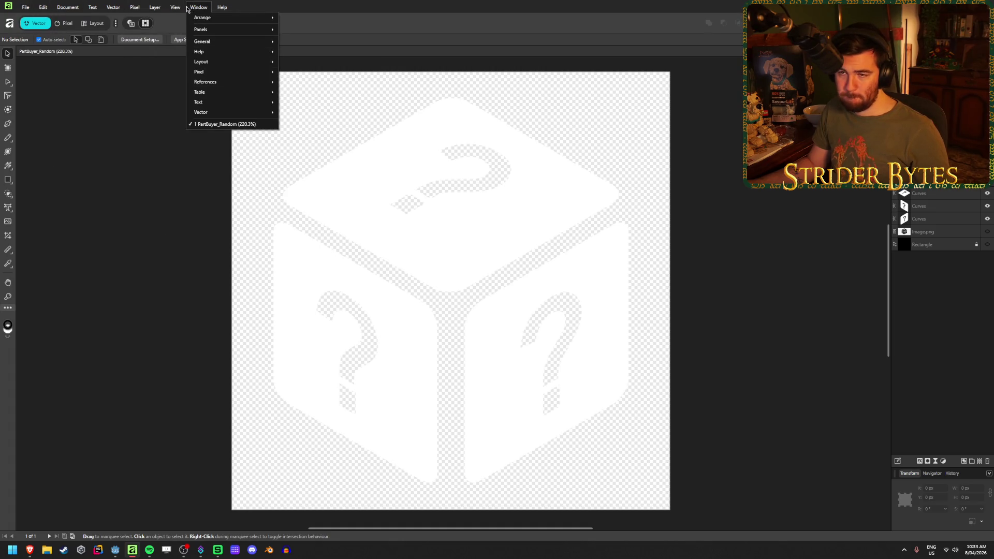
pyautogui.moveTo(70, 9)
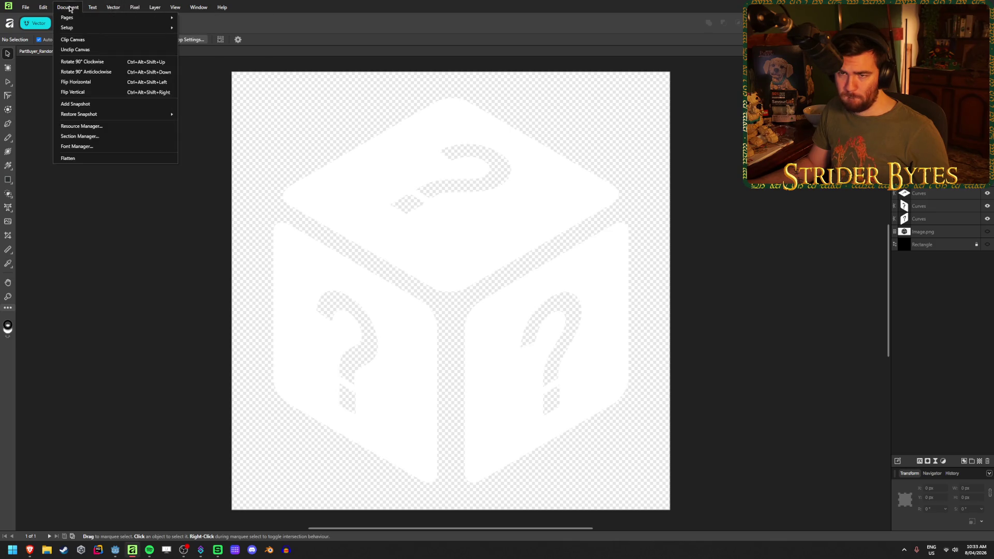
pyautogui.moveTo(85, 29)
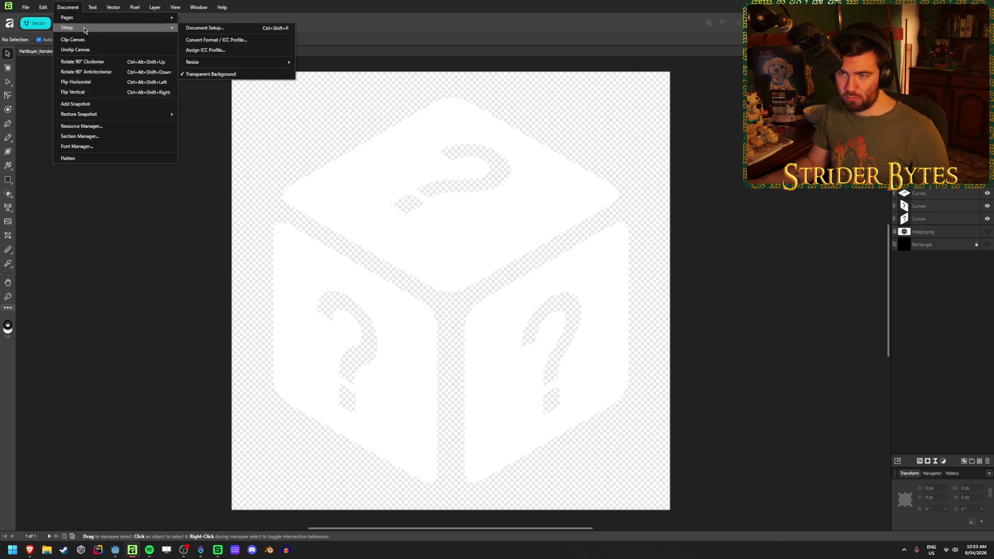
pyautogui.click(232, 28)
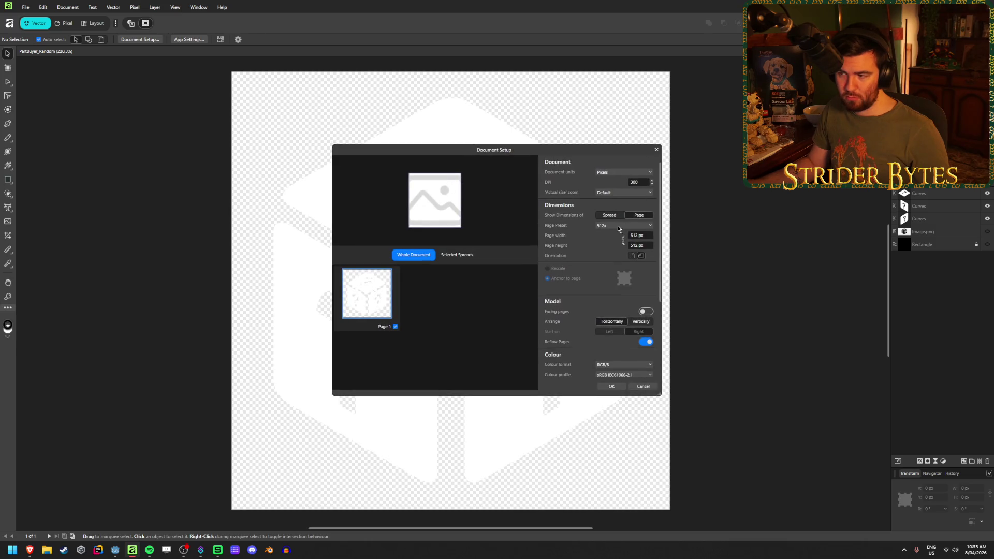
pyautogui.click(657, 150)
pyautogui.click(25, 8)
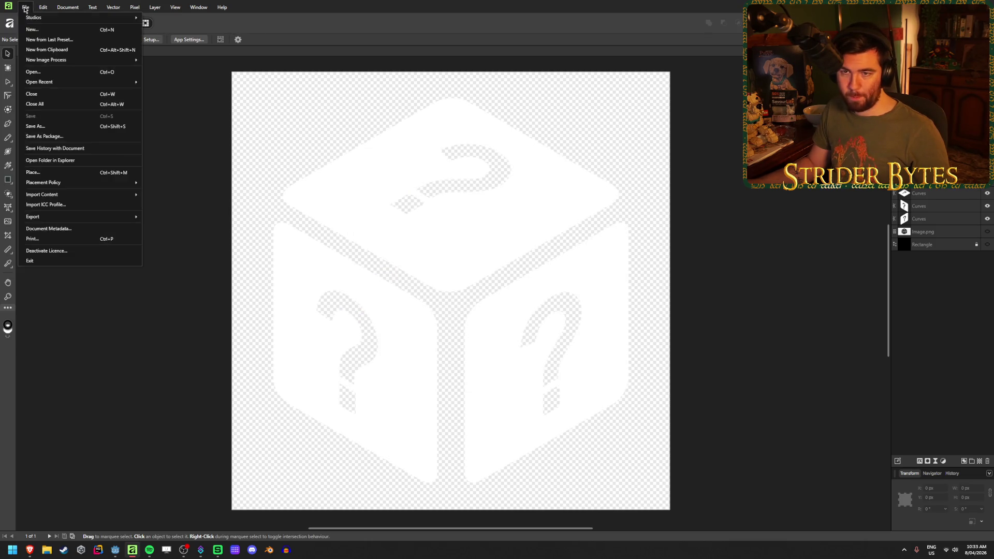
pyautogui.click(32, 30)
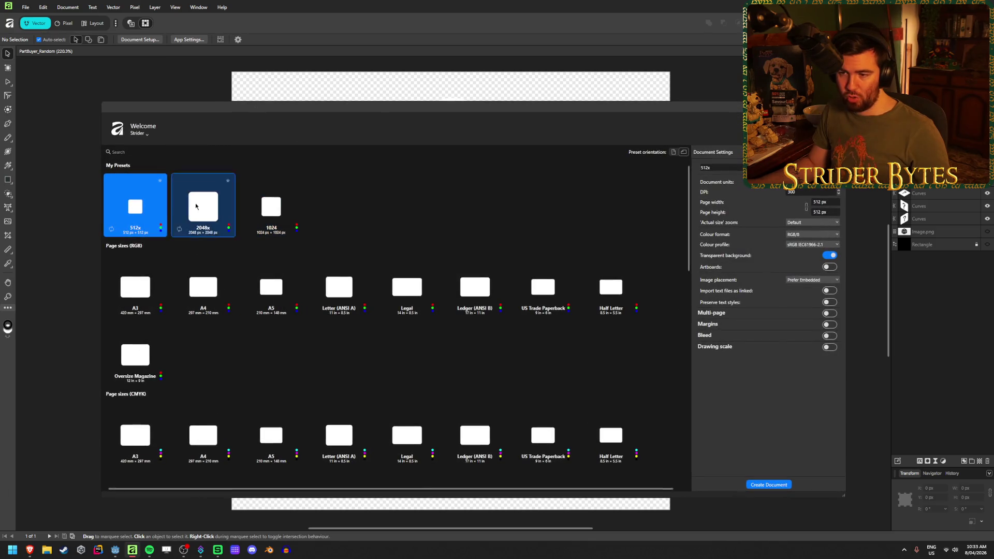
# - Create a new 512 px document in pixel mode and detach the PartBuyer_Random tab
pyautogui.doubleClick(135, 207)
pyautogui.click(64, 23)
pyautogui.moveTo(119, 56)
pyautogui.mouseDown()
pyautogui.moveTo(178, 82)
pyautogui.moveTo(254, 63)
pyautogui.moveTo(217, 95)
pyautogui.mouseUp()
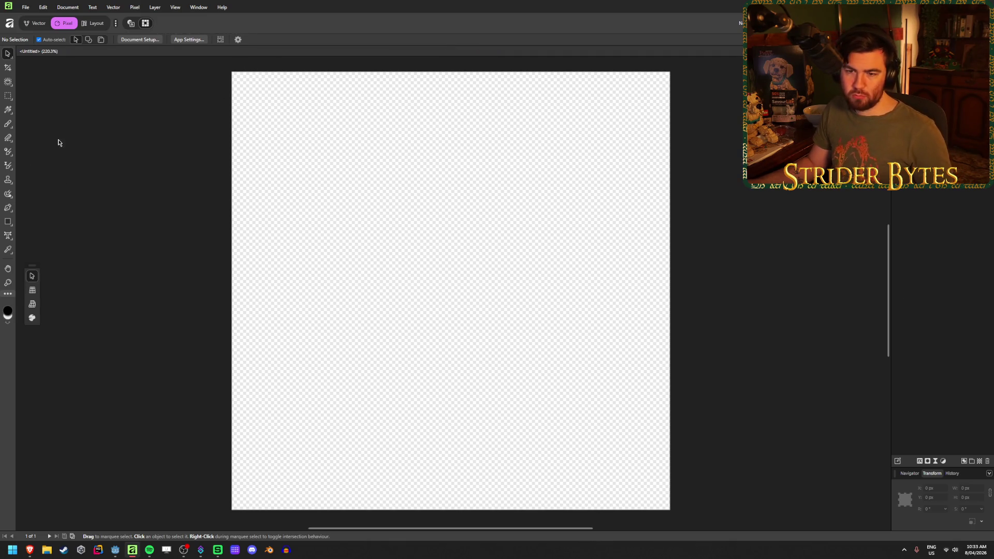
# - Draw a rectangle covering the whole canvas and fill it black
pyautogui.click(8, 222)
pyautogui.moveTo(232, 71)
pyautogui.mouseDown()
pyautogui.moveTo(669, 498)
pyautogui.moveTo(670, 510)
pyautogui.mouseUp()
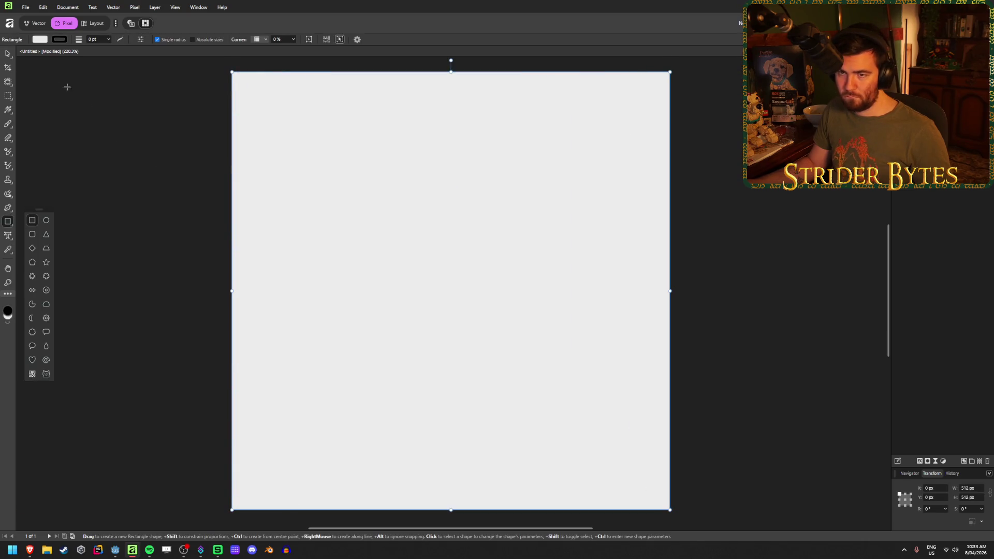
pyautogui.click(40, 40)
pyautogui.click(50, 109)
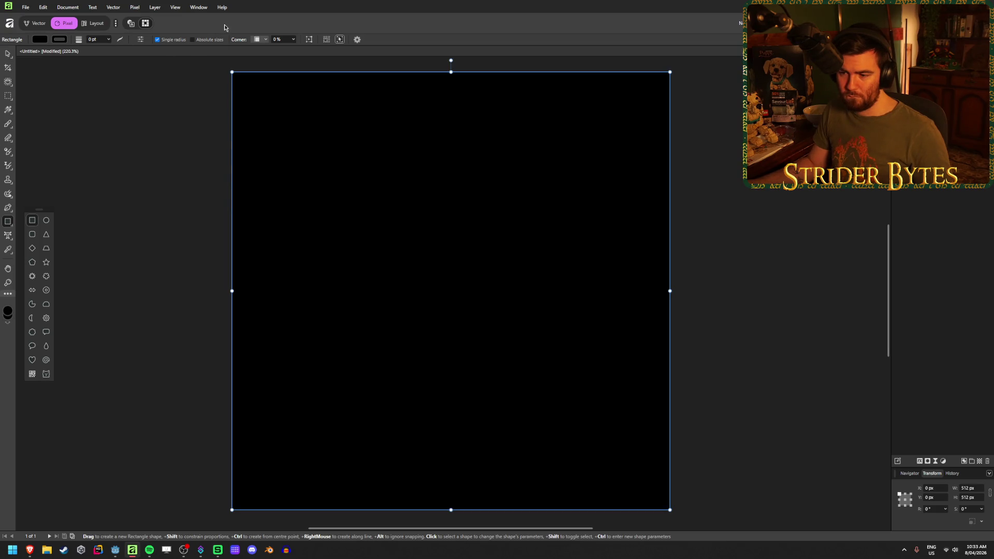
# - Undo and redo the black rectangle to check it, then deselect and reselect it with the Move tool
pyautogui.hotkey('ctrl', 'z')
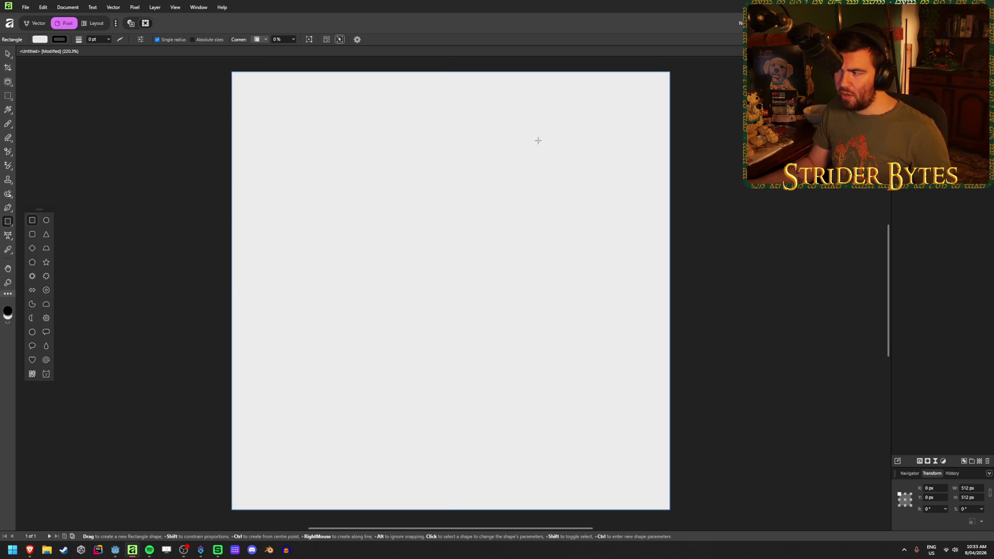
pyautogui.hotkey('ctrl', 'z')
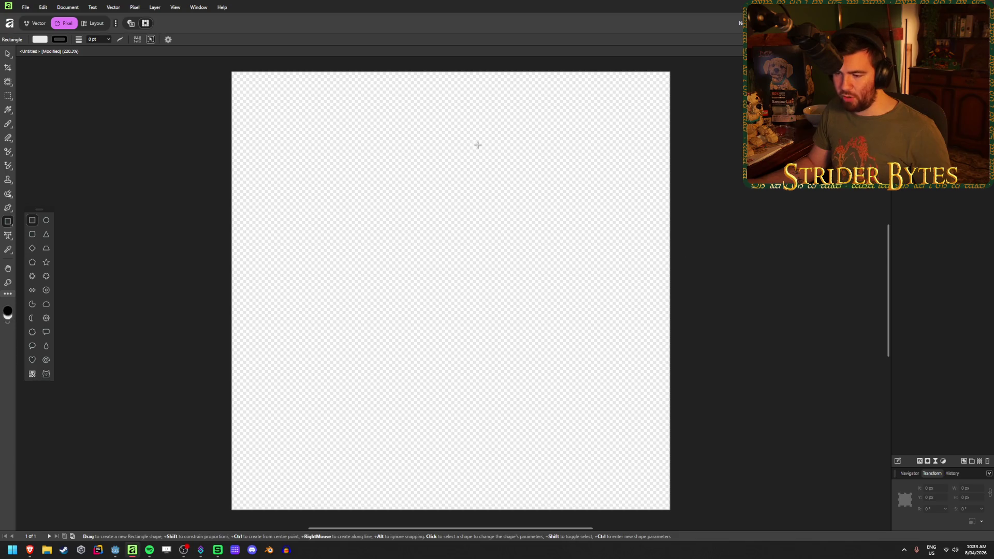
pyautogui.hotkey('ctrl', 'shift', 'z')
pyautogui.hotkey('ctrl', 'shift', 'z')
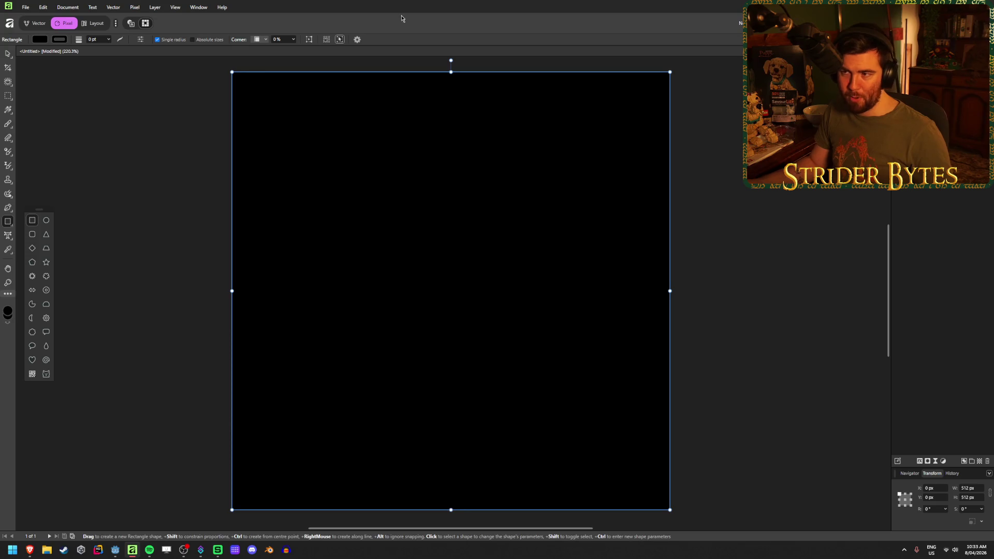
pyautogui.click(8, 53)
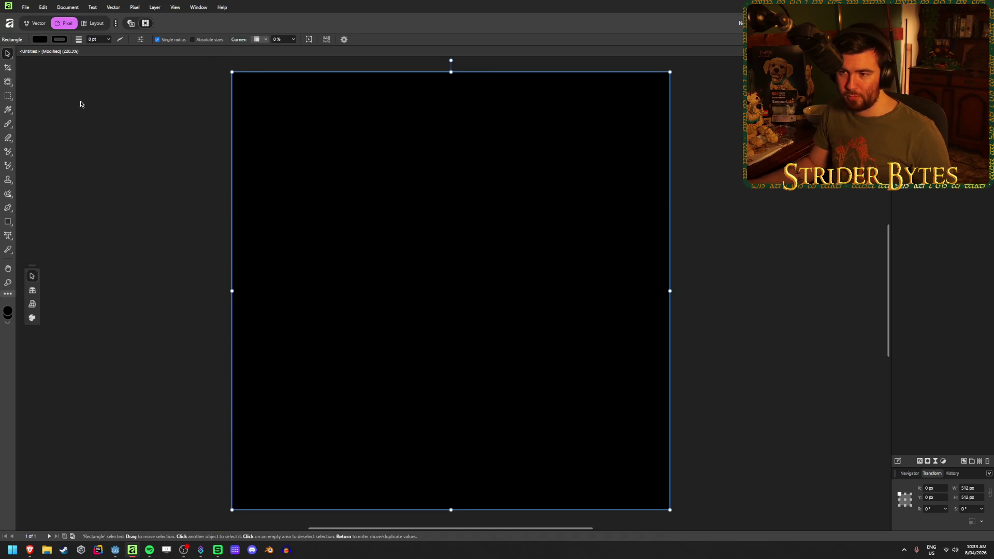
pyautogui.click(80, 101)
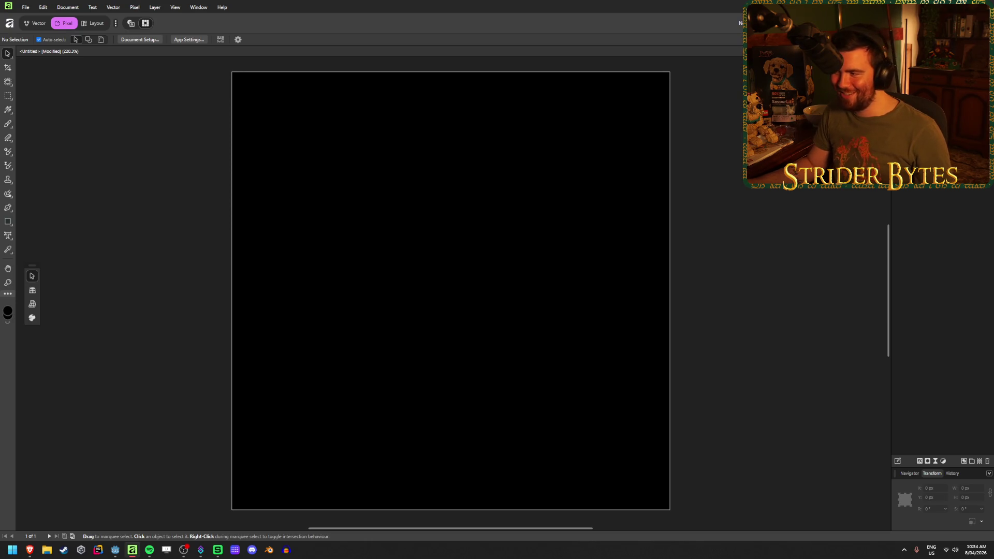
pyautogui.click(488, 230)
pyautogui.click(800, 190)
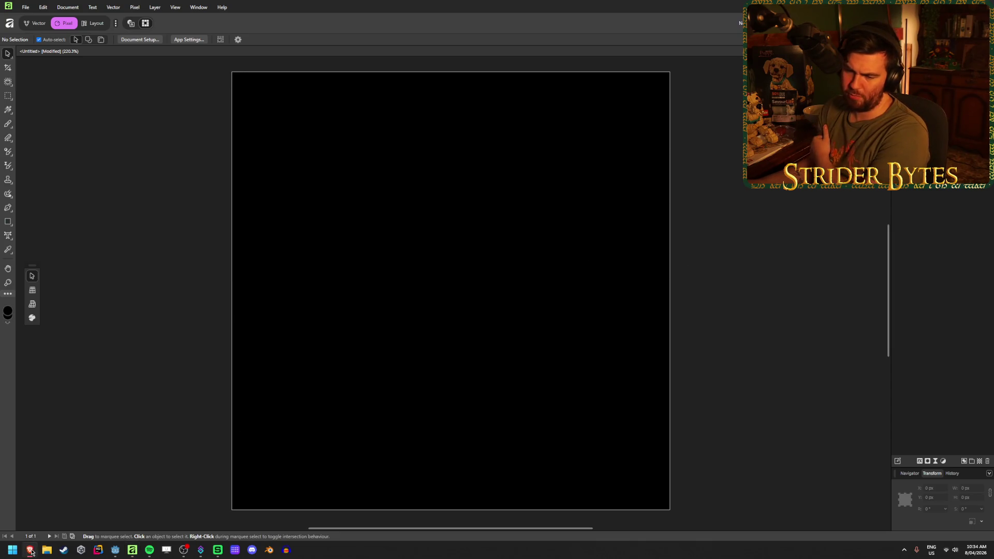
# - In Godot, select Stat.cs in the FileSystem Scripts folder, then search Windows for 'visual'
pyautogui.click(116, 551)
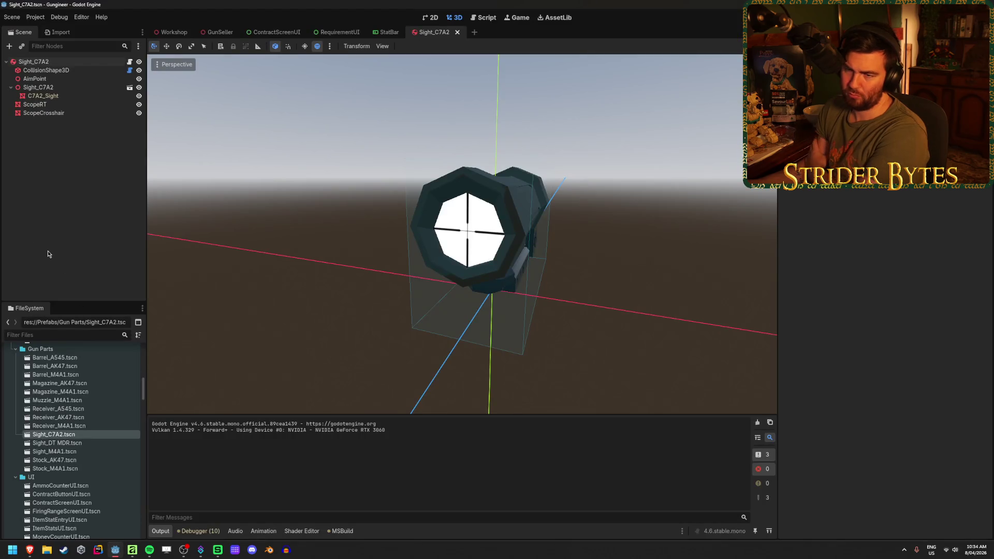
pyautogui.scroll(-5, 65, 488)
pyautogui.scroll(-10, 66, 488)
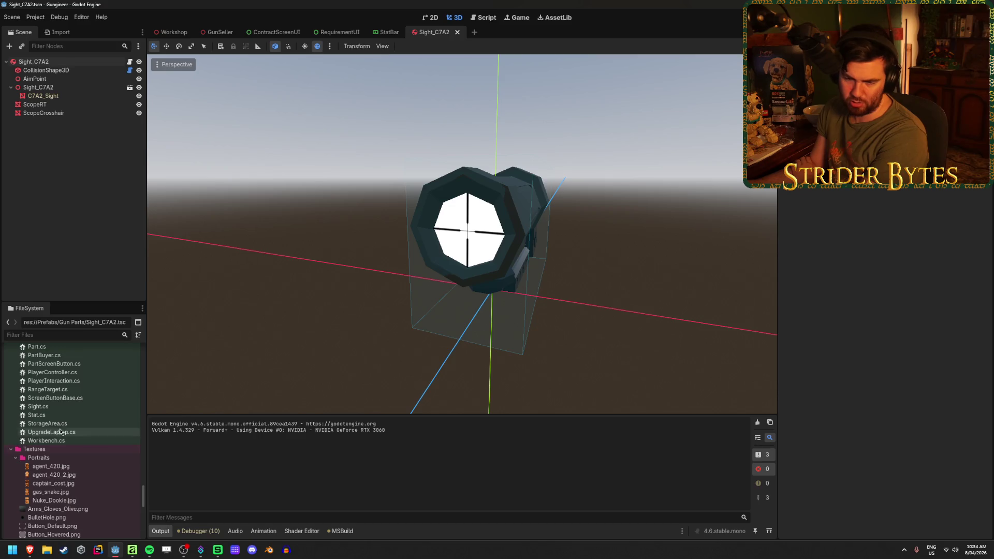
pyautogui.click(75, 415)
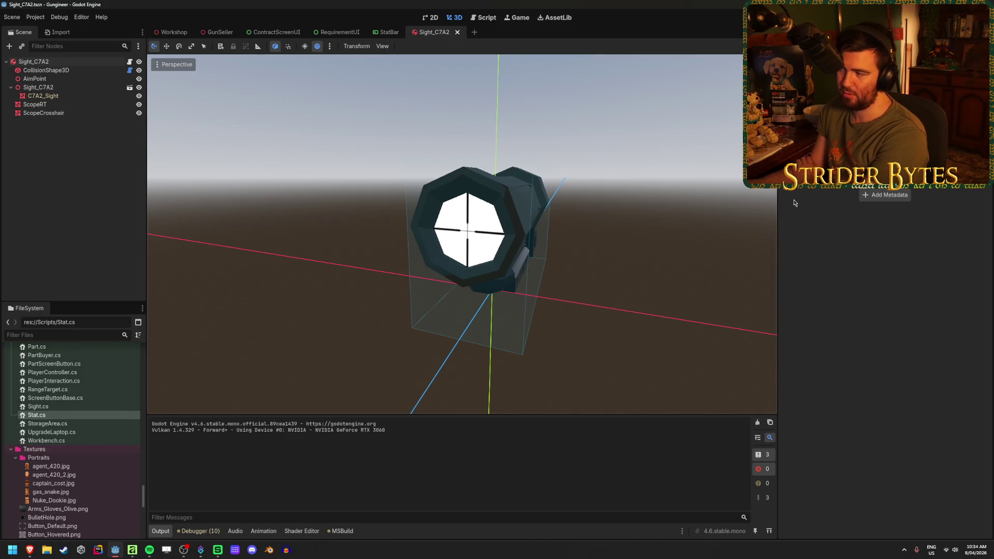
pyautogui.click(304, 550)
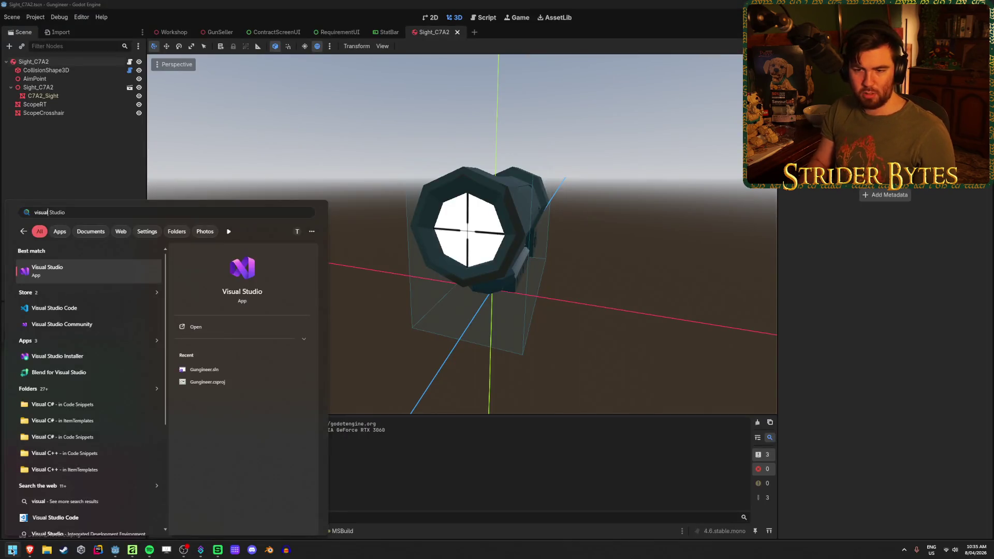
# - Launch Visual Studio, open Gungineer.sln and go to the Damage case of GetMaxValue in Stat.cs
pyautogui.press('Return')
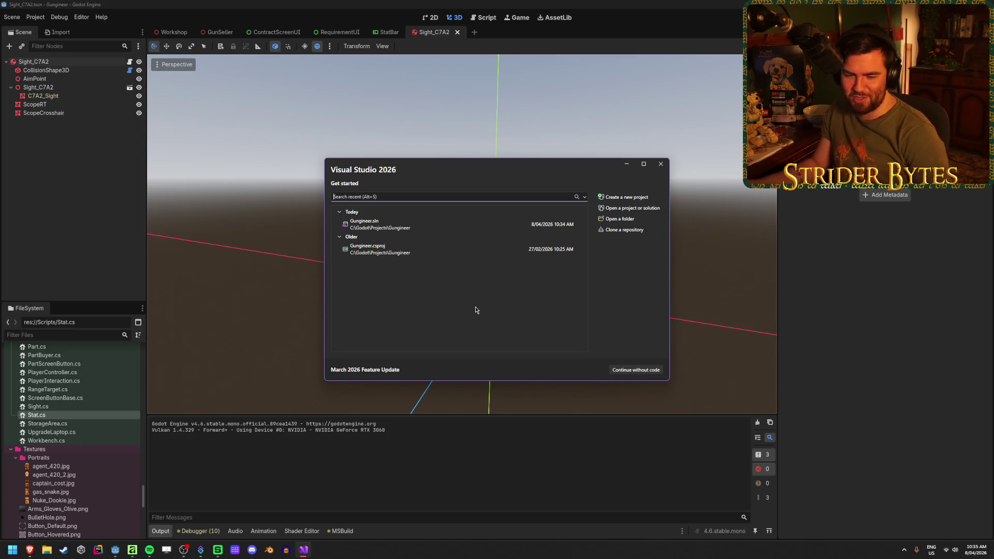
pyautogui.click(459, 220)
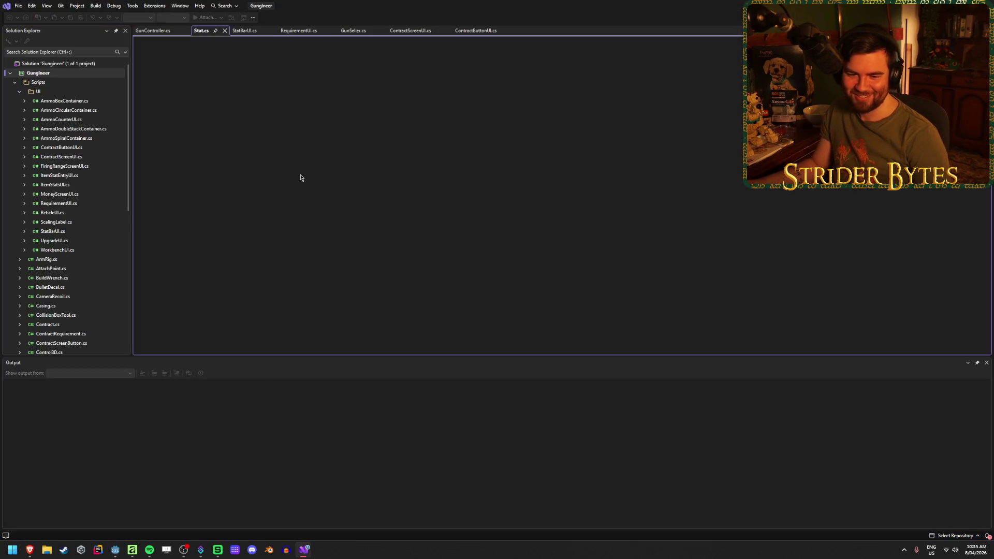
pyautogui.click(397, 125)
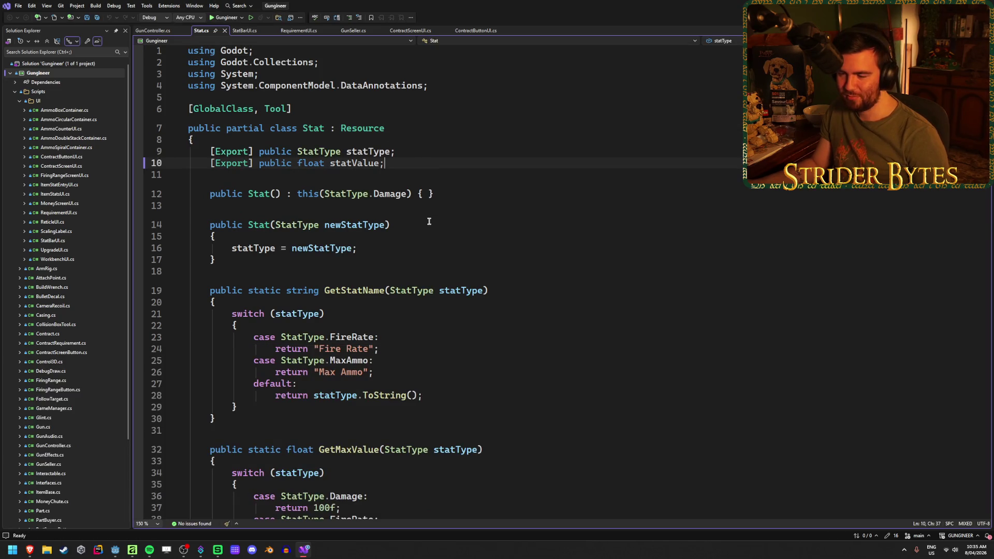
pyautogui.scroll(-8, 420, 155)
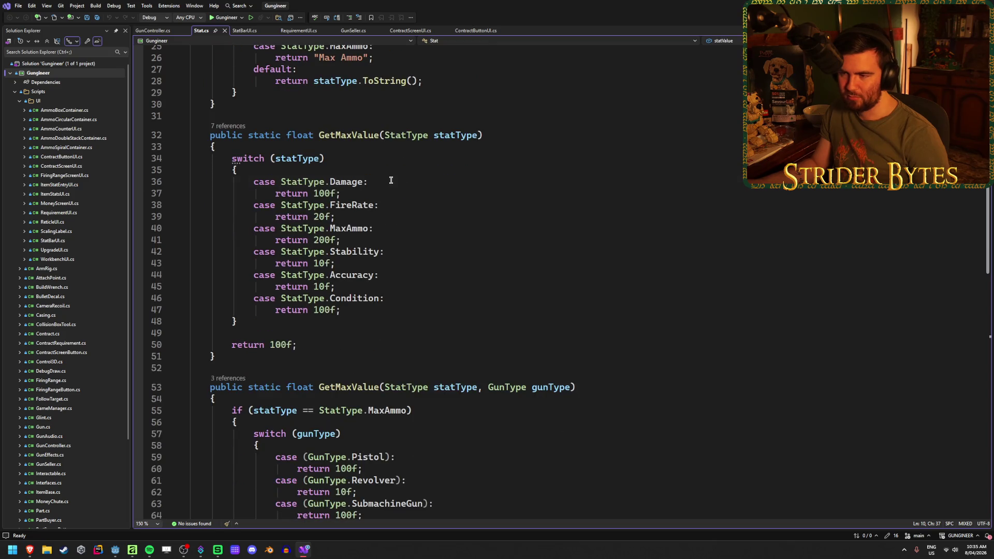
pyautogui.click(391, 180)
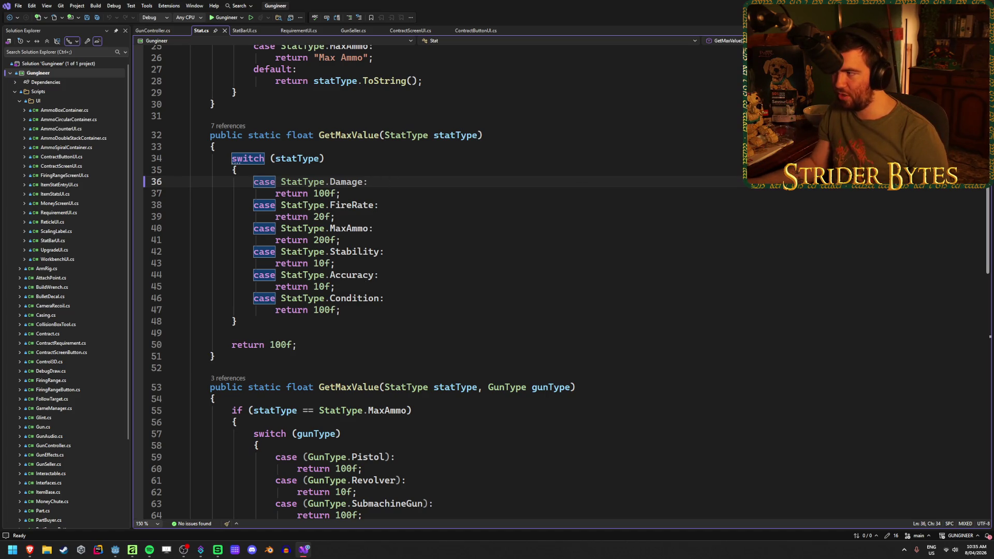
pyautogui.click(115, 549)
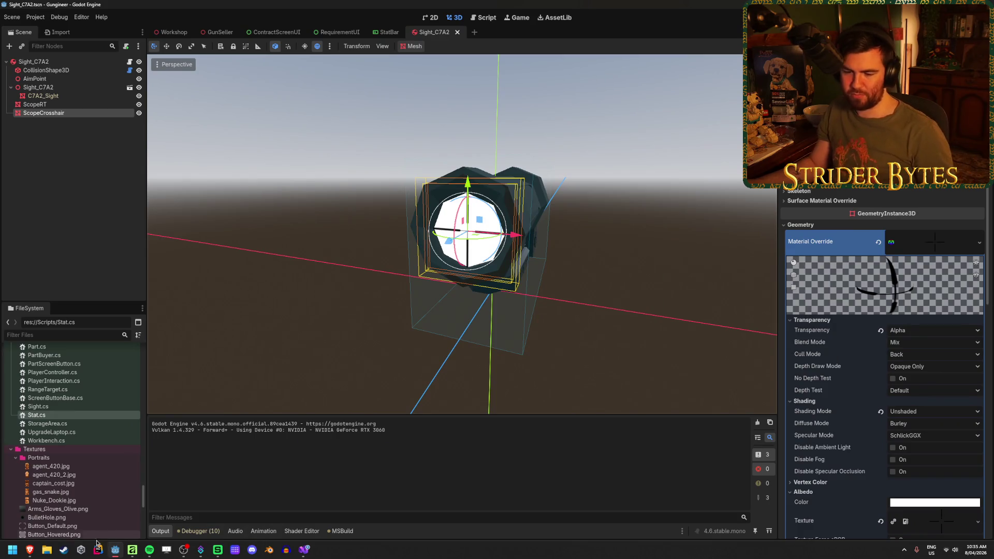
pyautogui.moveTo(32, 554)
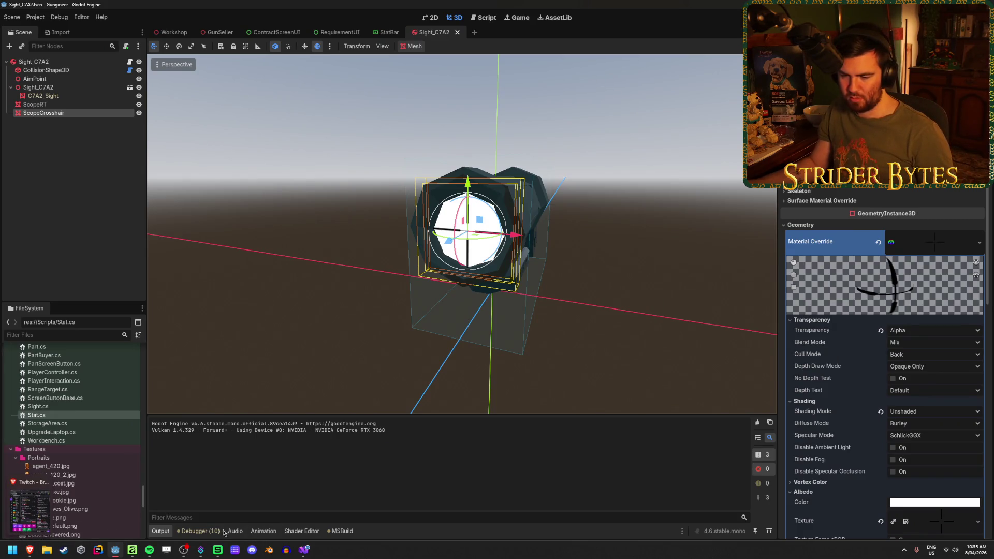
pyautogui.click(310, 551)
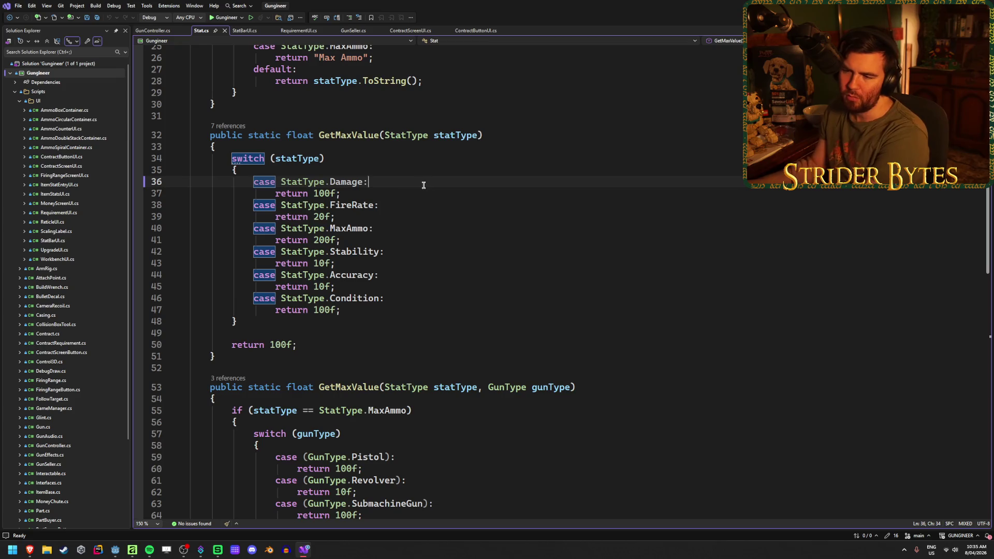
pyautogui.click(406, 207)
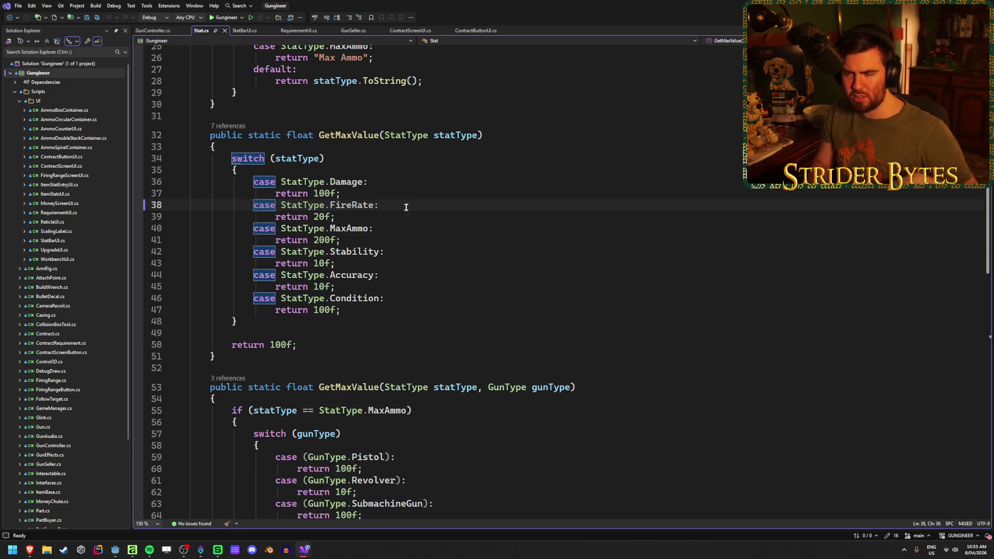
pyautogui.click(389, 233)
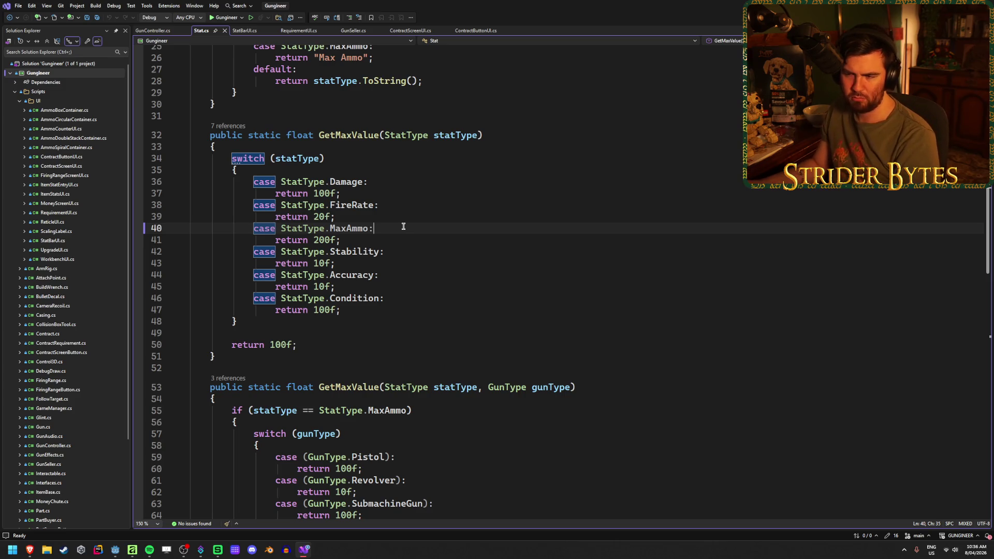
pyautogui.click(405, 251)
pyautogui.click(401, 271)
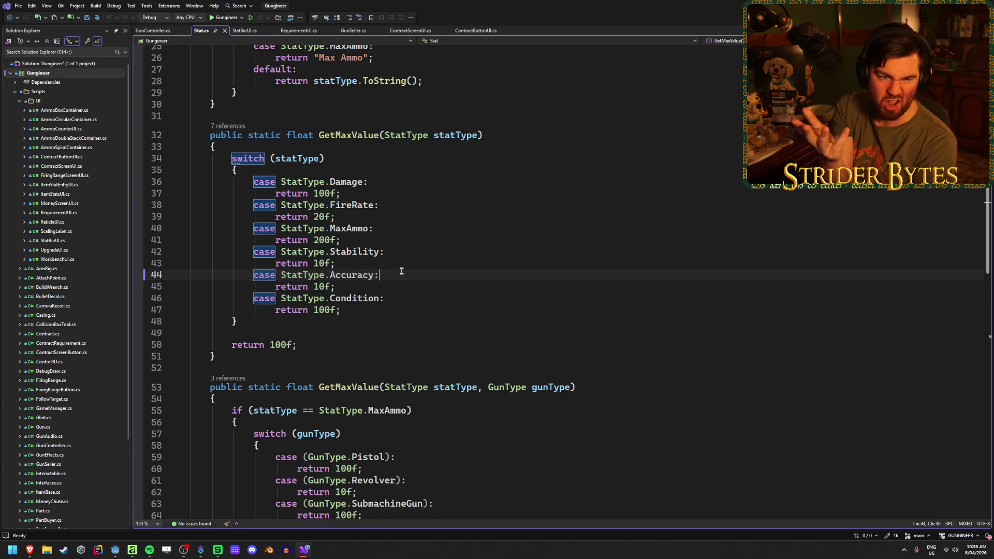
pyautogui.click(420, 250)
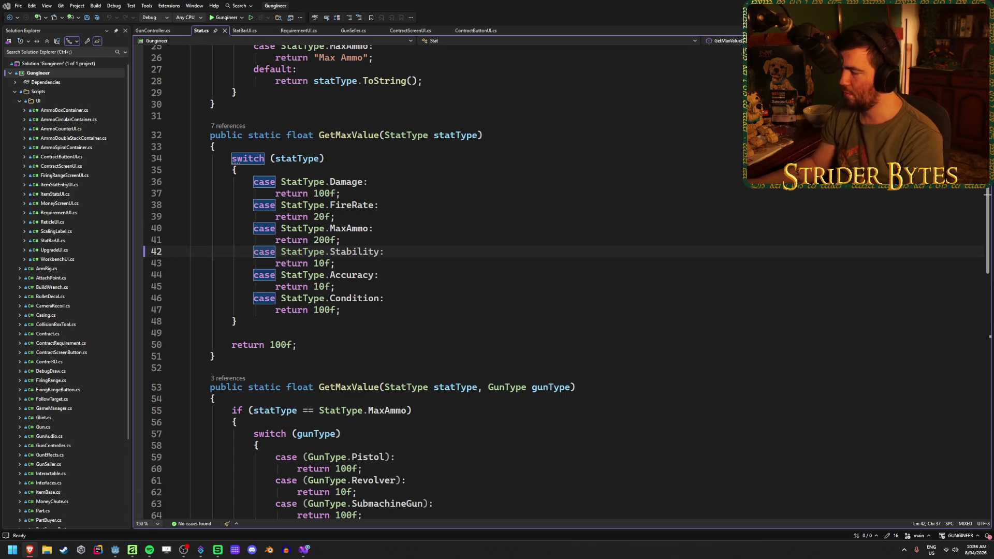
pyautogui.click(30, 550)
# - Search Google Images for 'game recoil icon'
pyautogui.write('game r')
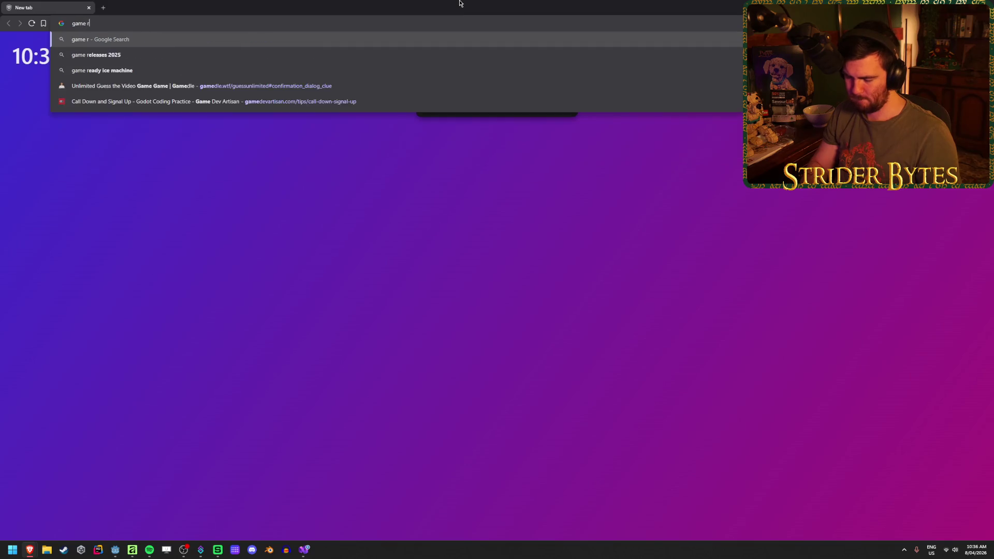
pyautogui.write('ecoil icon')
pyautogui.press('Return')
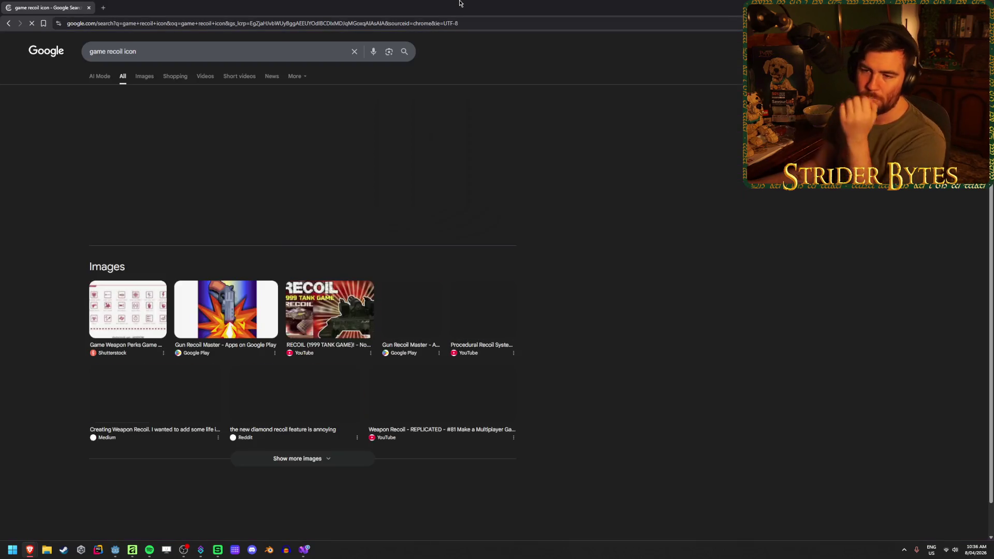
pyautogui.click(145, 76)
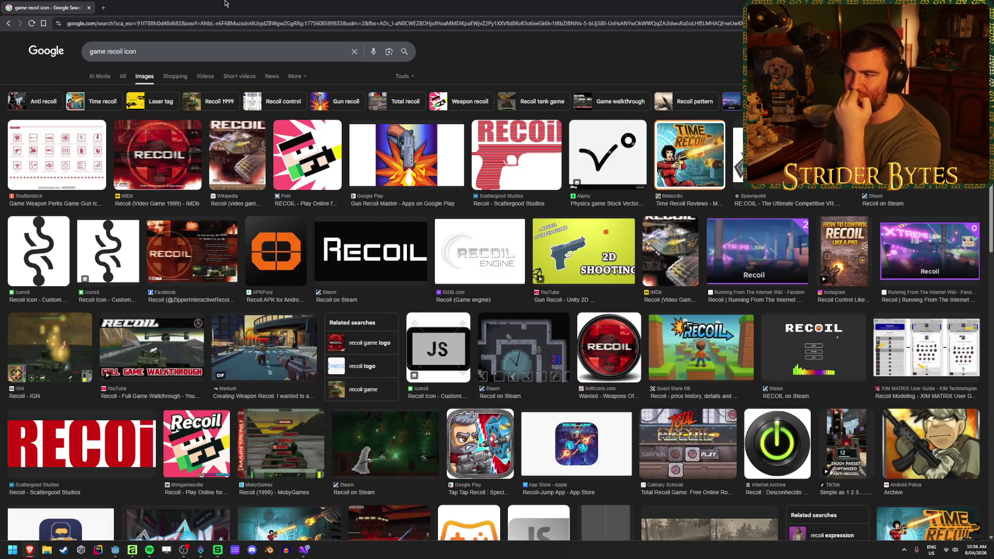
# - Open the Shutterstock gun icon sheet preview image in a new tab
pyautogui.click(57, 155)
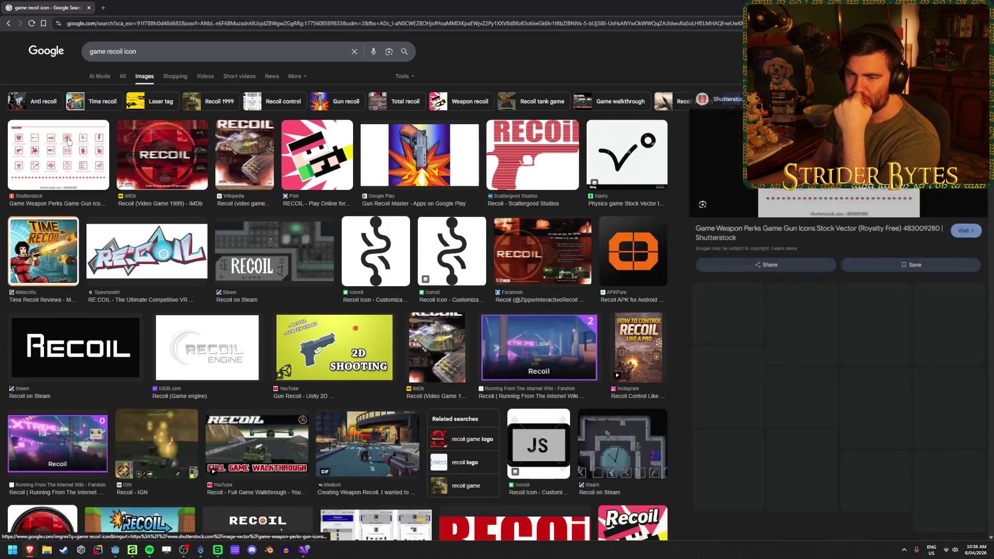
pyautogui.rightClick(813, 191)
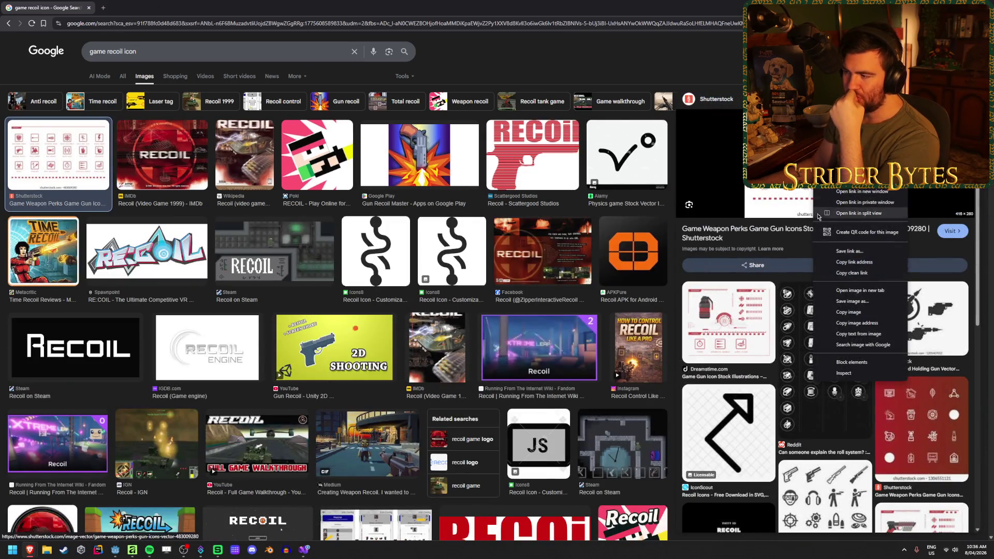
pyautogui.click(854, 289)
# - Change the query to 'game gun stats icon' and rerun the image search
pyautogui.doubleClick(117, 51)
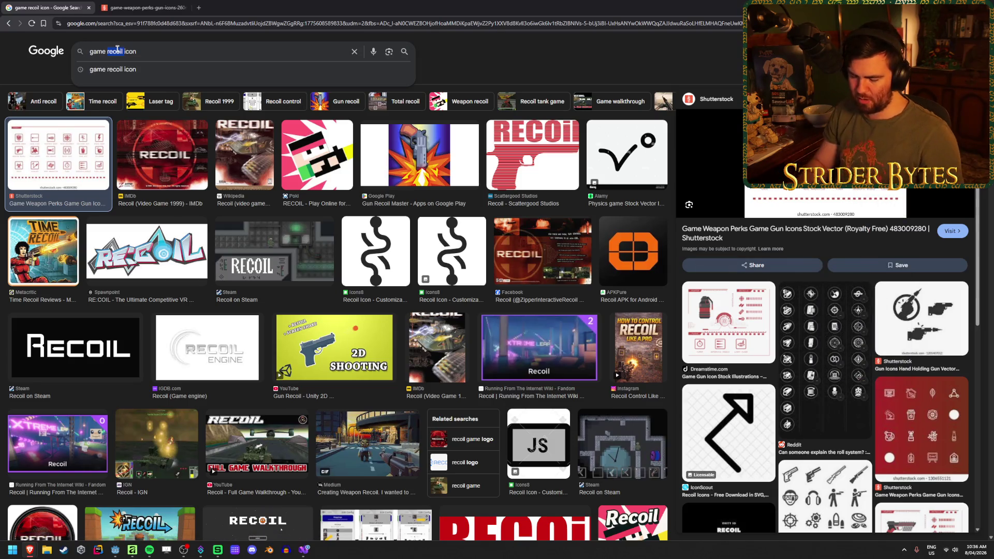
pyautogui.write('gun stats')
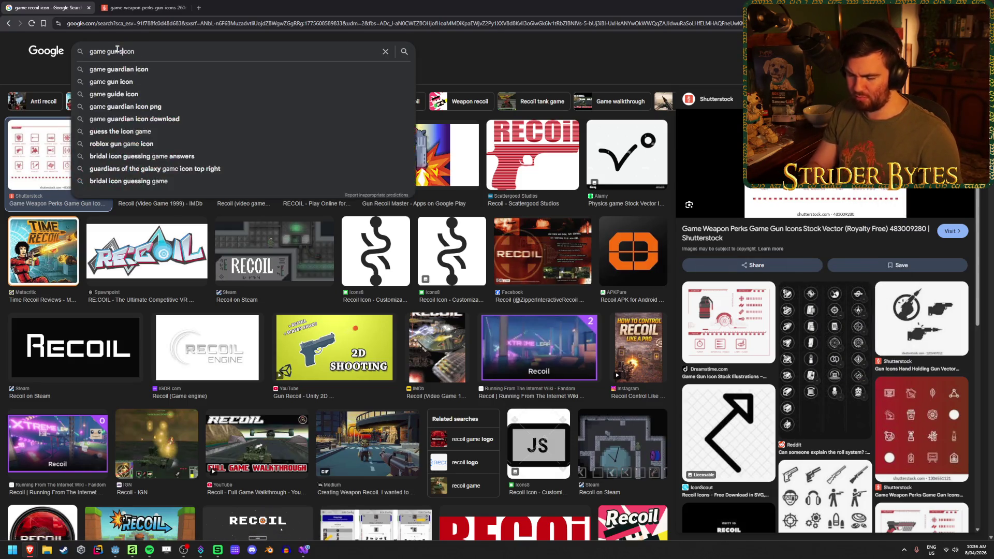
pyautogui.press('Return')
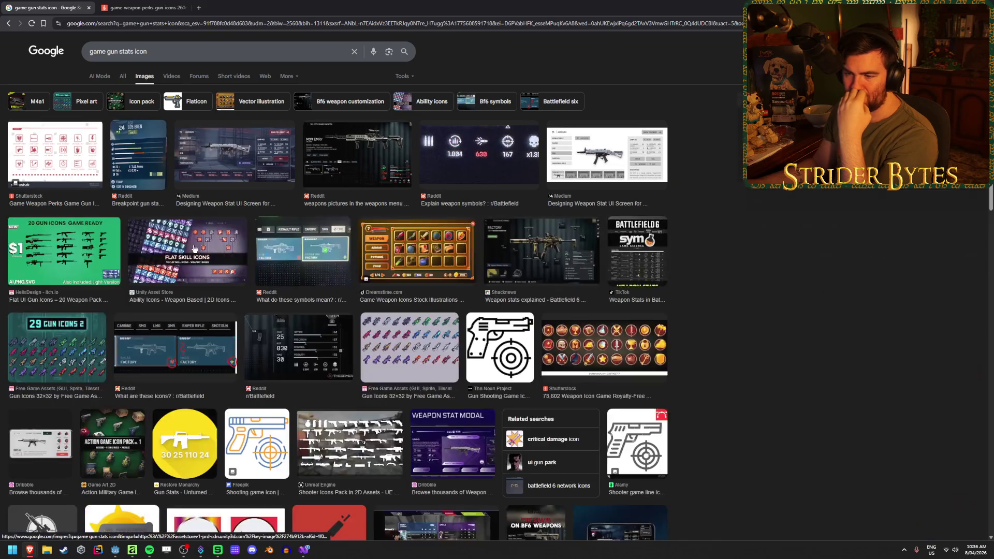
# - View the Shacknews Battlefield 6 weapon stats screenshot full size, zooming in, then close it
pyautogui.click(541, 251)
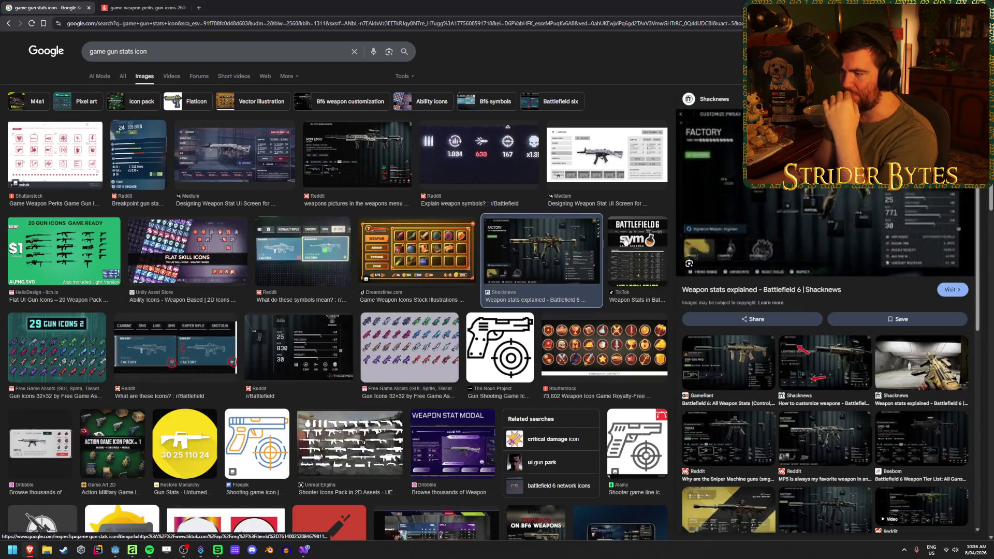
pyautogui.rightClick(820, 190)
pyautogui.press('Escape')
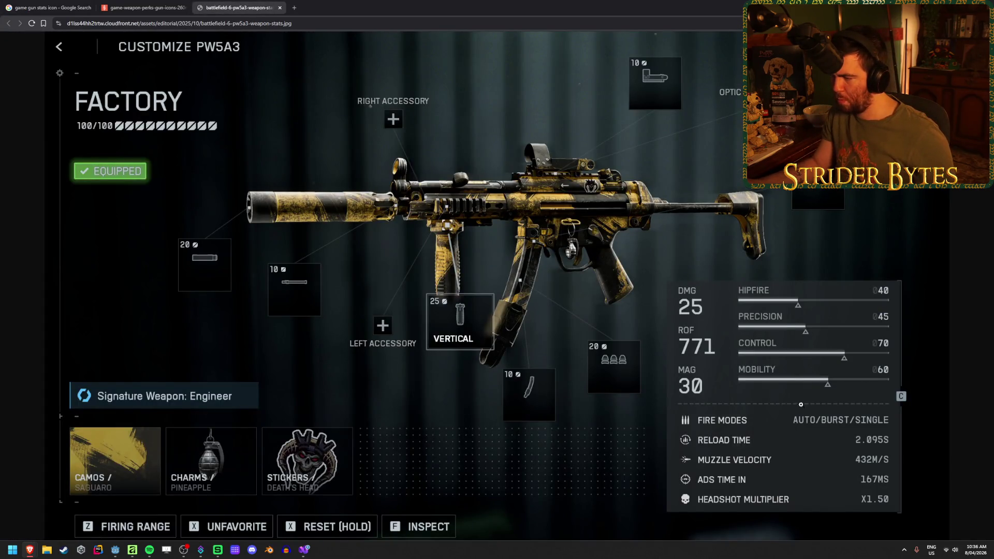
pyautogui.click(771, 325)
pyautogui.click(721, 493)
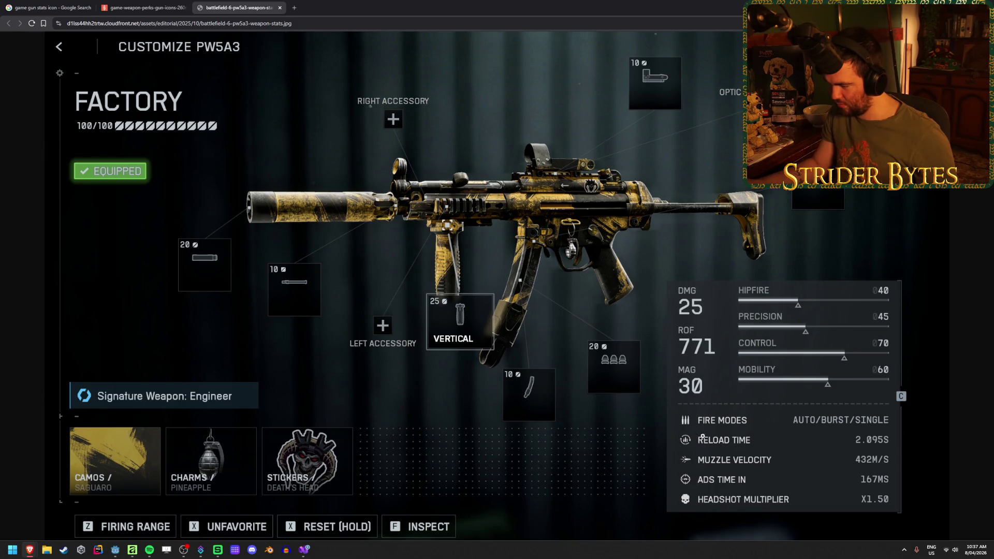
pyautogui.click(689, 467)
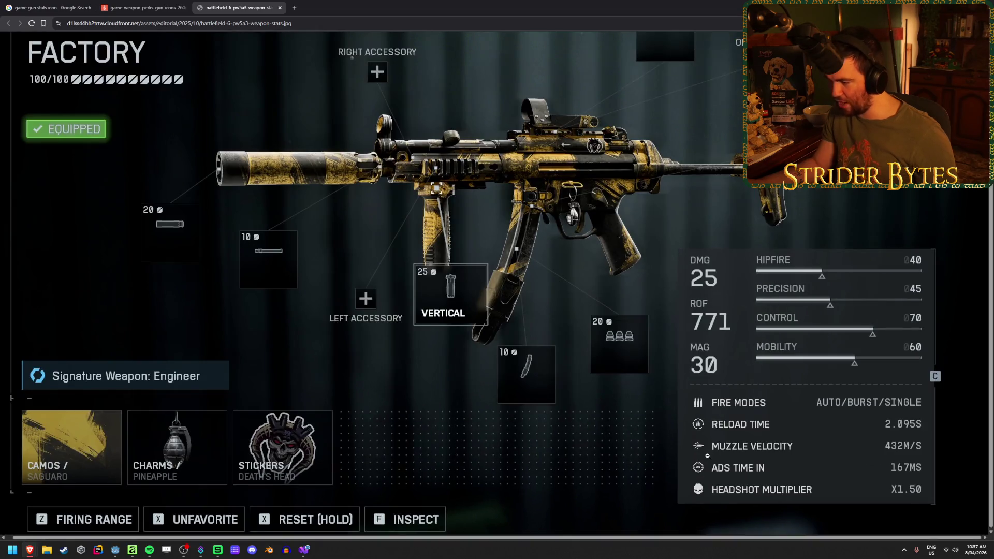
pyautogui.scroll(1, 707, 453)
pyautogui.scroll(-1, 770, 475)
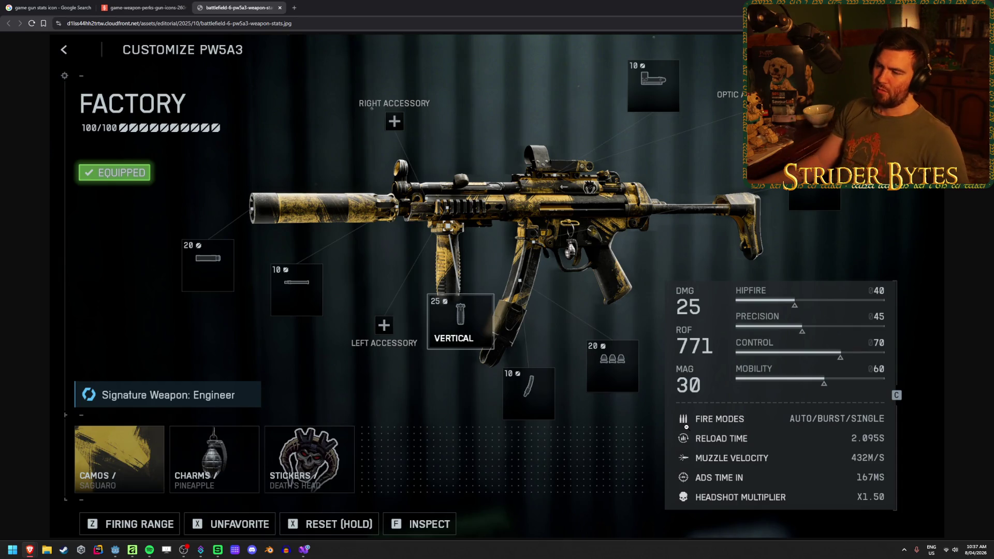
pyautogui.middleClick(247, 3)
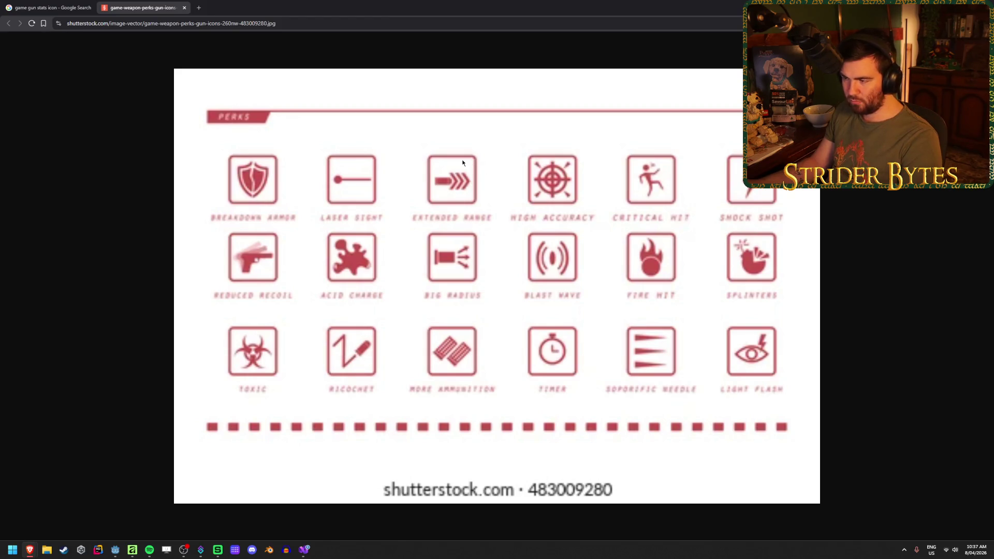
# - Close the Shutterstock tab and preview the Breakpoint, Ghost Recon AK-47, NI 545 and Medium stat images
pyautogui.hotkey('ctrl', 'w')
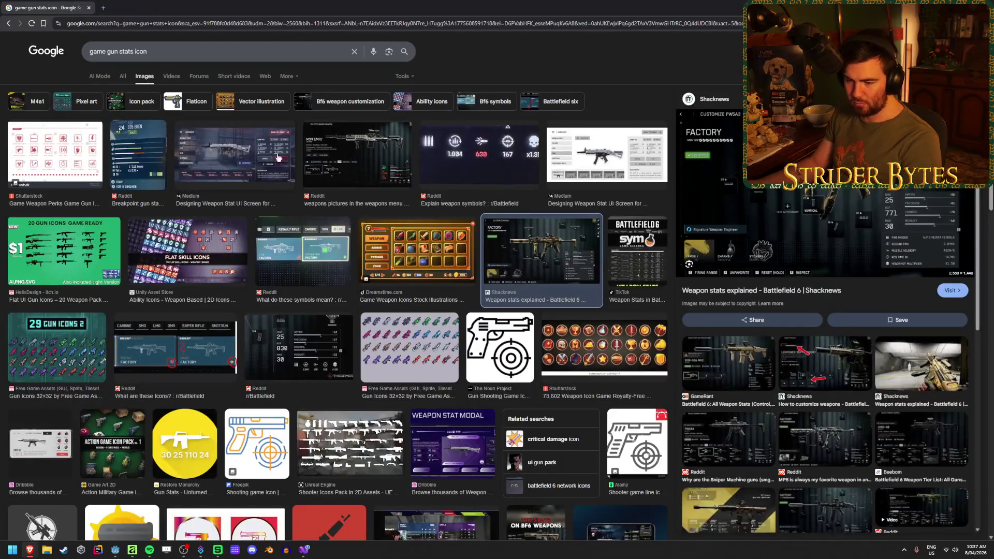
pyautogui.click(138, 155)
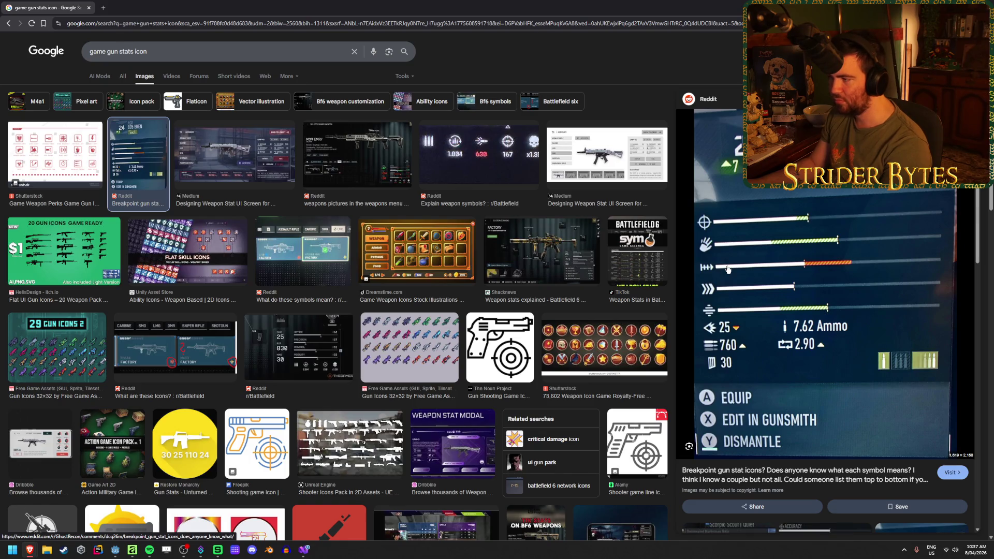
pyautogui.scroll(-5, 726, 269)
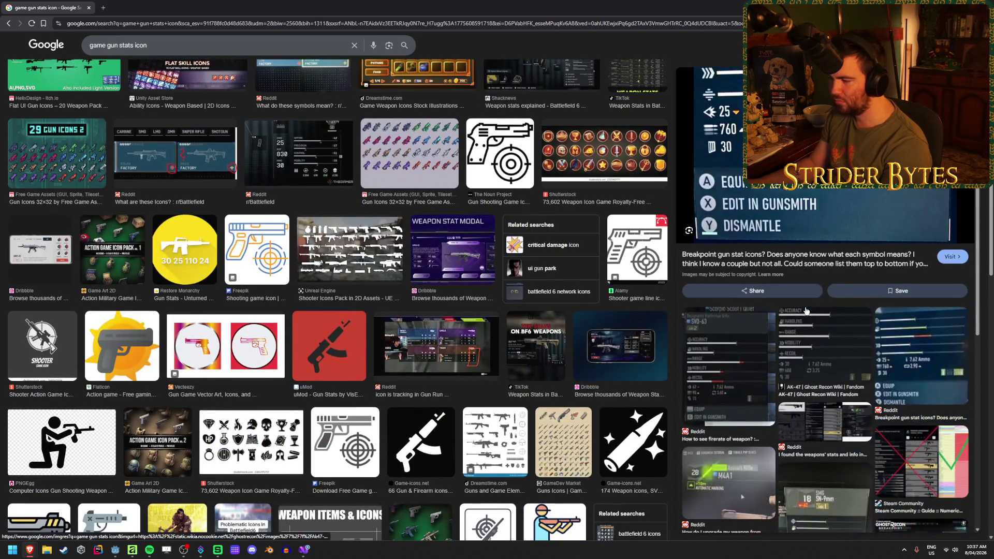
pyautogui.click(805, 309)
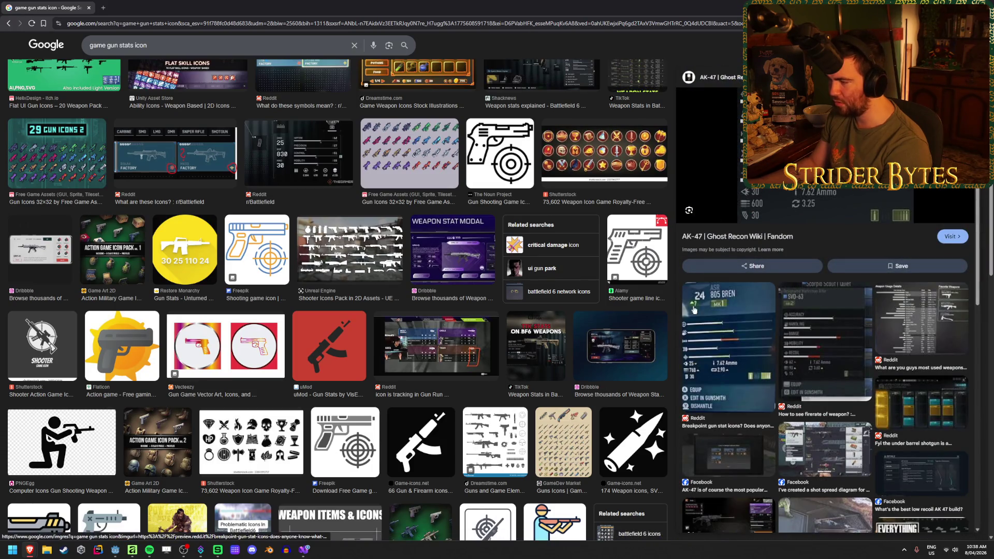
pyautogui.scroll(-5, 881, 331)
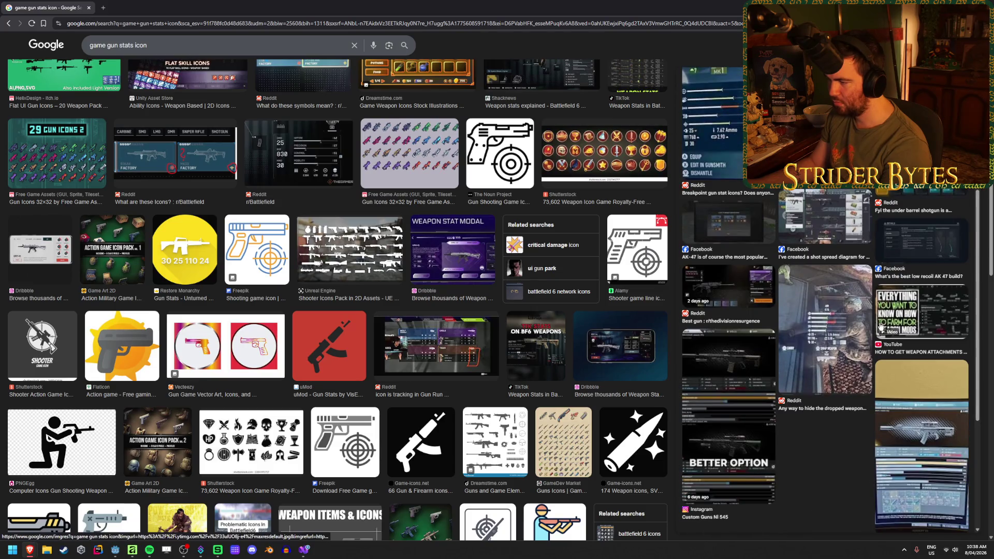
pyautogui.click(731, 367)
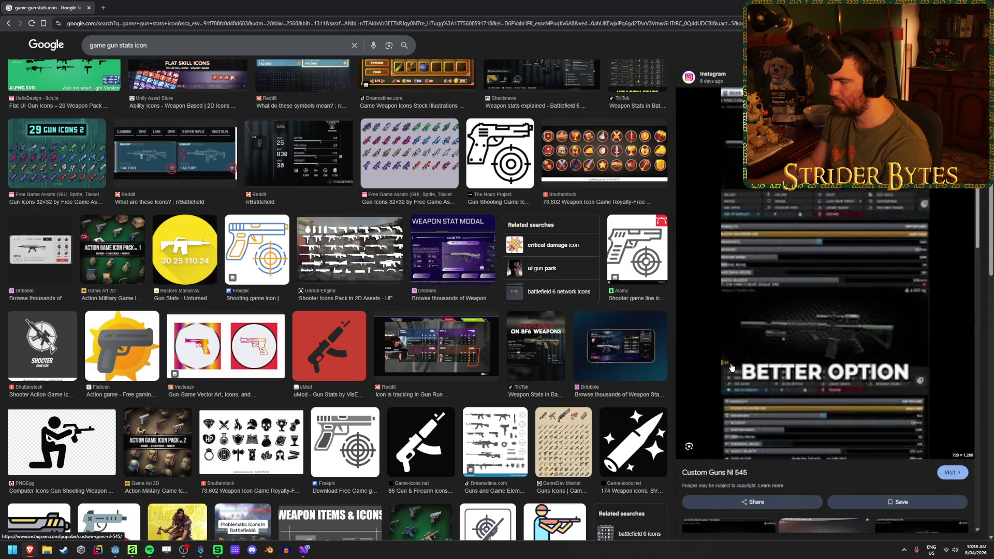
pyautogui.scroll(4, 526, 65)
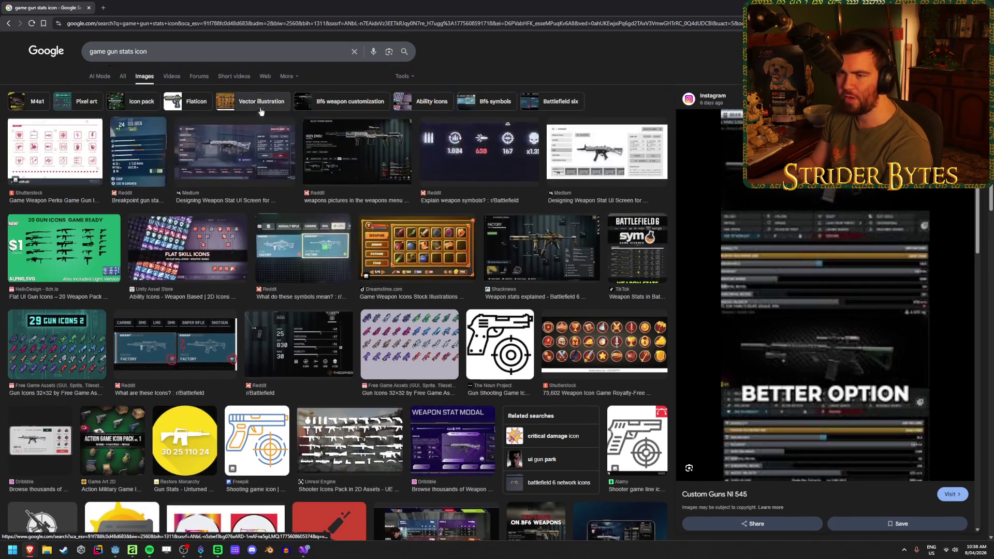
pyautogui.click(607, 153)
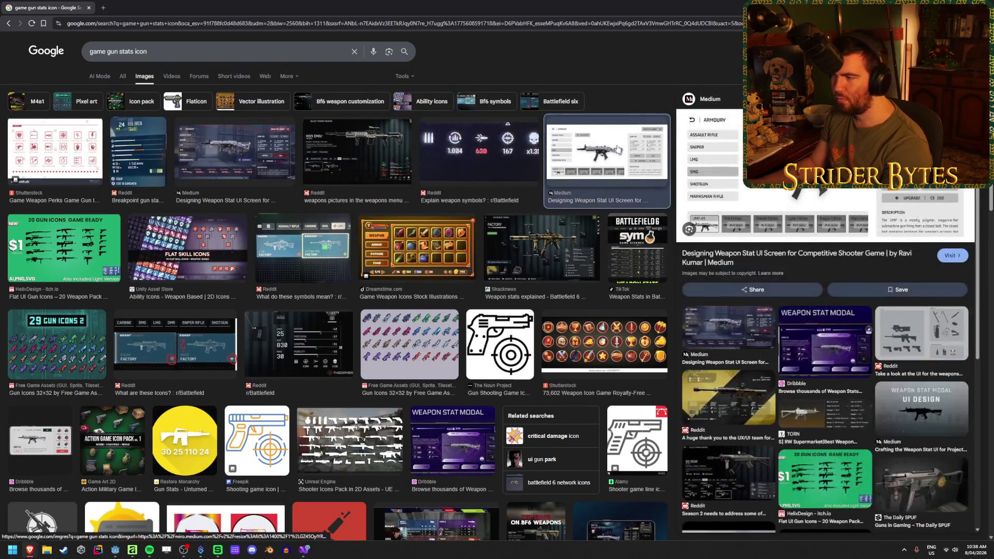
pyautogui.rightClick(859, 188)
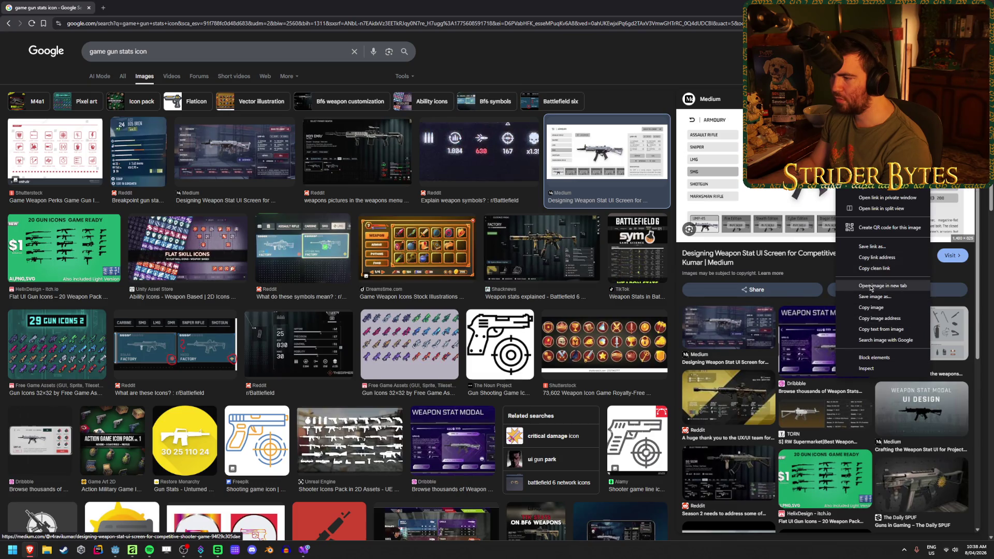
pyautogui.click(880, 289)
pyautogui.click(179, 6)
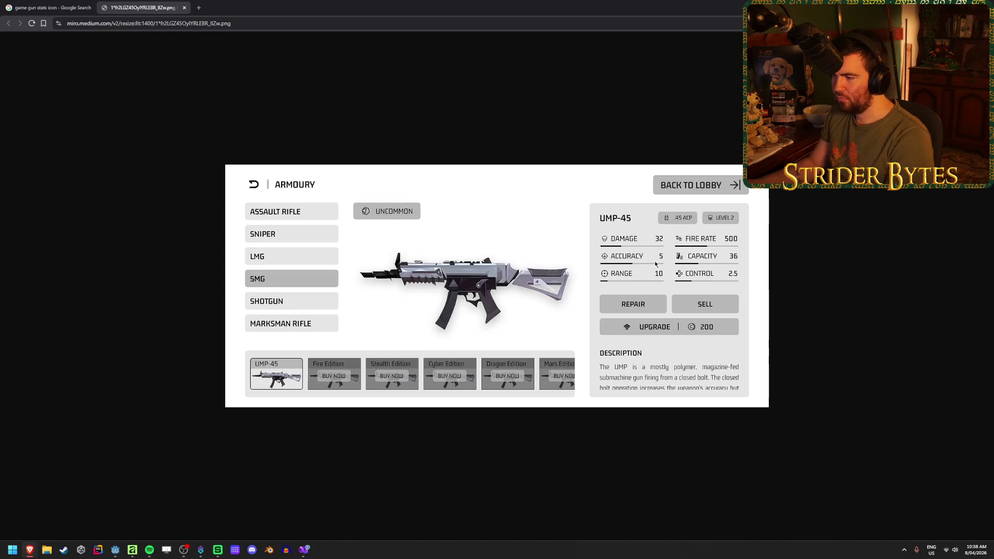
pyautogui.click(713, 261)
pyautogui.scroll(2, 712, 257)
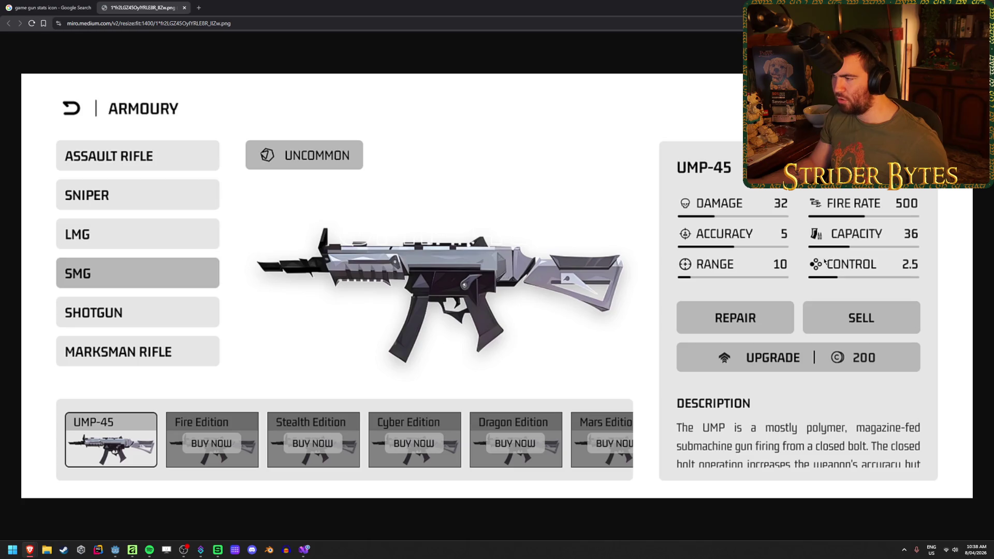
pyautogui.scroll(-2, 817, 268)
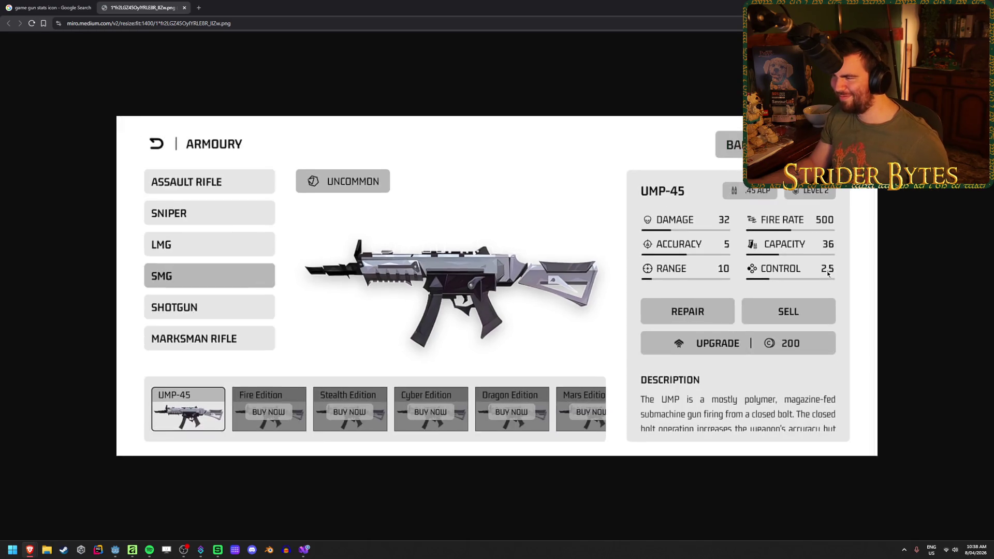
pyautogui.click(185, 8)
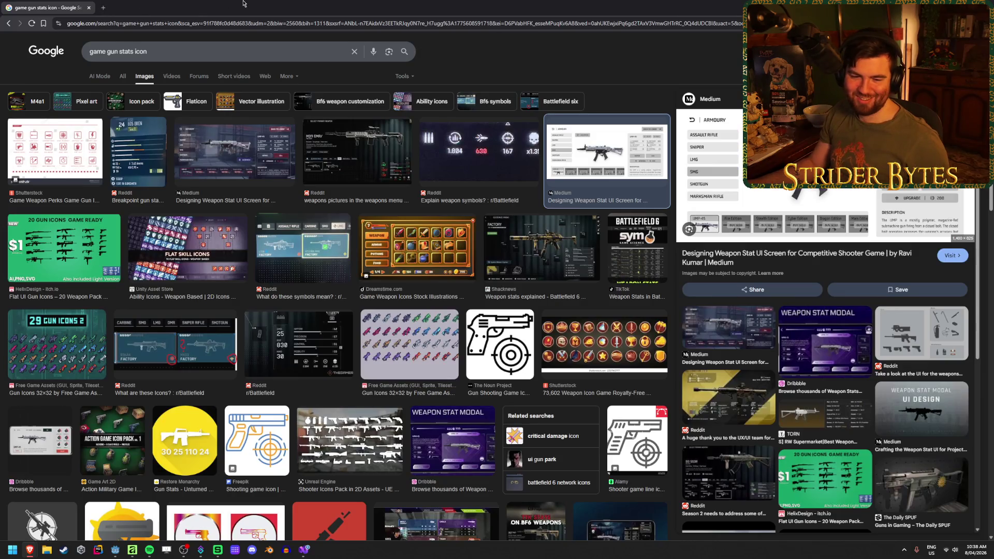
# - Scroll the results and preview the Red Dead Redemption 2 gun guide image
pyautogui.scroll(-6, 360, 172)
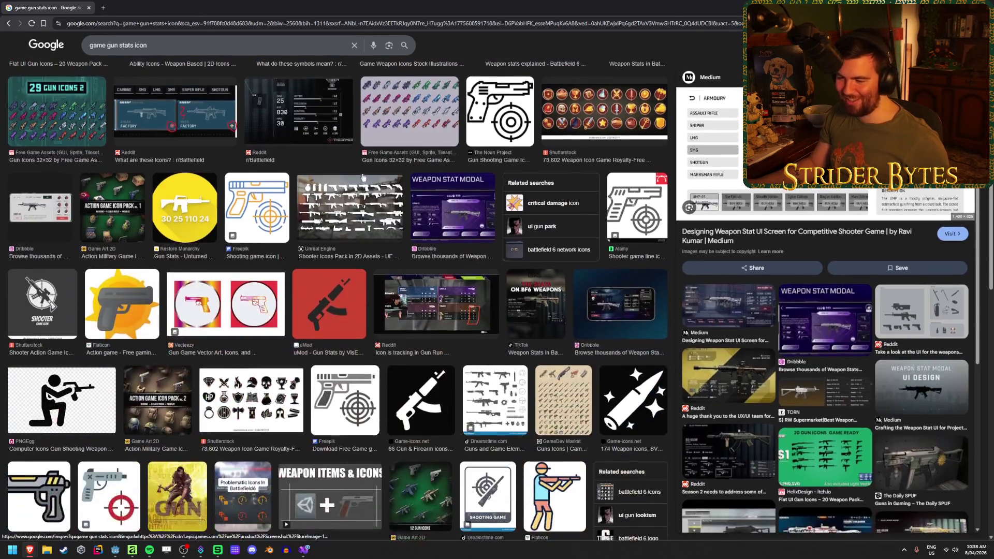
pyautogui.scroll(-3, 359, 173)
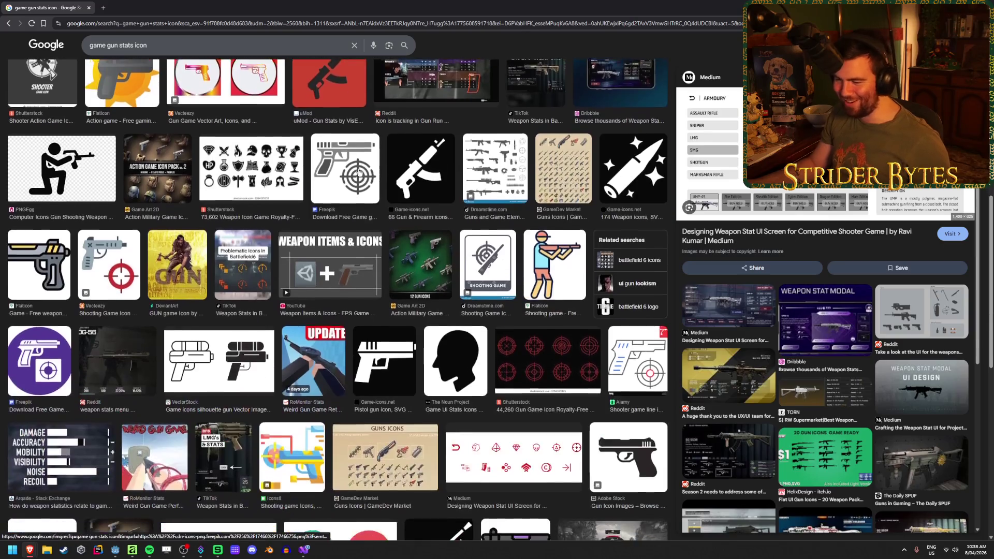
pyautogui.scroll(-1, 360, 172)
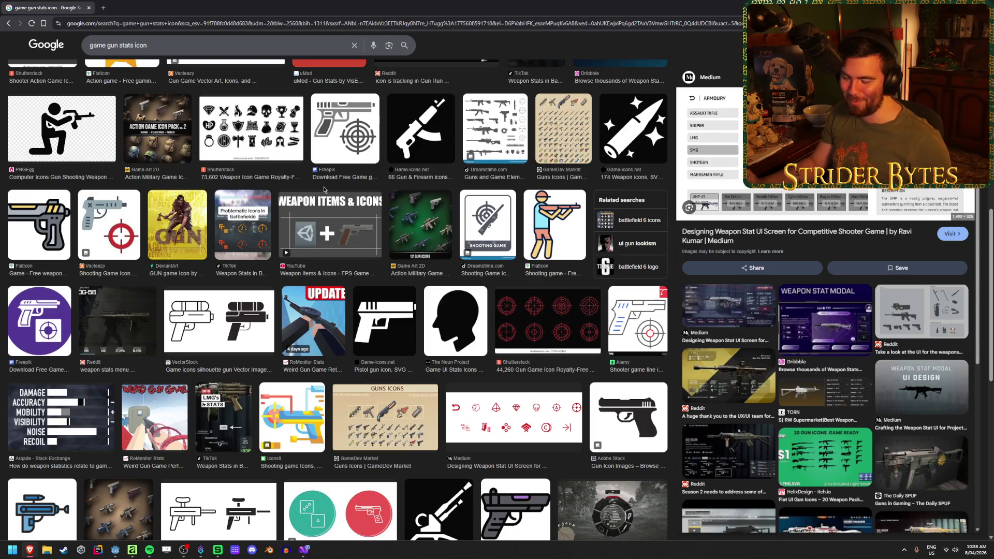
pyautogui.scroll(-2, 332, 190)
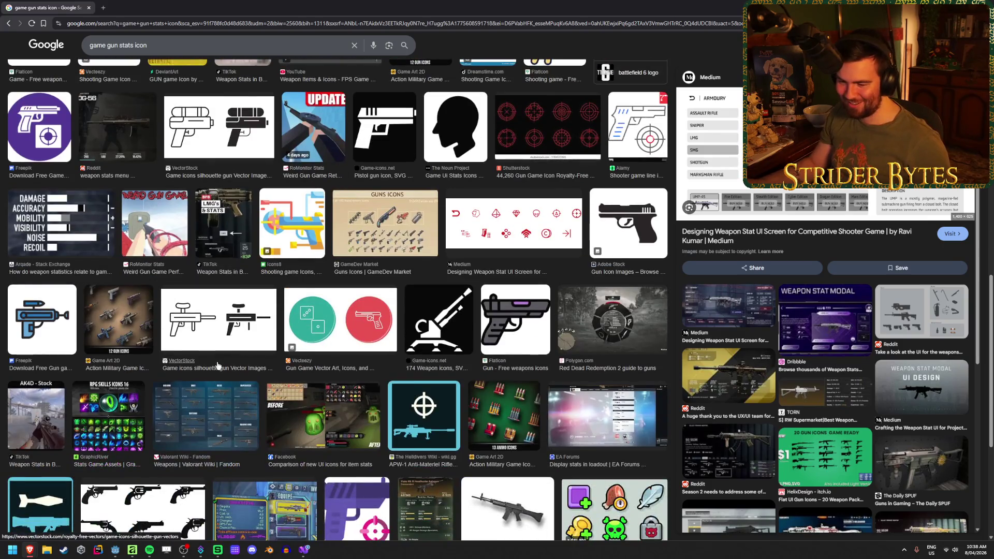
pyautogui.click(647, 329)
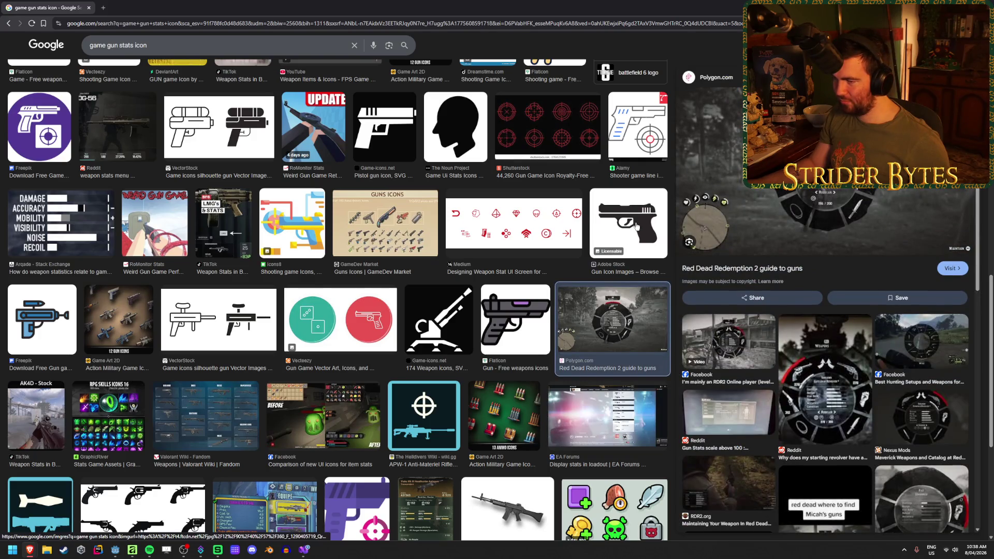
# - Change the query to 'game gun stats ui' and search images
pyautogui.scroll(10, 636, 226)
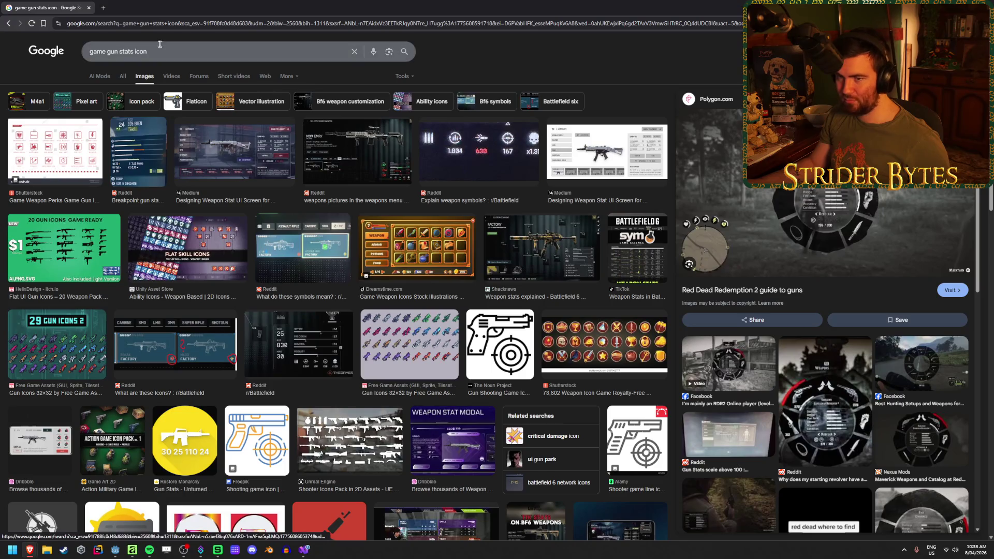
pyautogui.moveTo(160, 43); pyautogui.dragTo(113, 49)
pyautogui.write('stats ui')
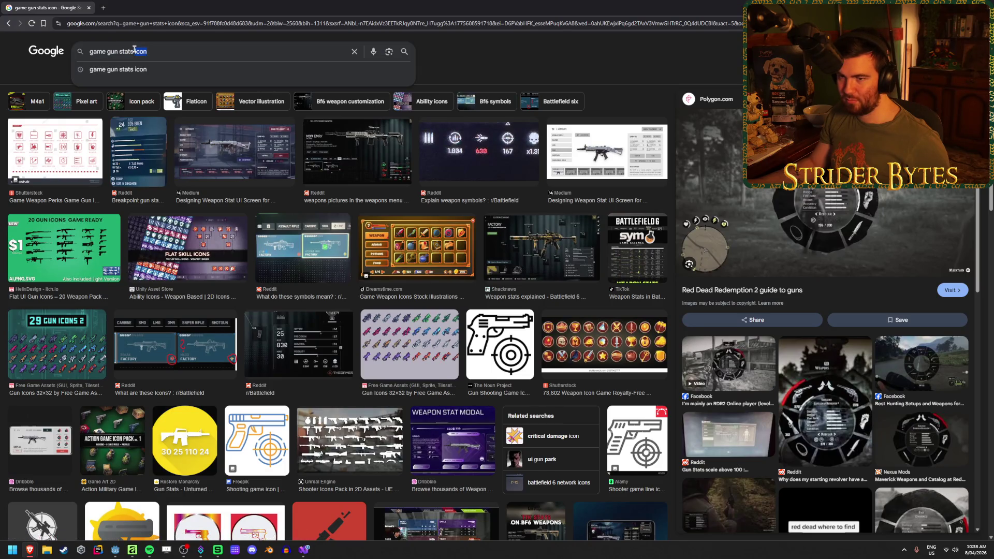
pyautogui.press('Return')
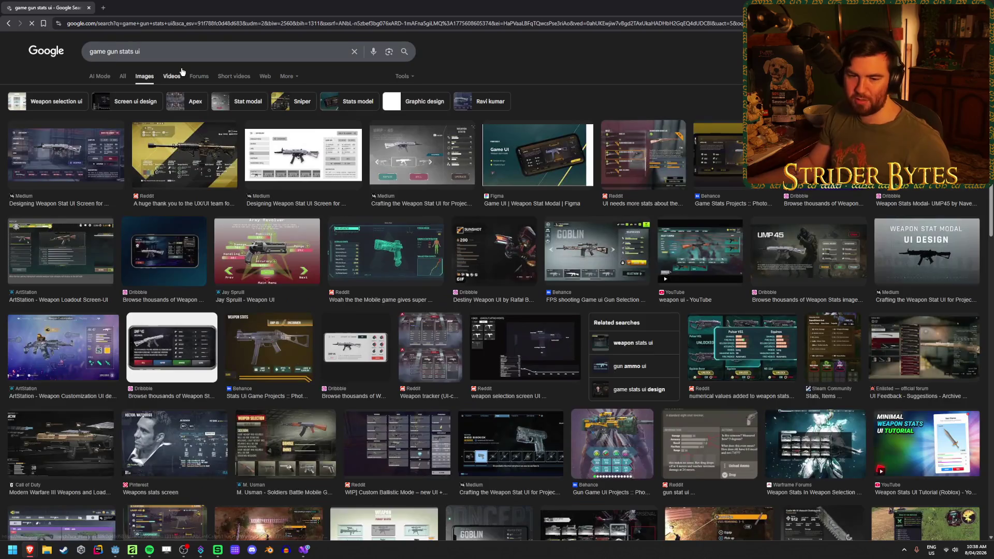
# - Open the UMP-45 weapon stat image full size in a new tab, view it, and close it
pyautogui.click(424, 154)
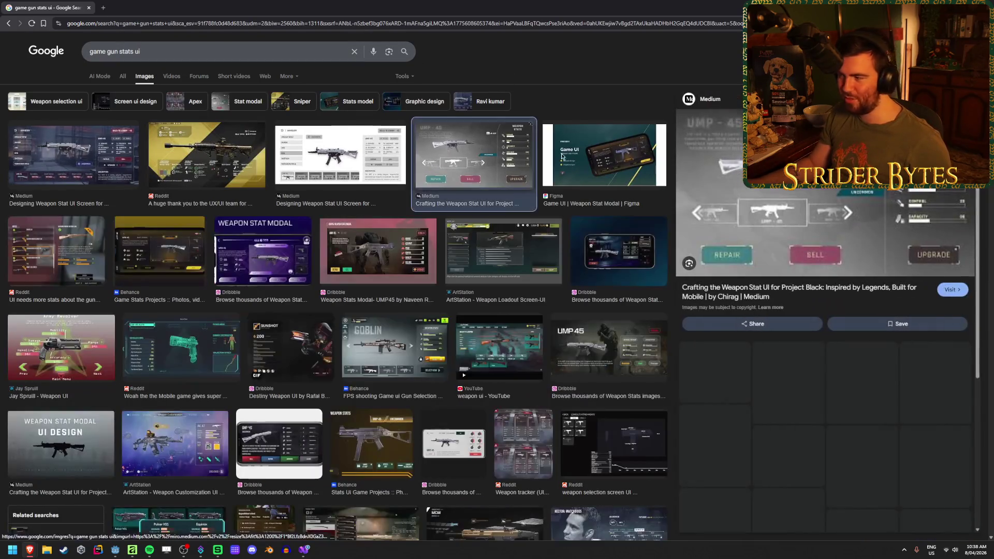
pyautogui.rightClick(816, 195)
pyautogui.click(848, 313)
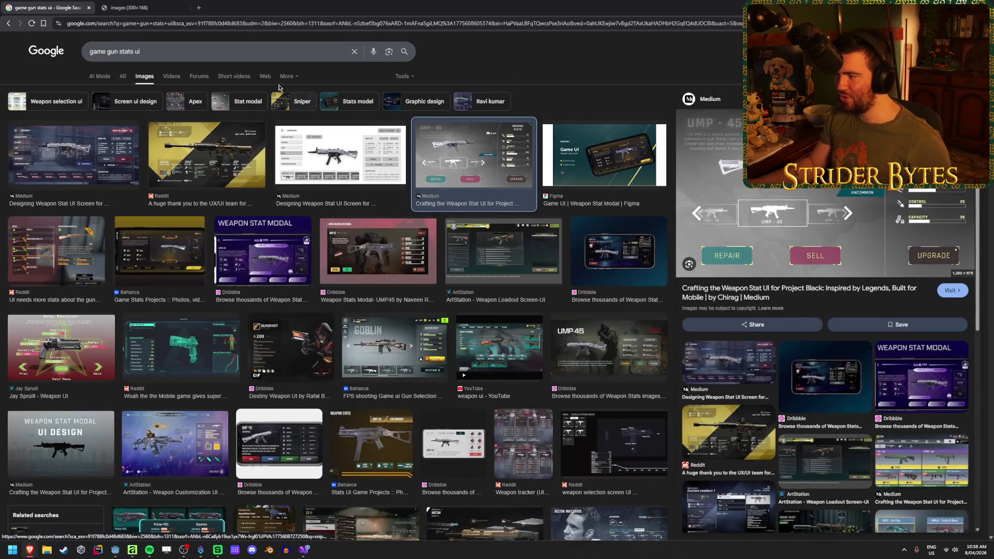
pyautogui.click(112, 4)
pyautogui.click(185, 8)
pyautogui.rightClick(880, 200)
pyautogui.click(926, 320)
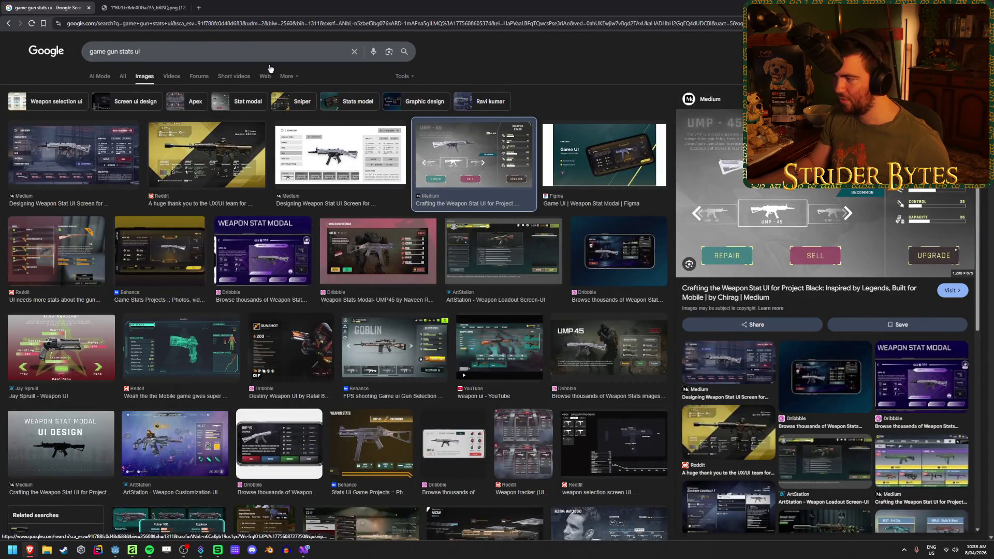
pyautogui.hotkey('ctrl', 'Tab')
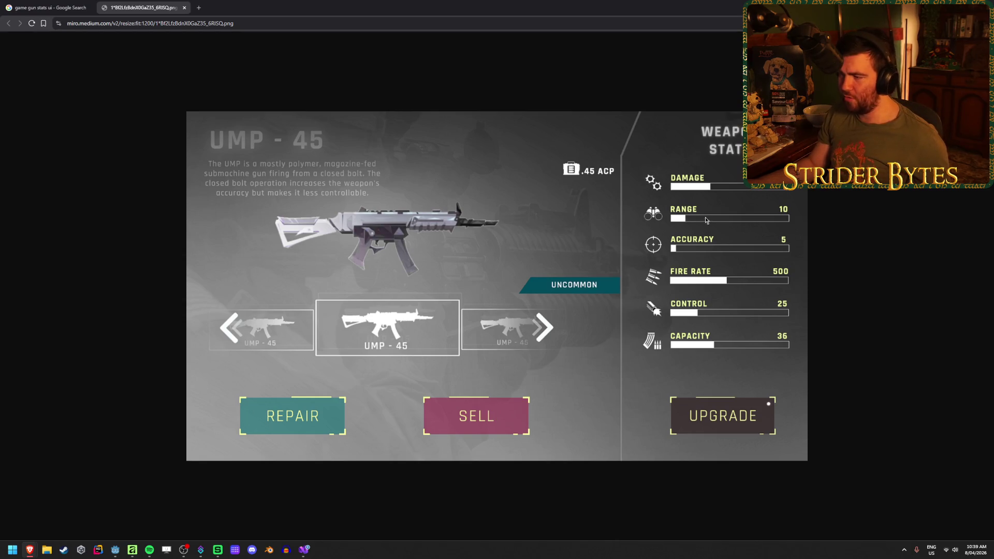
pyautogui.hotkey('ctrl', 'w')
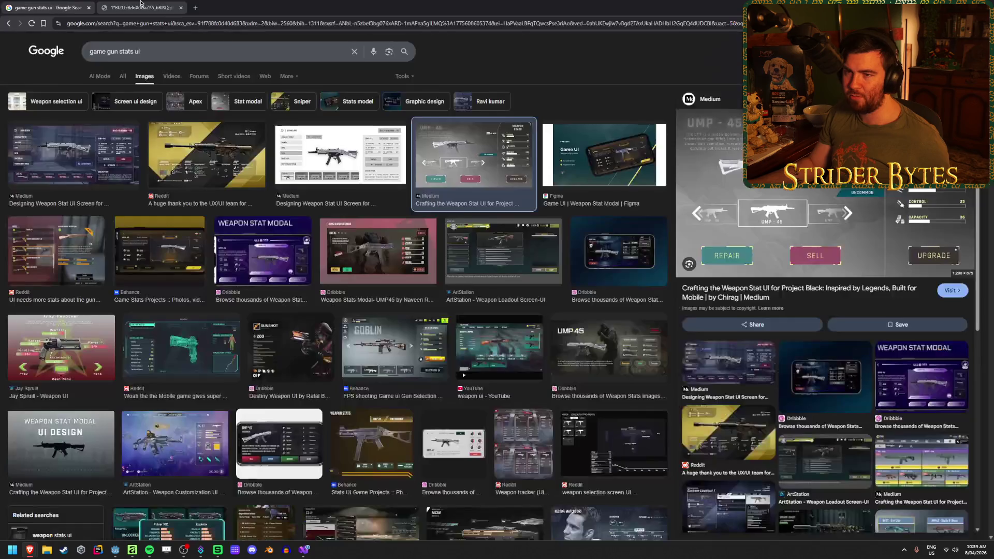
# - Preview the Designing Weapon Stat UI result and open the XDefiant screenshot in a new tab
pyautogui.click(85, 166)
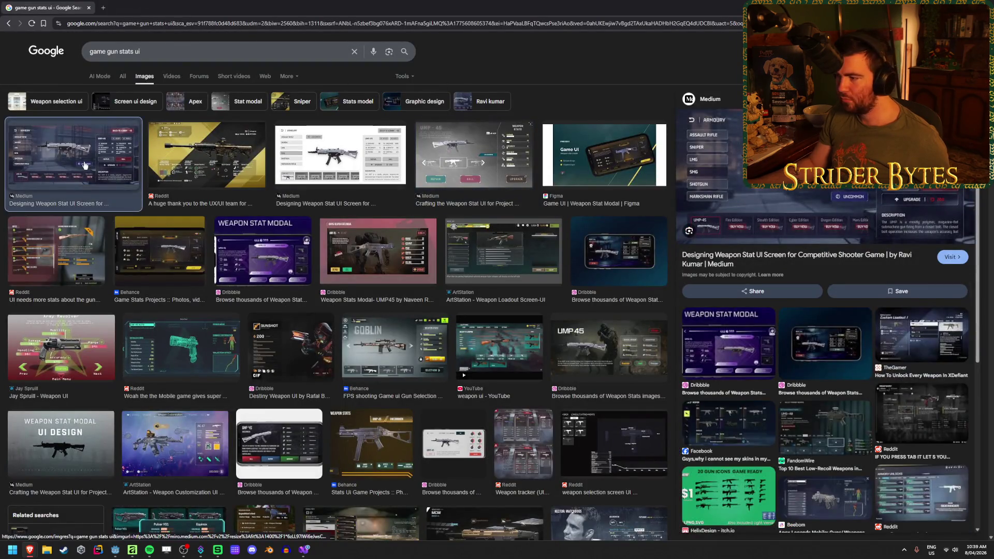
pyautogui.click(242, 166)
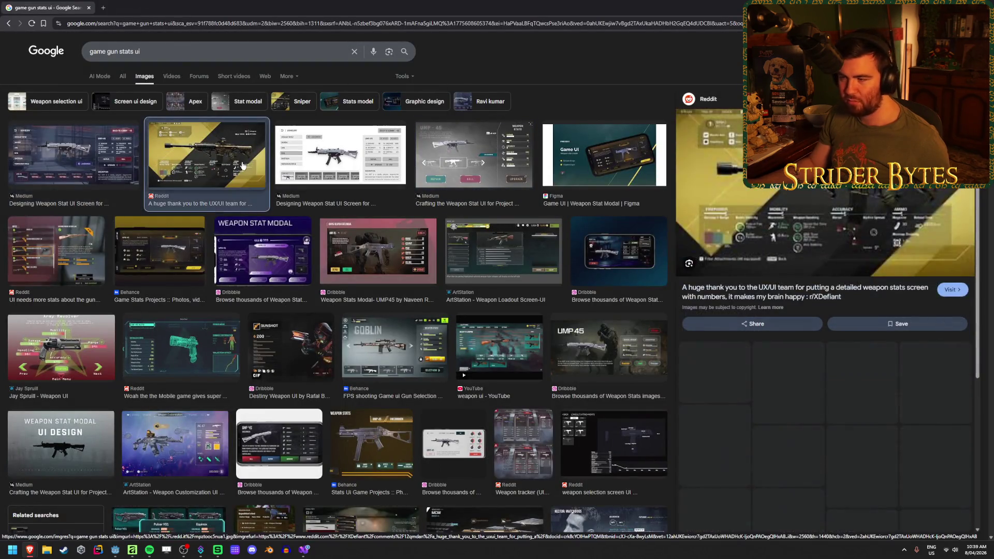
pyautogui.rightClick(829, 189)
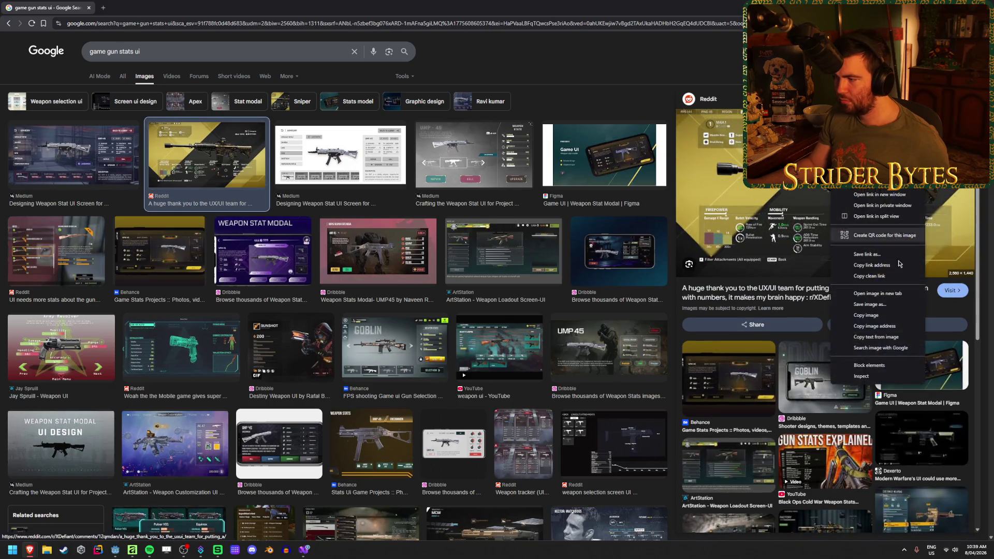
pyautogui.click(870, 294)
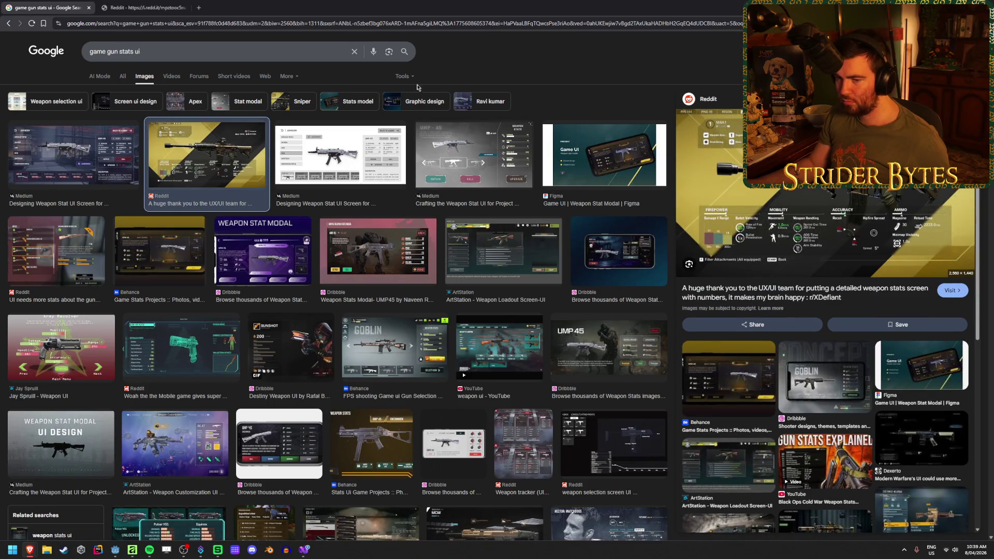
# - Preview the Behance, ArtStation, Destiny, Dribbble UMP45, YouTube and Behance FPS gun selection results
pyautogui.click(74, 241)
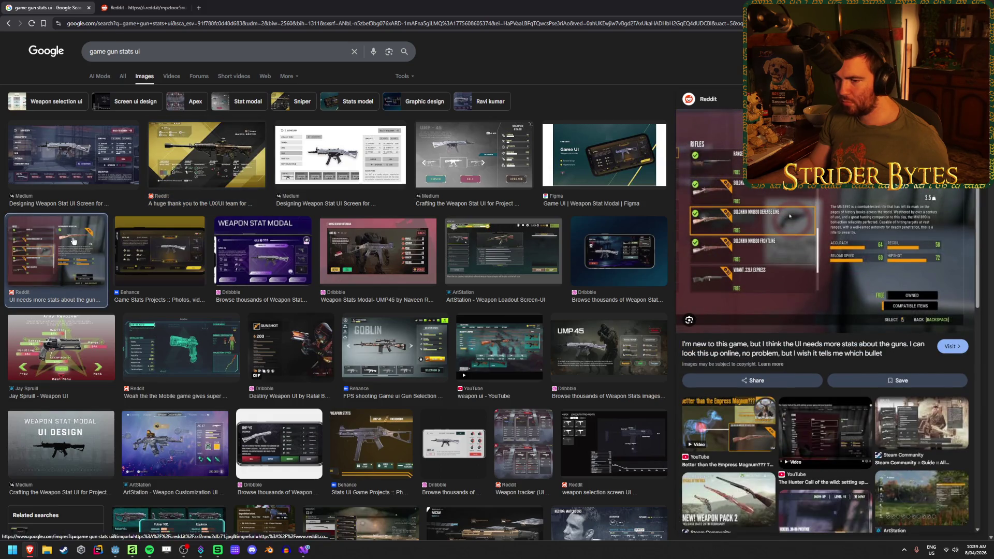
pyautogui.click(159, 250)
pyautogui.click(484, 245)
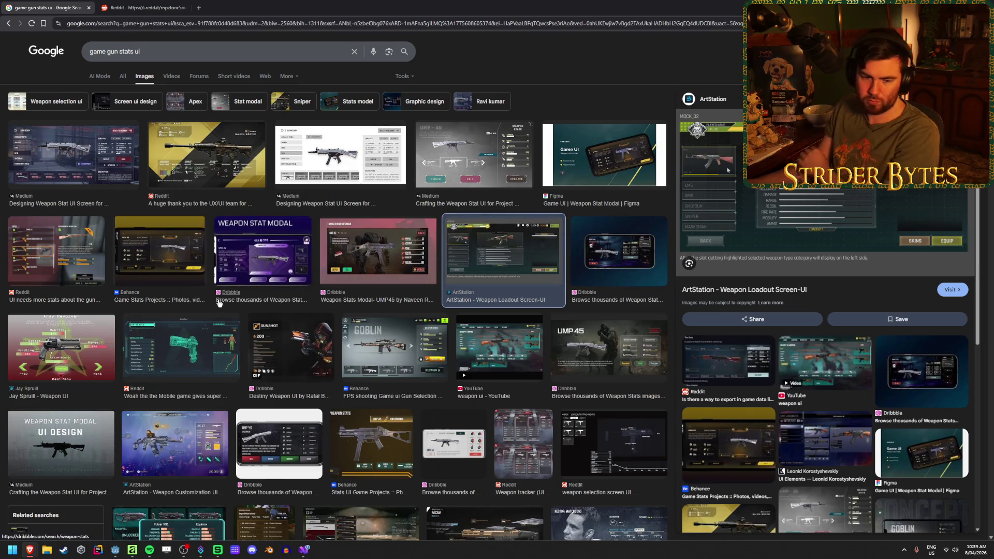
pyautogui.click(271, 355)
pyautogui.click(181, 347)
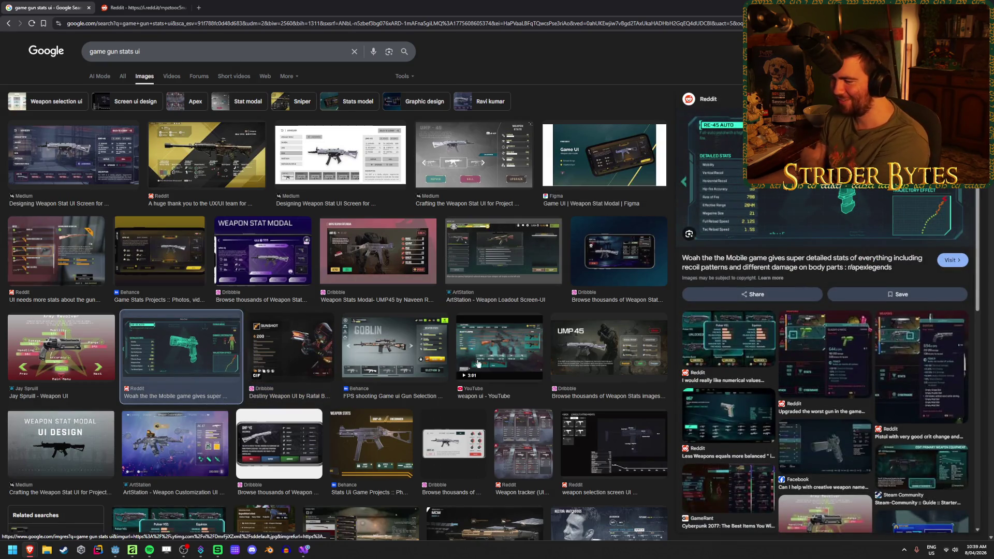
pyautogui.click(566, 354)
pyautogui.click(488, 339)
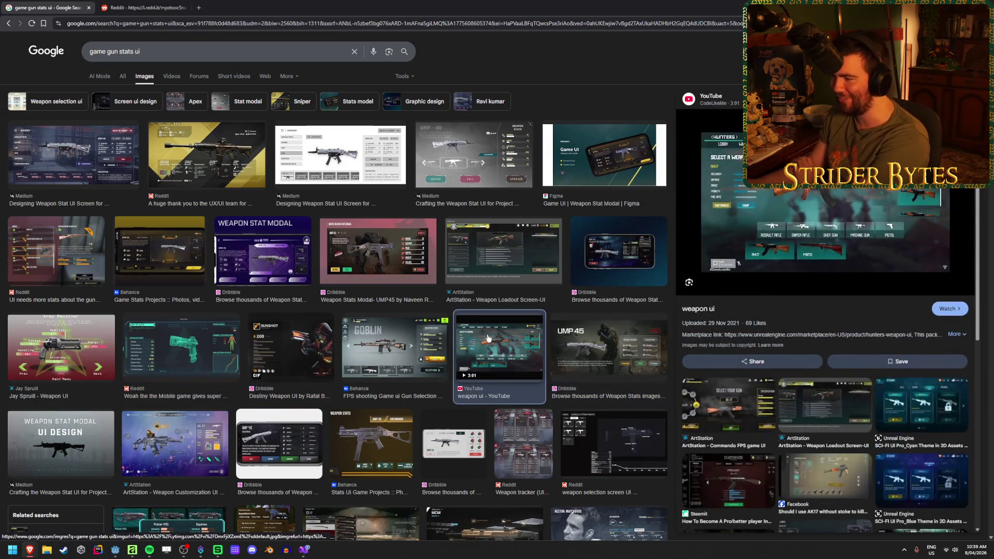
pyautogui.click(380, 328)
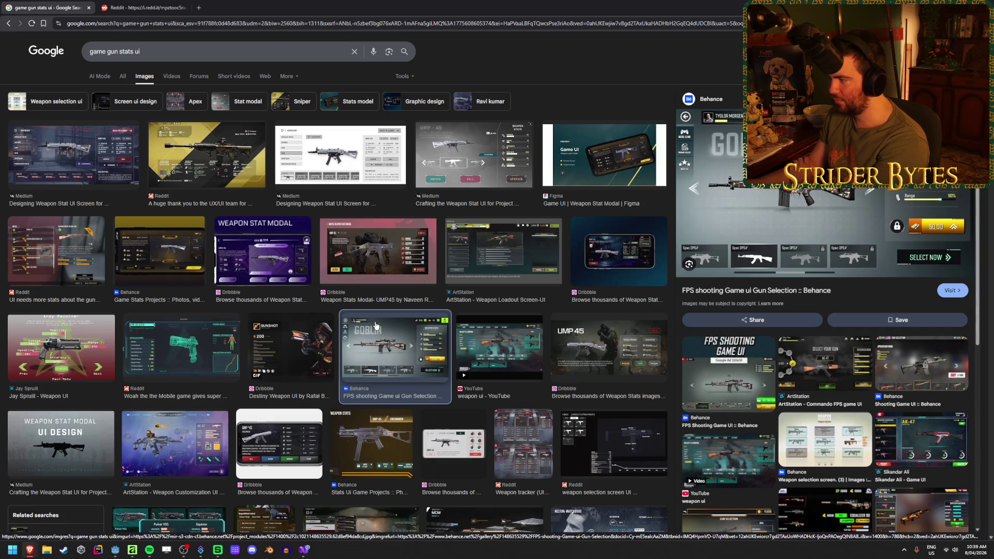
# - View the full-size XDefiant M4A1 stats image, then close it and return to results
pyautogui.click(148, 4)
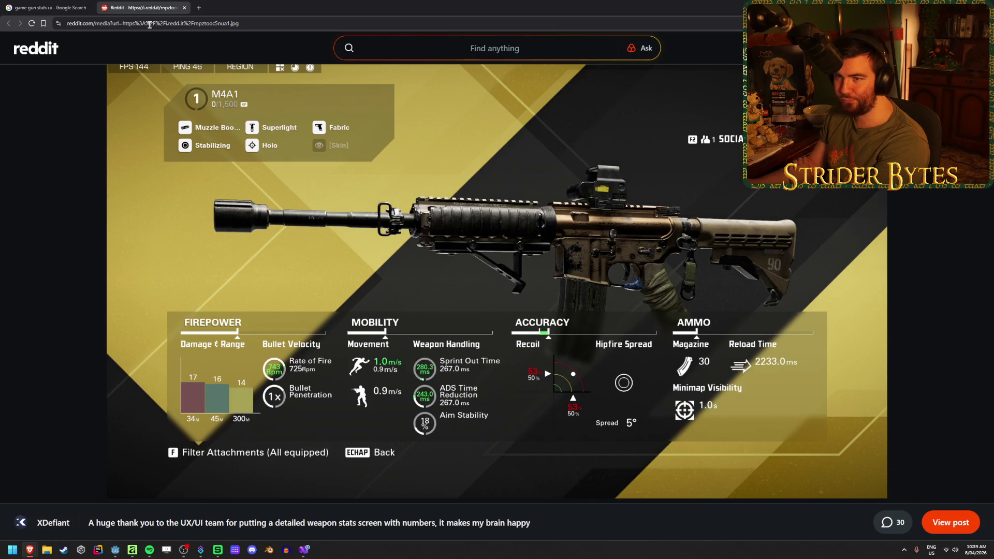
pyautogui.hotkey('ctrl', 'w')
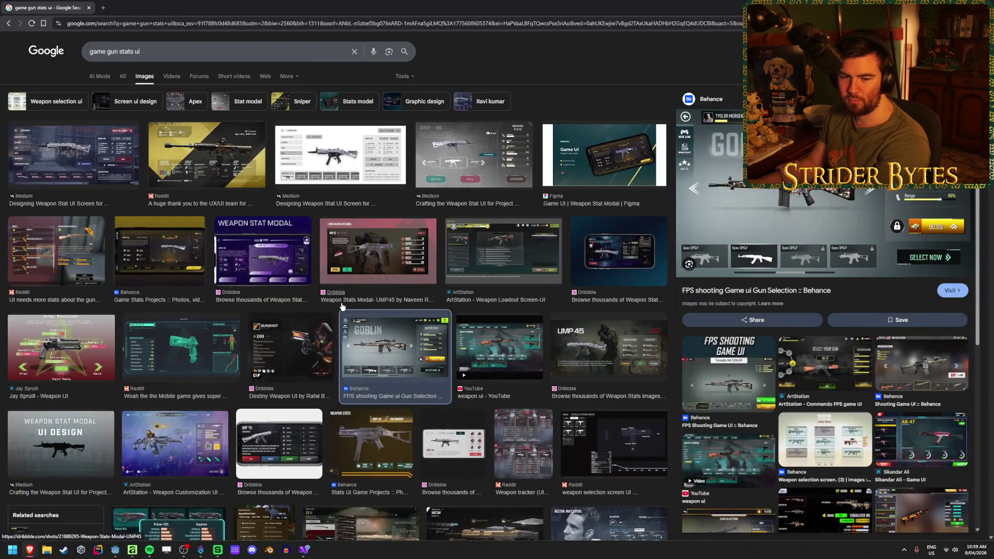
pyautogui.scroll(-2, 336, 306)
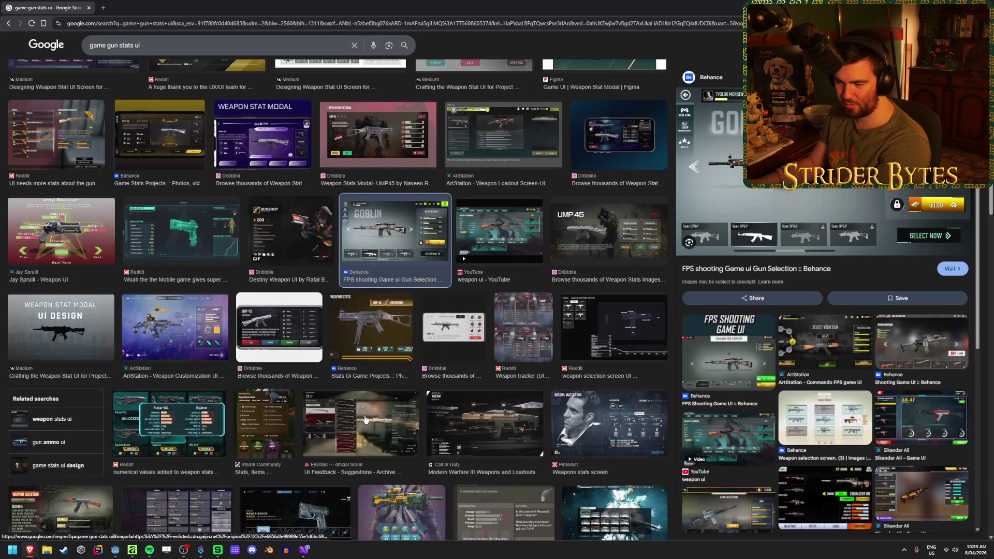
# - Preview the Modern Warfare III weapons image and start saving it
pyautogui.click(485, 423)
pyautogui.rightClick(797, 156)
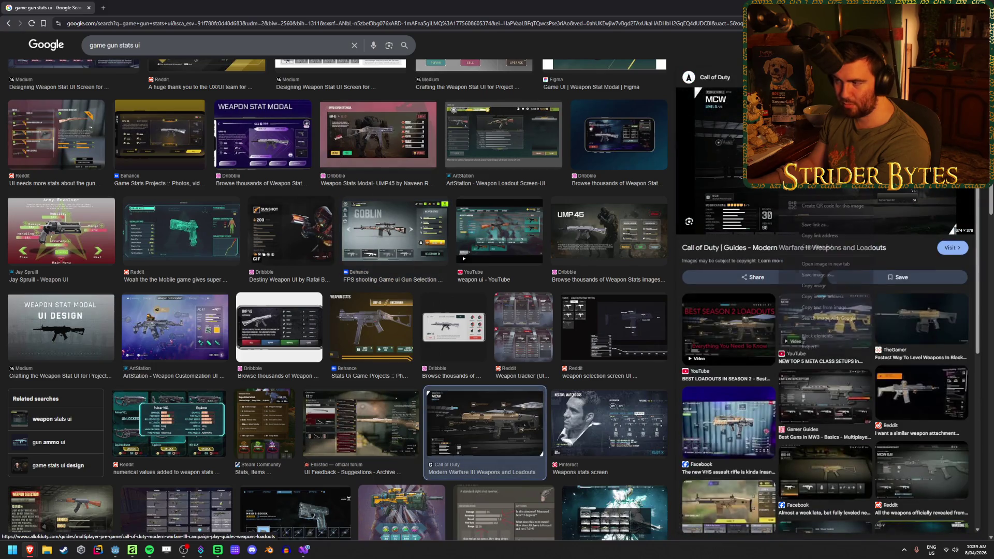
pyautogui.click(818, 275)
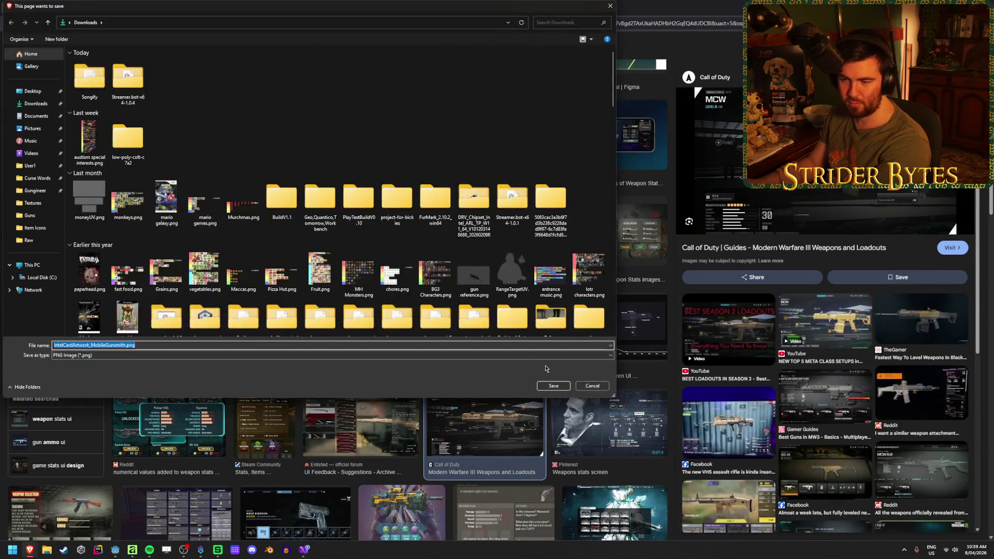
pyautogui.click(592, 386)
pyautogui.rightClick(790, 189)
pyautogui.press('Escape')
# - Cancel the save, preview the Enlisted UI feedback screenshot, and open a new tab
pyautogui.click(600, 387)
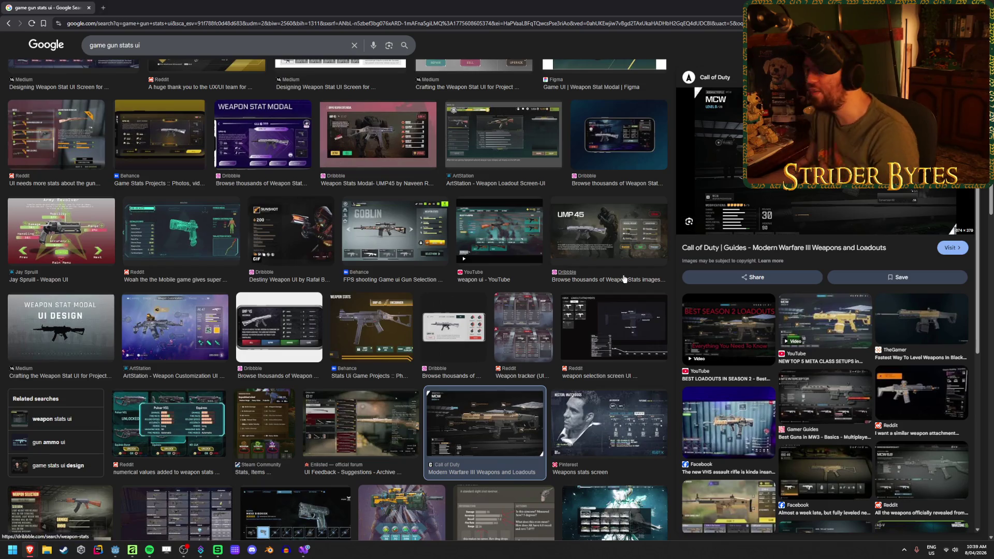
pyautogui.click(389, 411)
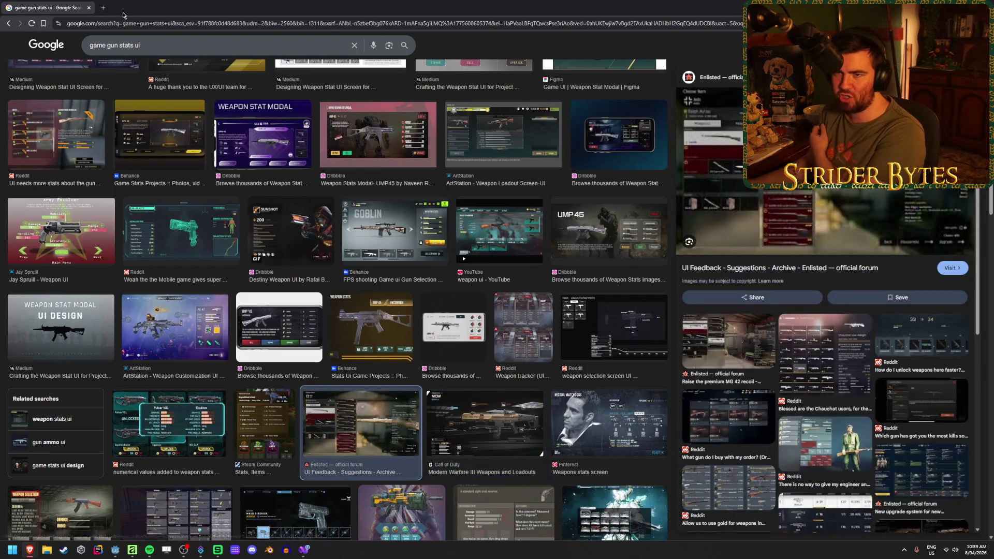
pyautogui.click(103, 9)
# - Load the Game UI Database home page from the 'game' address suggestion and close the stray Bug-A-Salt tab
pyautogui.write('game')
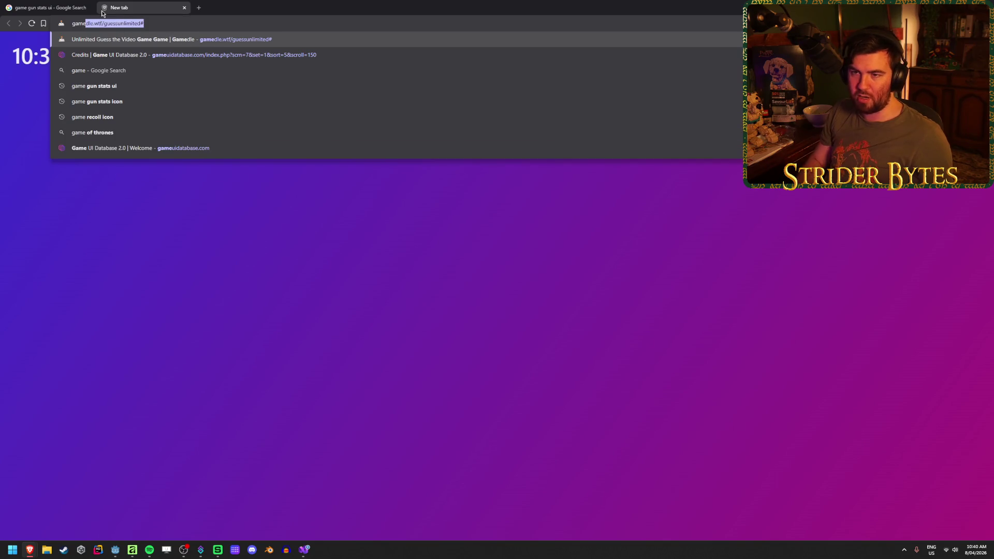
pyautogui.press('Down')
pyautogui.press('Up')
pyautogui.press('Up')
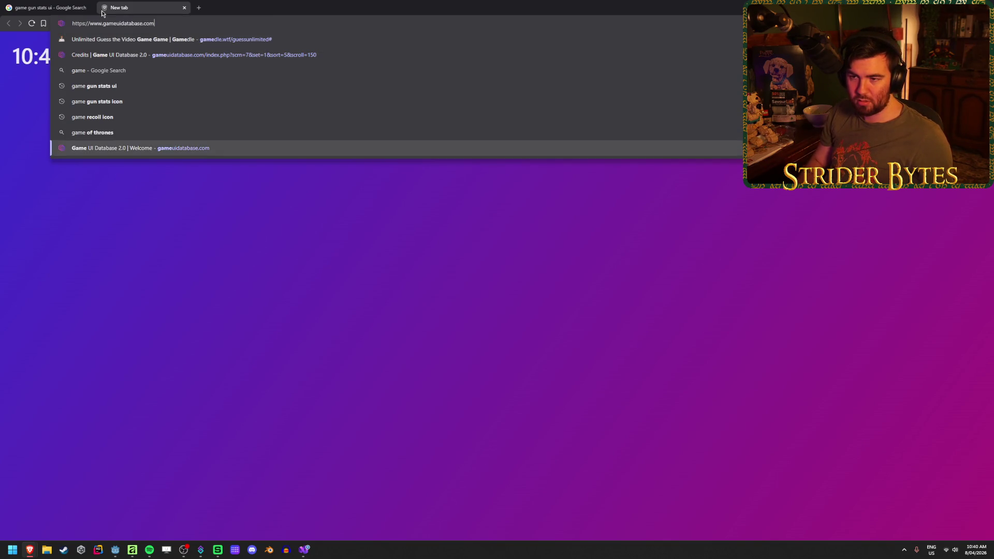
pyautogui.press('Return')
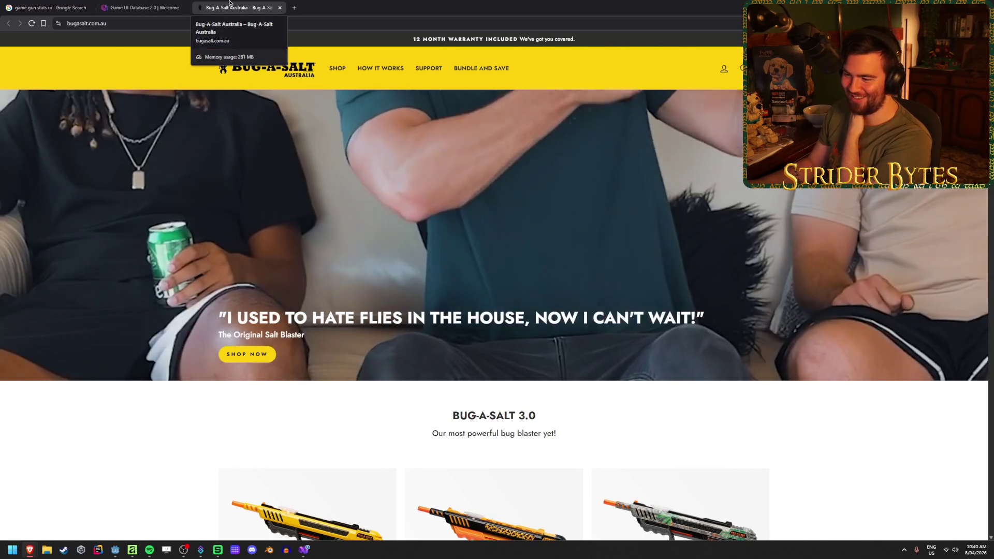
pyautogui.middleClick(229, 3)
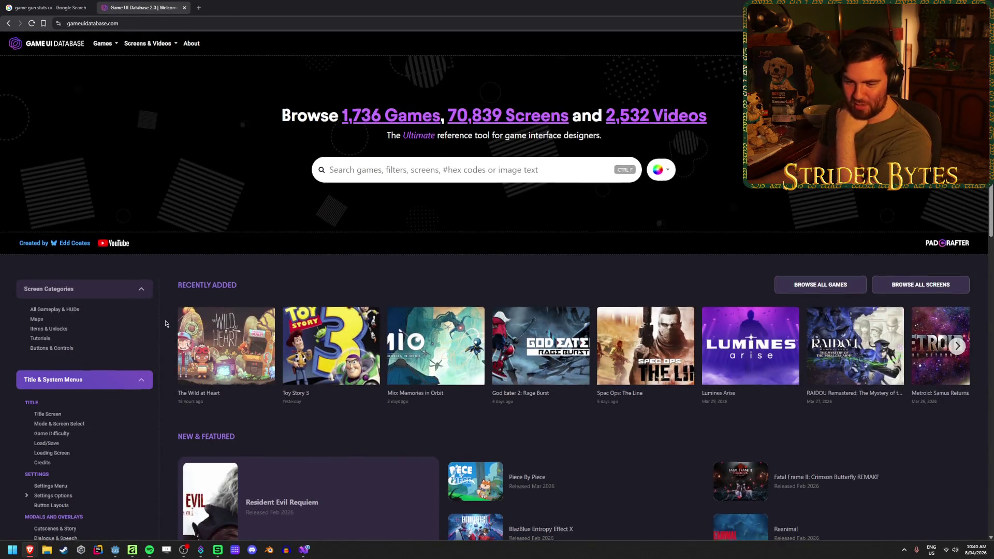
pyautogui.scroll(-5, 171, 320)
pyautogui.scroll(5, 176, 317)
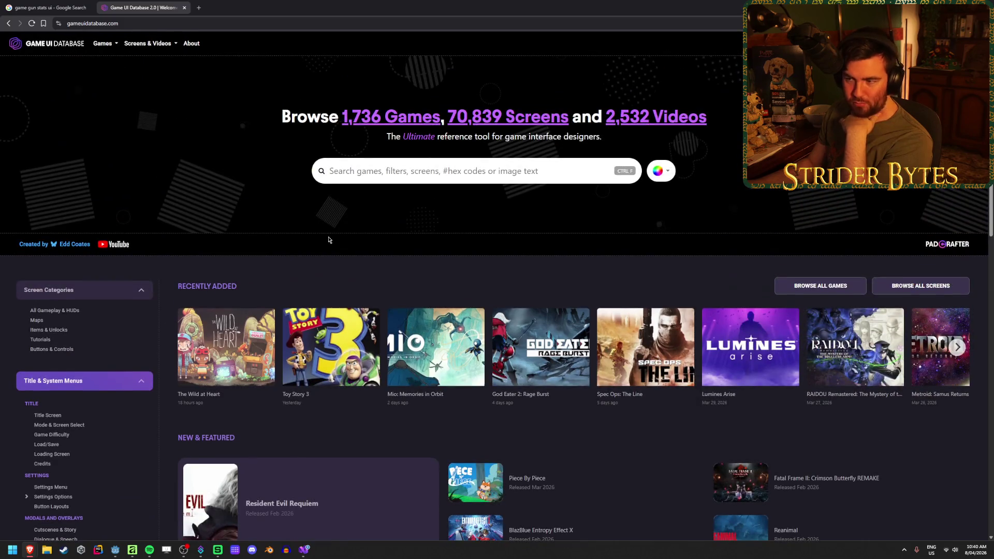
# - Search the database for all screens containing 'gun'
pyautogui.click(421, 172)
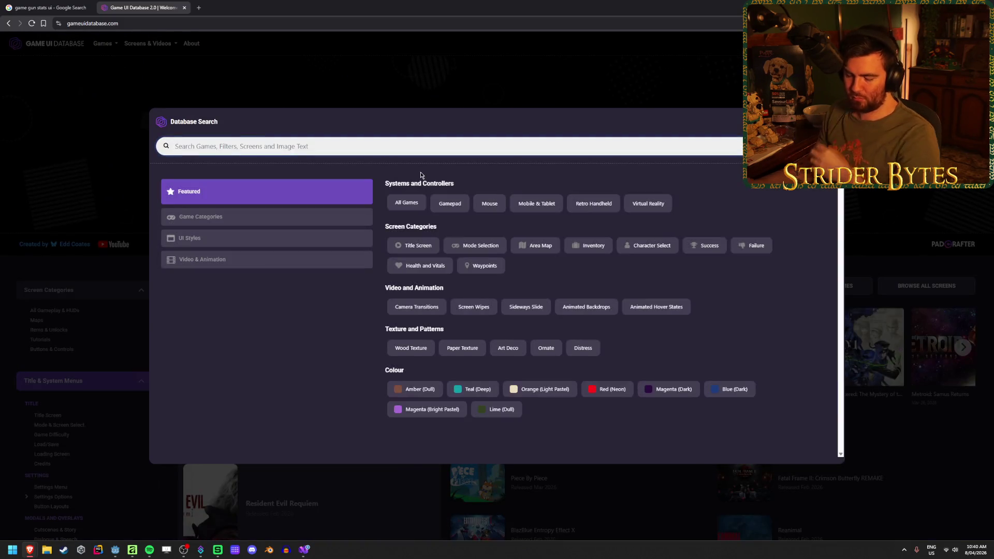
pyautogui.write('gun')
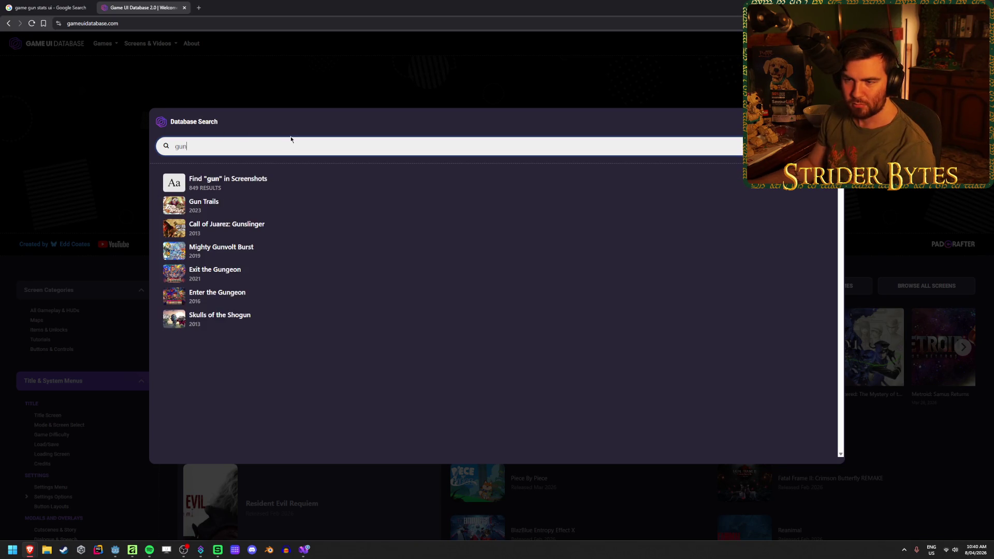
pyautogui.click(249, 182)
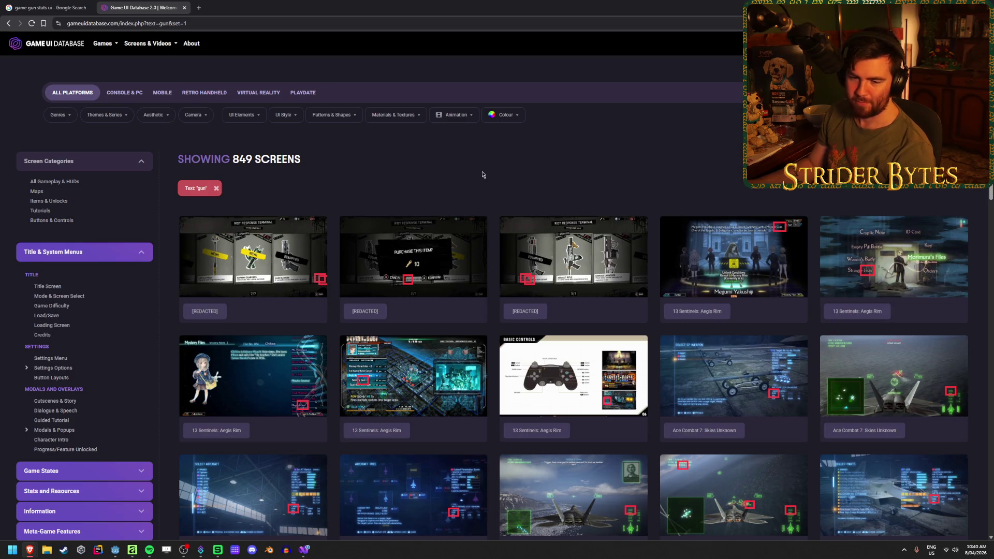
# - Enlarge the Achtung! Cthulhu Tactics loadout screenshot, then close it
pyautogui.scroll(-6, 482, 174)
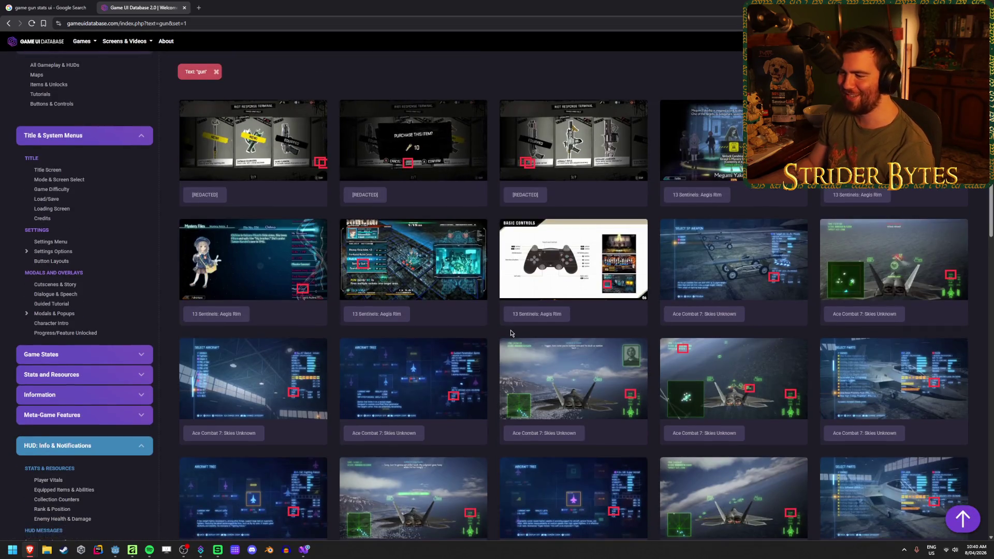
pyautogui.scroll(-3, 498, 318)
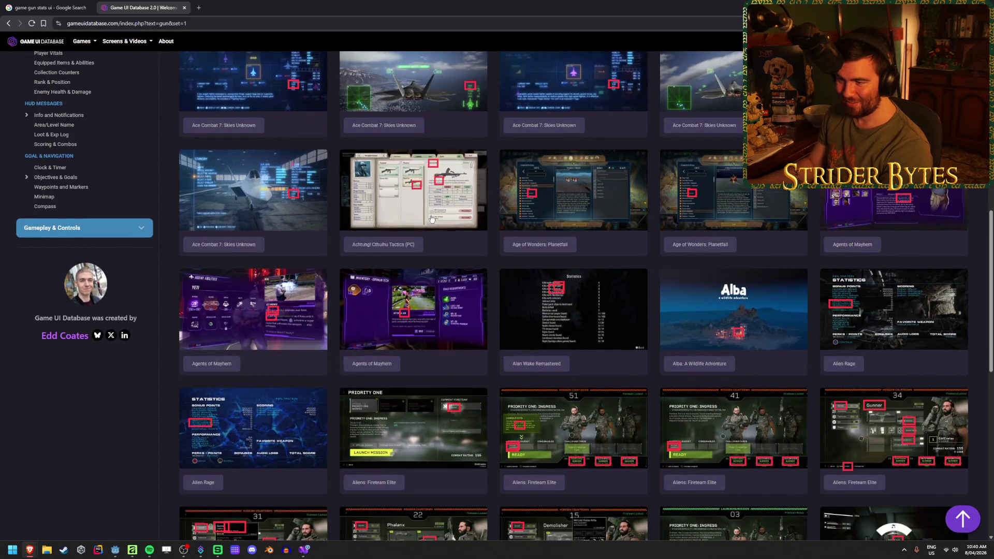
pyautogui.click(428, 196)
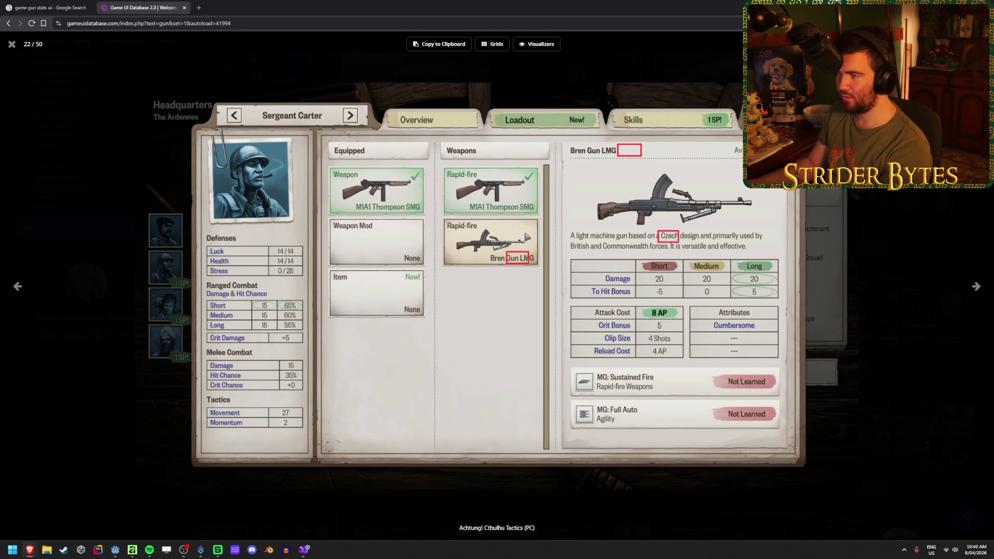
pyautogui.click(11, 44)
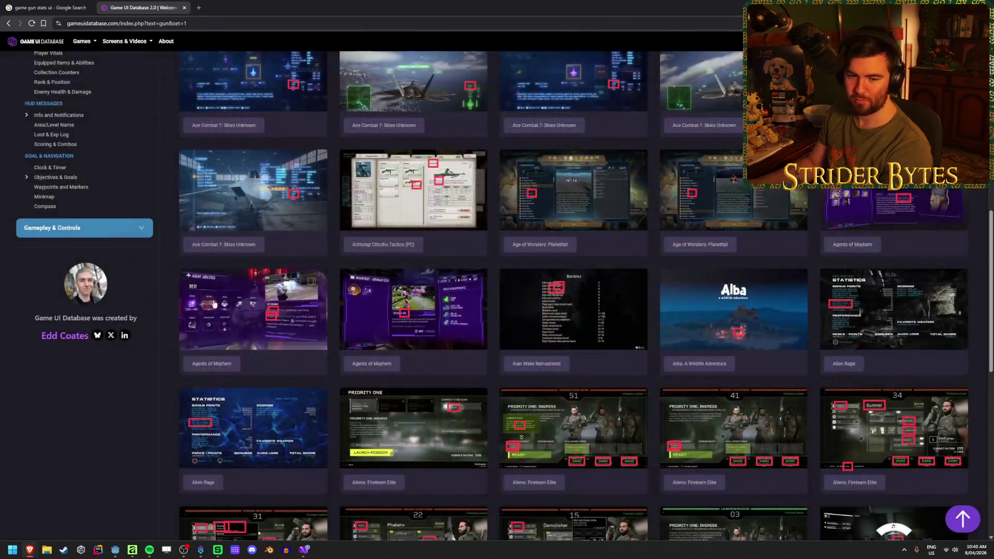
# - Enlarge the Aliens: Fireteam Elite Demolisher loadout with its Pulse Rifle stats, then close it
pyautogui.scroll(-2, 449, 345)
pyautogui.scroll(-1, 466, 347)
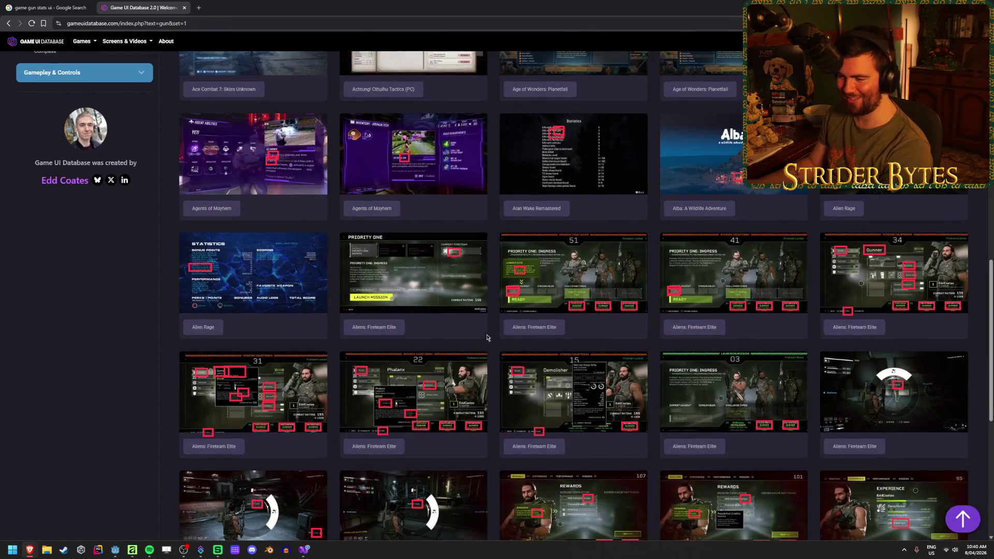
pyautogui.scroll(-3, 502, 353)
pyautogui.click(505, 310)
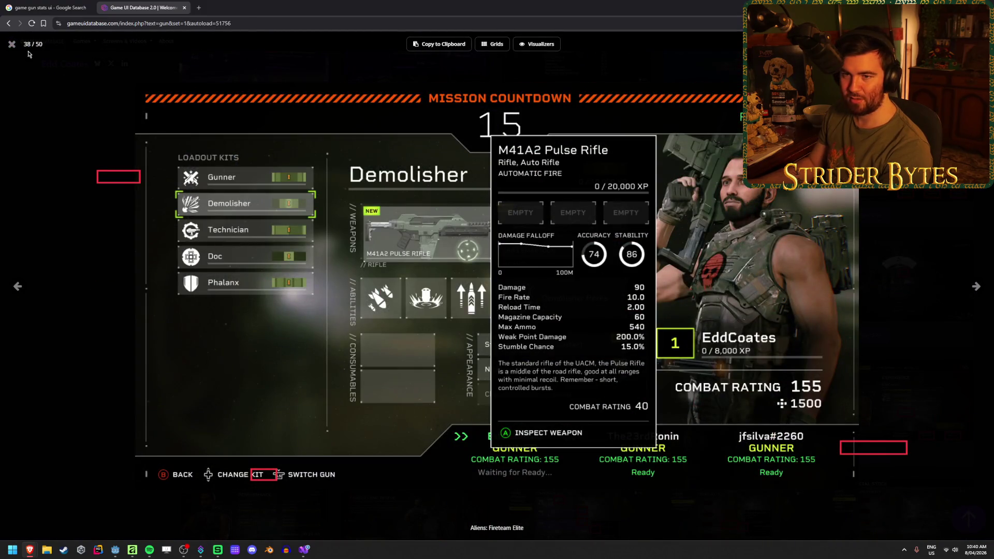
pyautogui.click(11, 44)
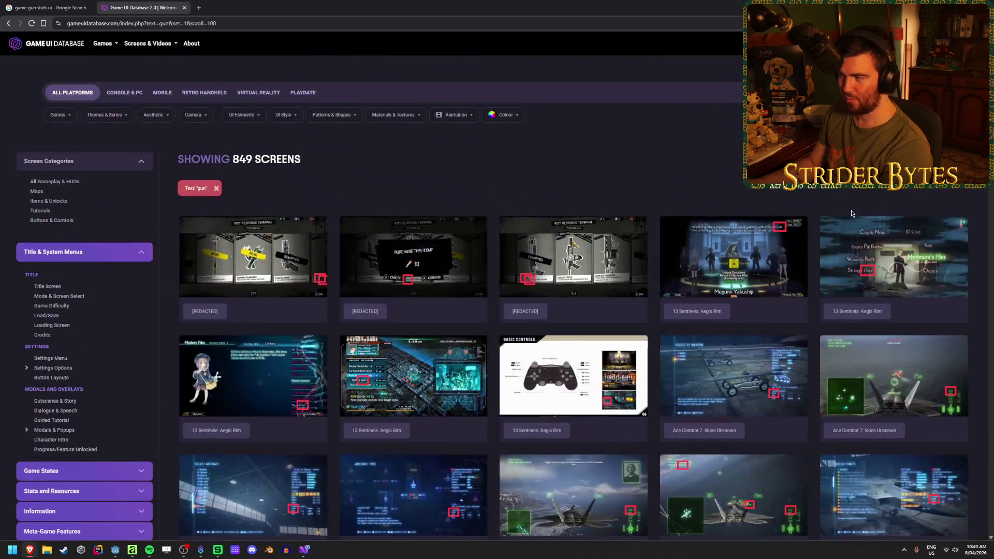
pyautogui.click(890, 179)
# - Re-sort the gun screenshot results and expand the Modals & Popups sidebar category
pyautogui.click(891, 221)
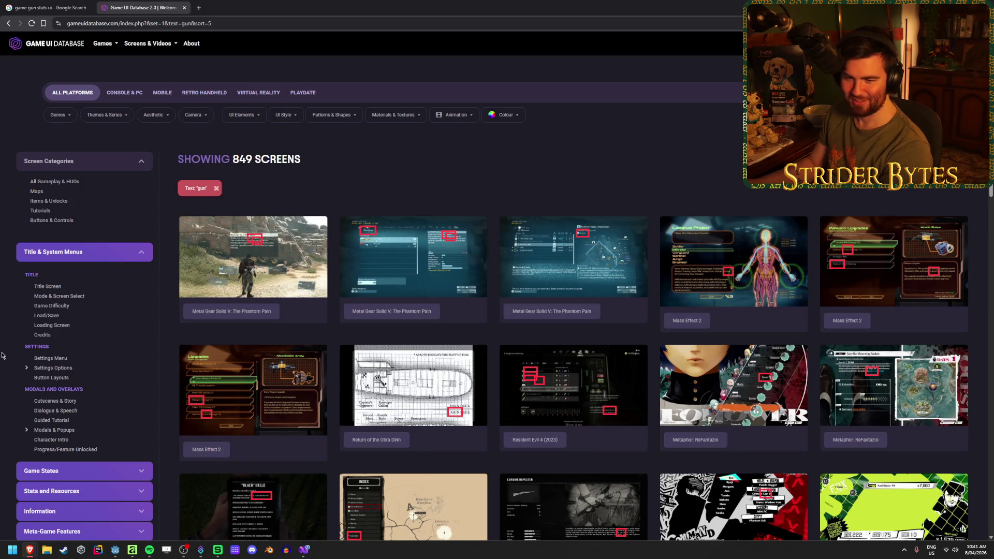
pyautogui.scroll(-1, 86, 350)
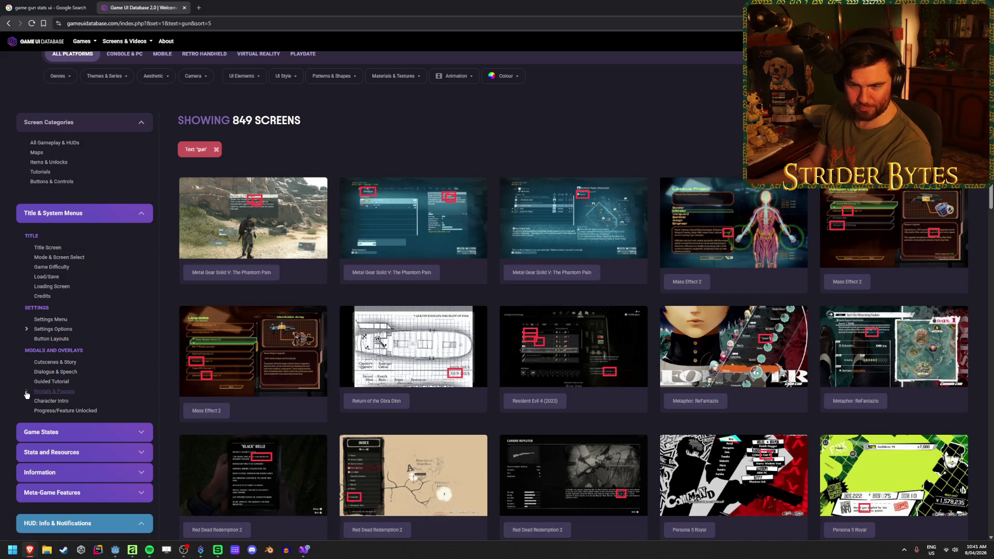
pyautogui.click(27, 392)
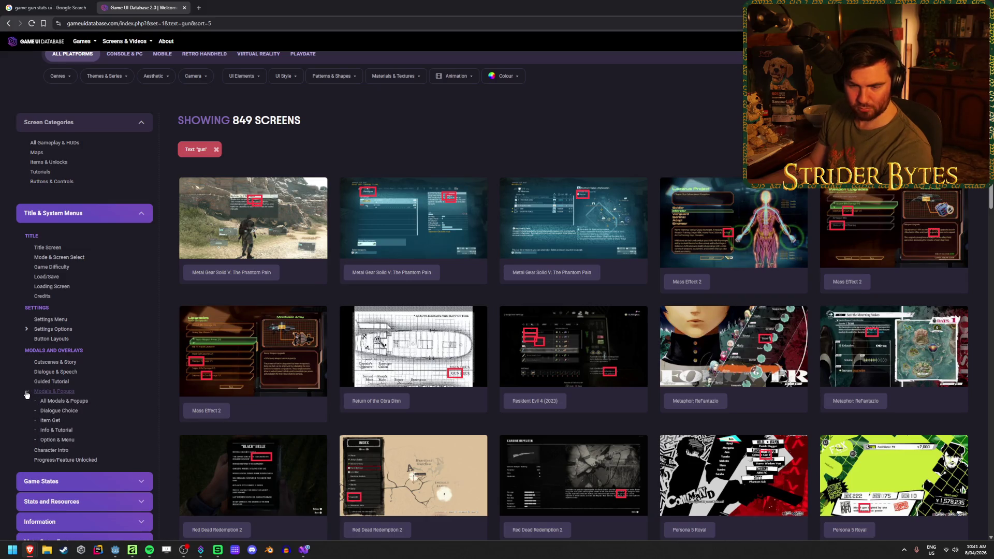
# - Expand Stats and Resources, Inventory and Equipping, then filter to Equipping: Overview & Loadout
pyautogui.scroll(-3, 137, 351)
pyautogui.click(135, 389)
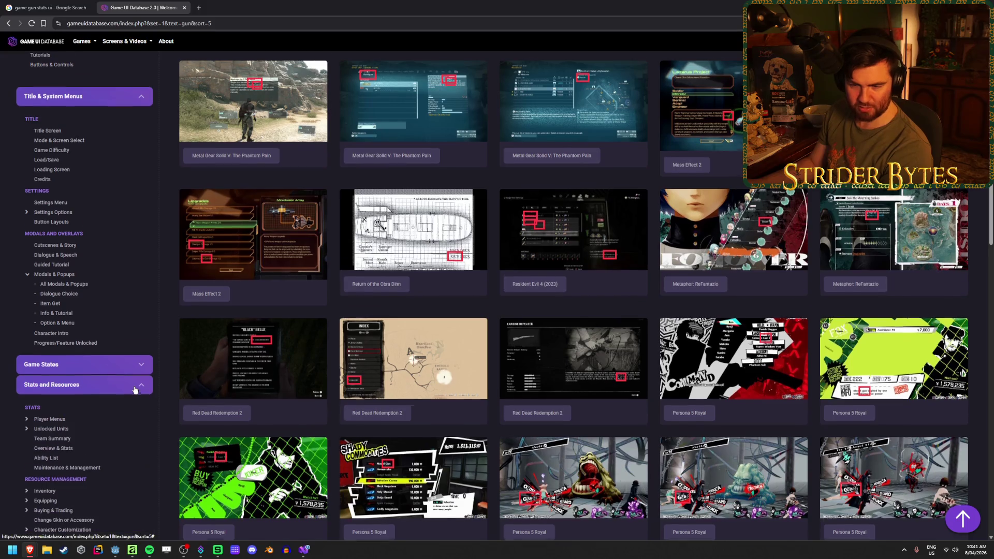
pyautogui.scroll(-3, 134, 390)
pyautogui.click(27, 375)
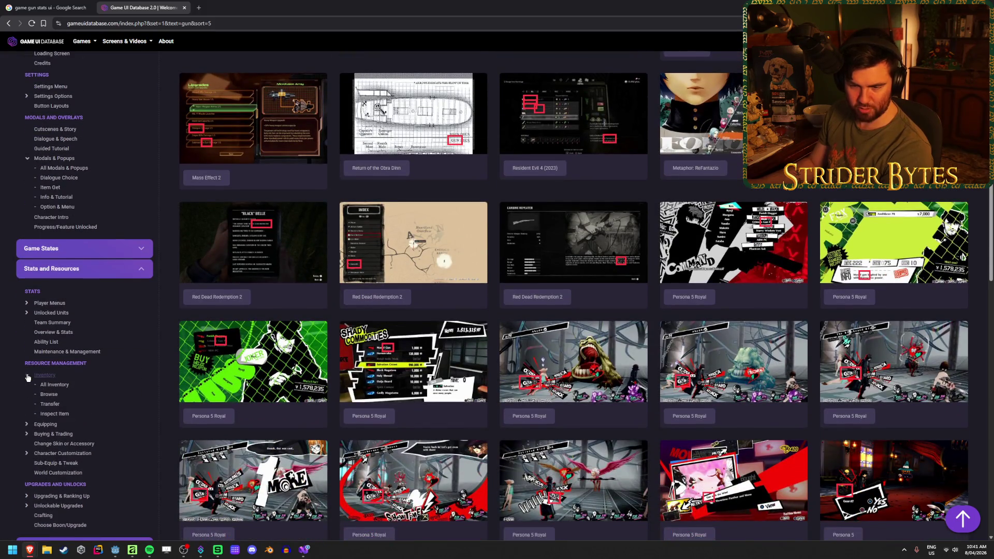
pyautogui.click(27, 424)
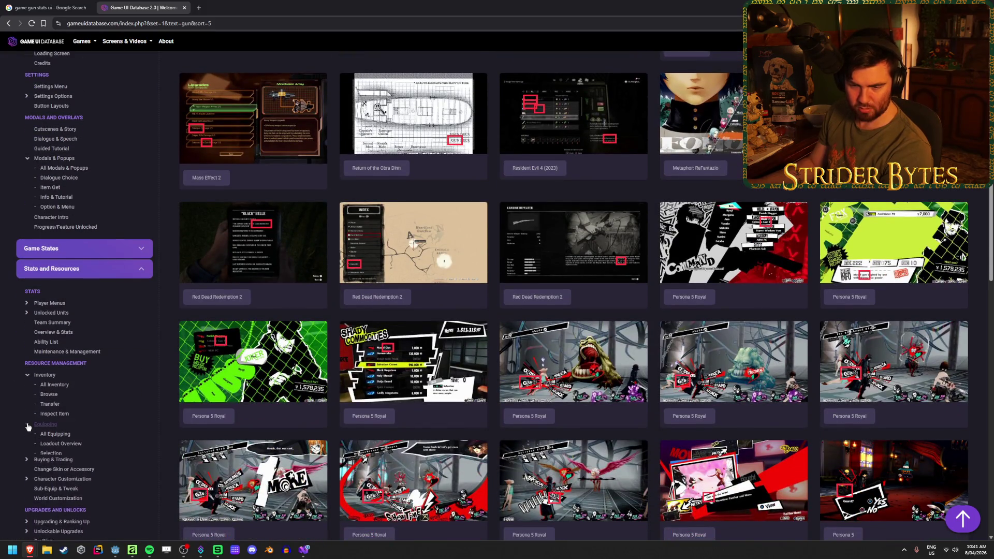
pyautogui.click(64, 447)
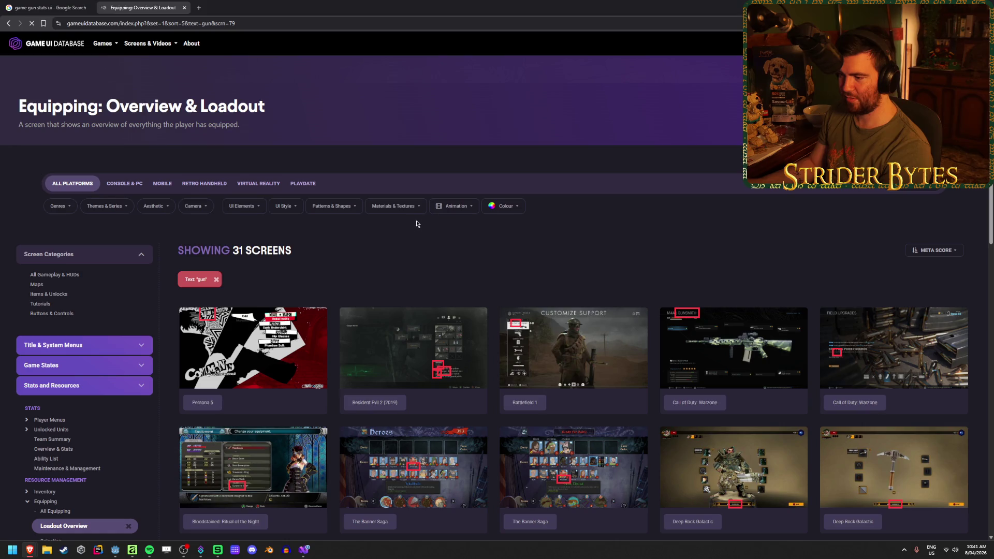
# - Scroll through the 31 loadout screens, briefly toggle Character Customization, and expand Inventory
pyautogui.scroll(-2, 497, 225)
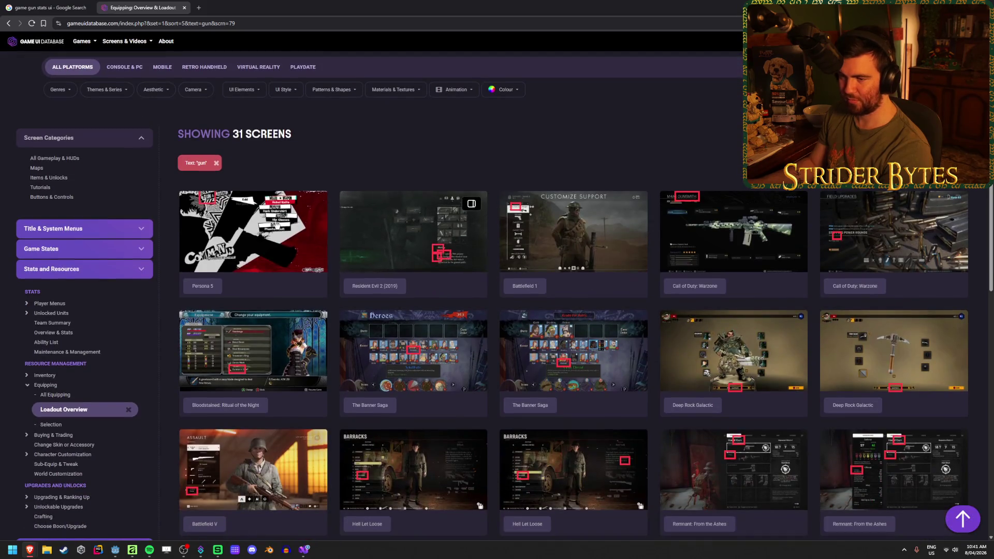
pyautogui.scroll(-2, 250, 228)
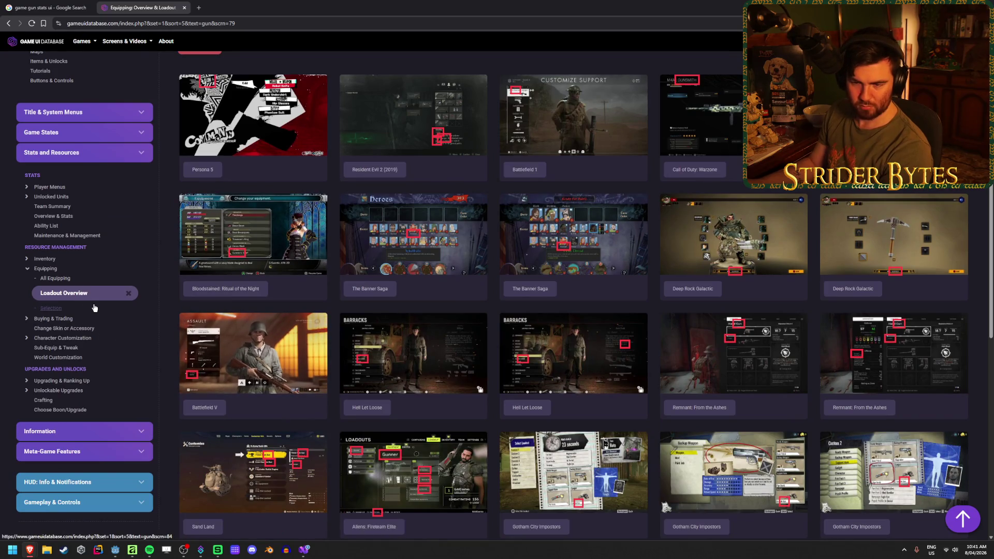
pyautogui.click(26, 338)
pyautogui.click(26, 338)
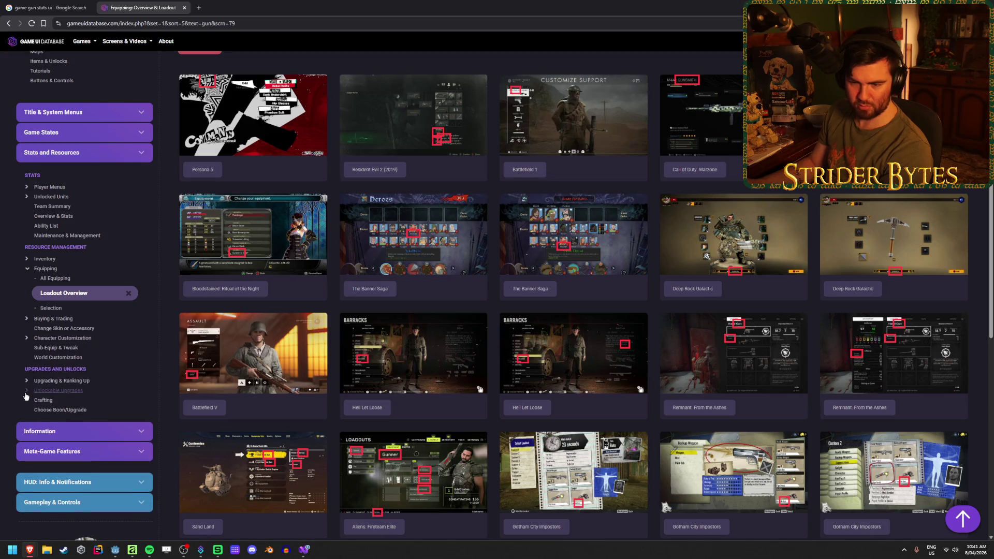
pyautogui.click(27, 260)
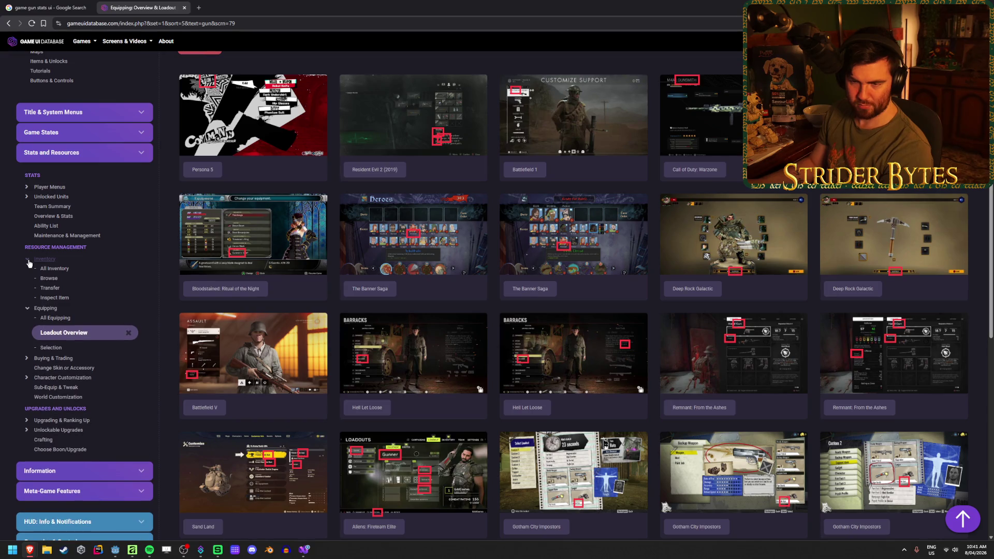
# - Browse the 14 Overview & Stats gun screens, then switch to Equipping: Selection (50 screens)
pyautogui.click(57, 218)
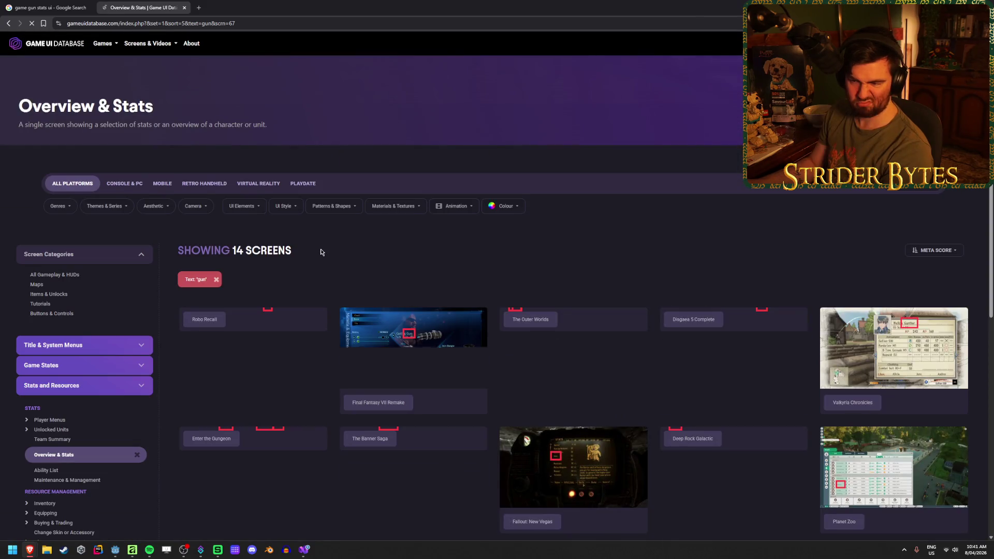
pyautogui.scroll(-1, 331, 245)
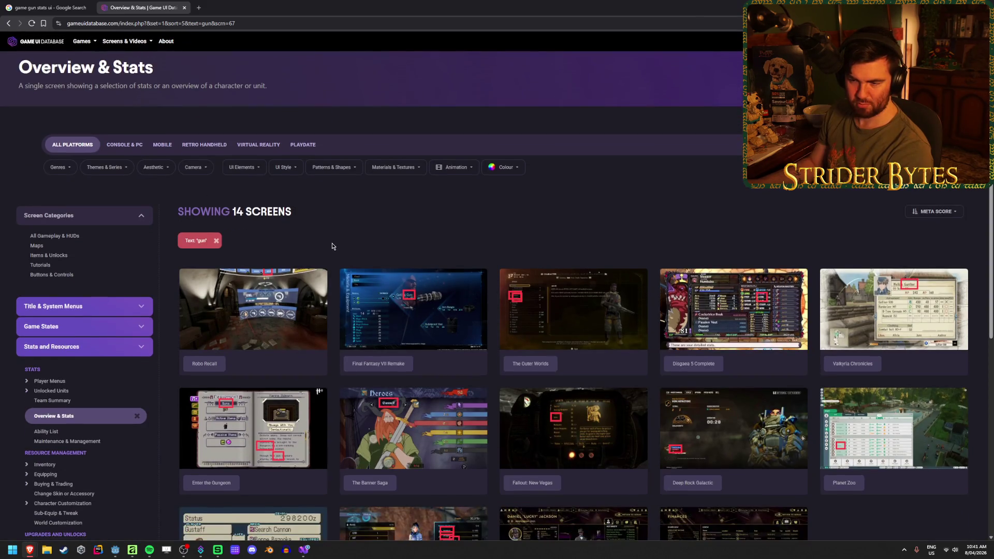
pyautogui.scroll(-1, 332, 246)
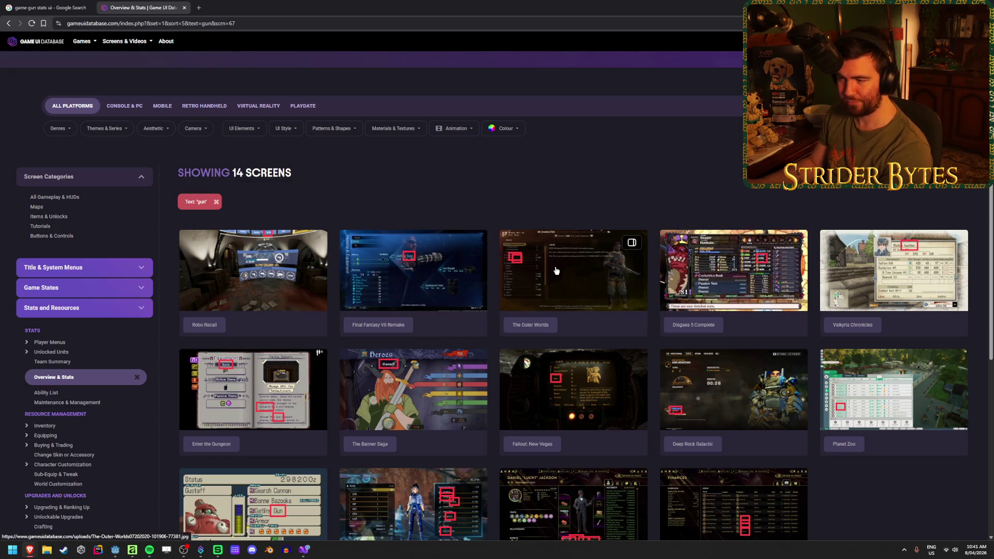
pyautogui.scroll(-2, 132, 315)
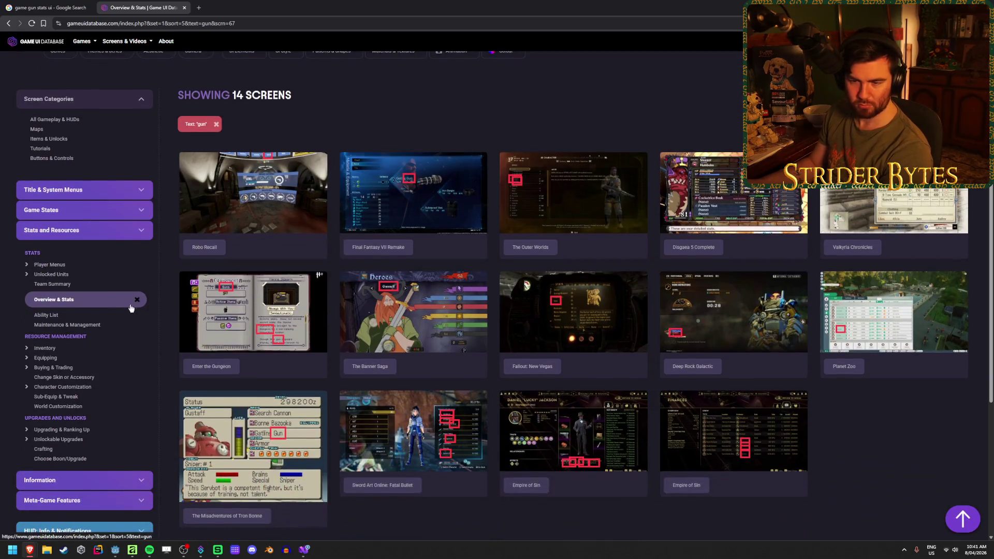
pyautogui.click(29, 368)
pyautogui.click(28, 357)
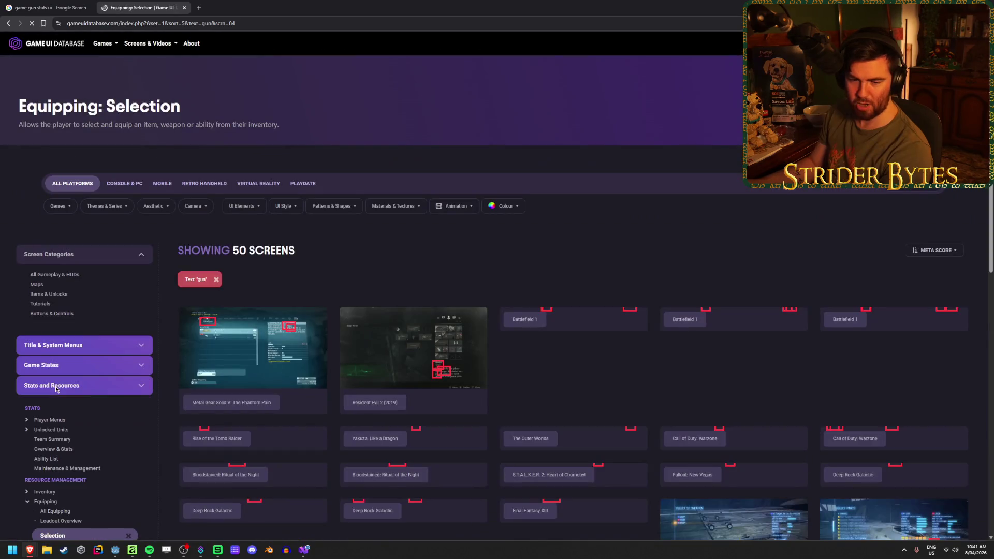
# - Enlarge the first screenshot, Metal Gear Solid V, and page ahead past Resident Evil 2
pyautogui.click(300, 331)
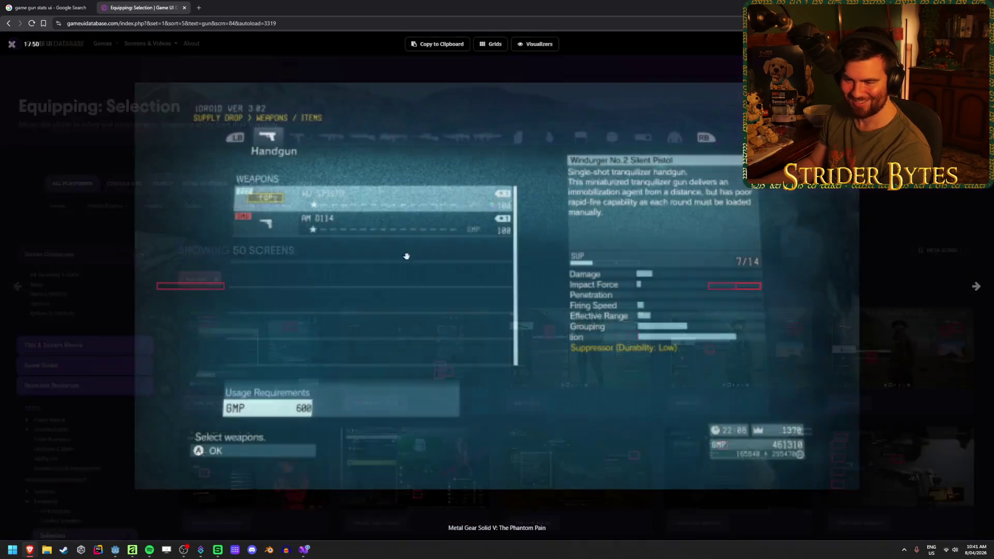
pyautogui.click(976, 290)
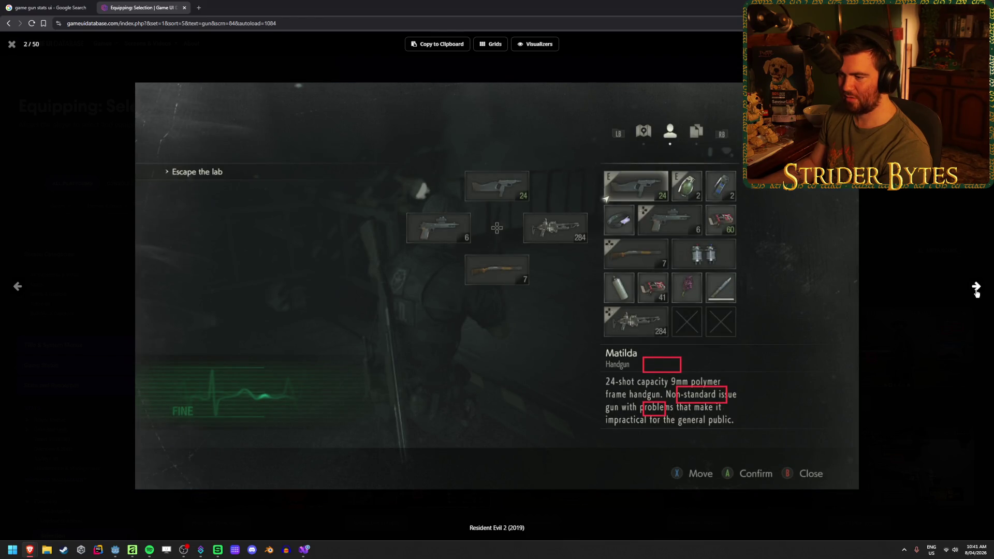
pyautogui.click(976, 291)
pyautogui.click(976, 291)
pyautogui.click(976, 291)
pyautogui.click(976, 290)
pyautogui.click(977, 291)
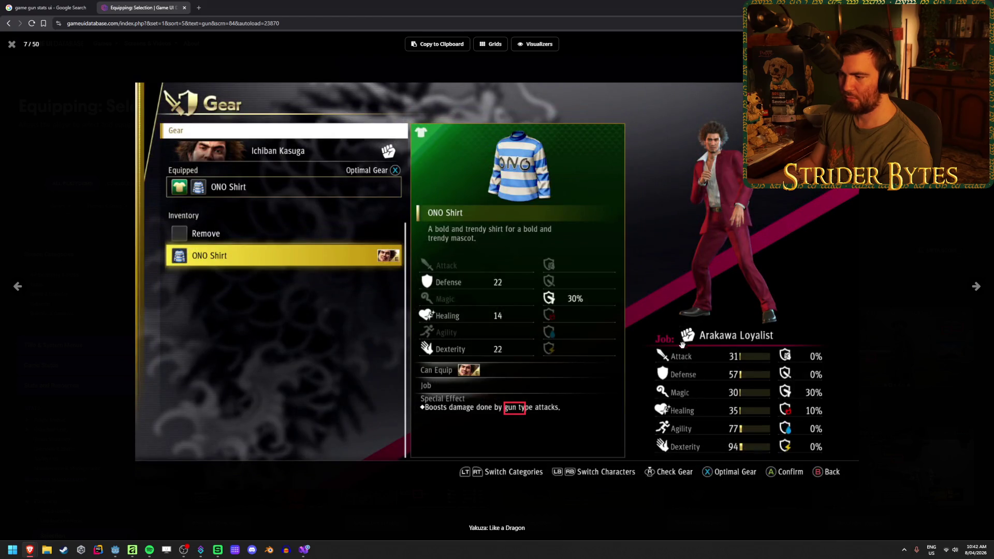
# - Step back to Tomb Raider rifles, then page through Outer Worlds, Warzone and Bloodstained to S.T.A.L.K.E.R. 2 (13/50)
pyautogui.click(18, 286)
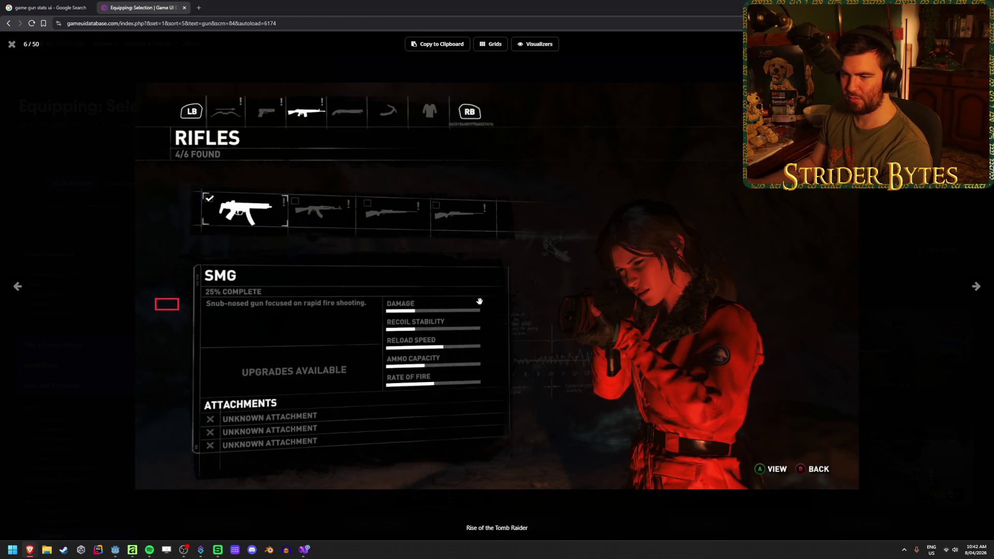
pyautogui.click(972, 290)
pyautogui.click(973, 288)
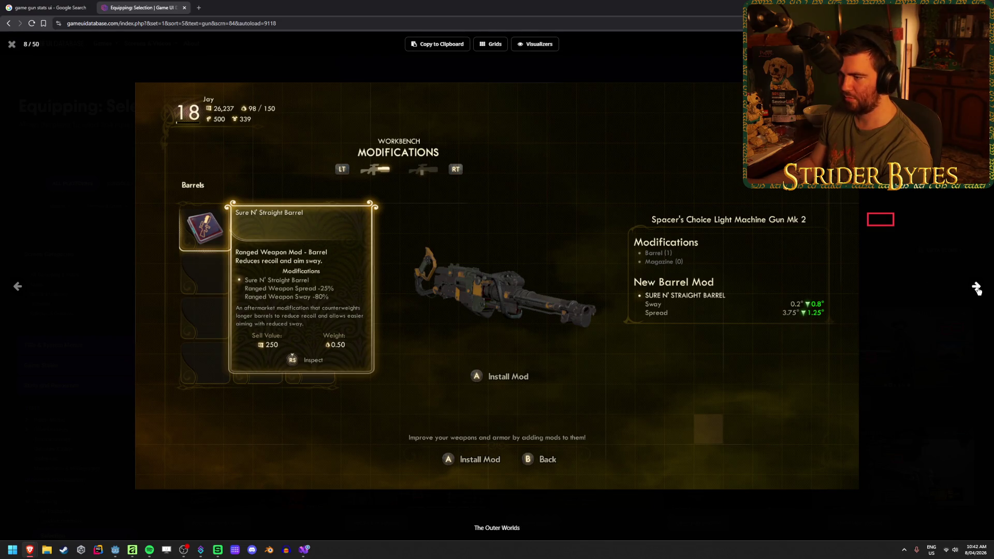
pyautogui.click(976, 288)
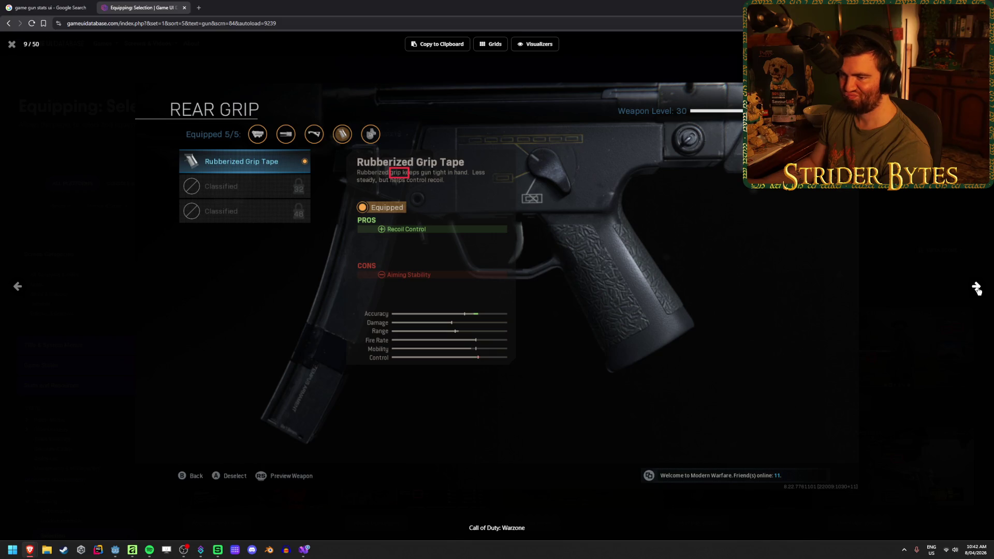
pyautogui.click(976, 288)
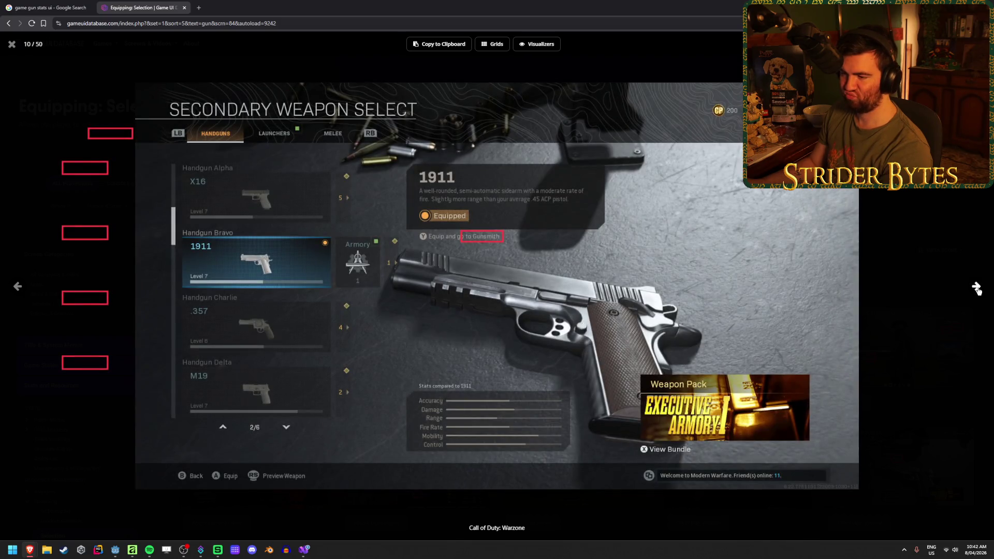
pyautogui.click(976, 288)
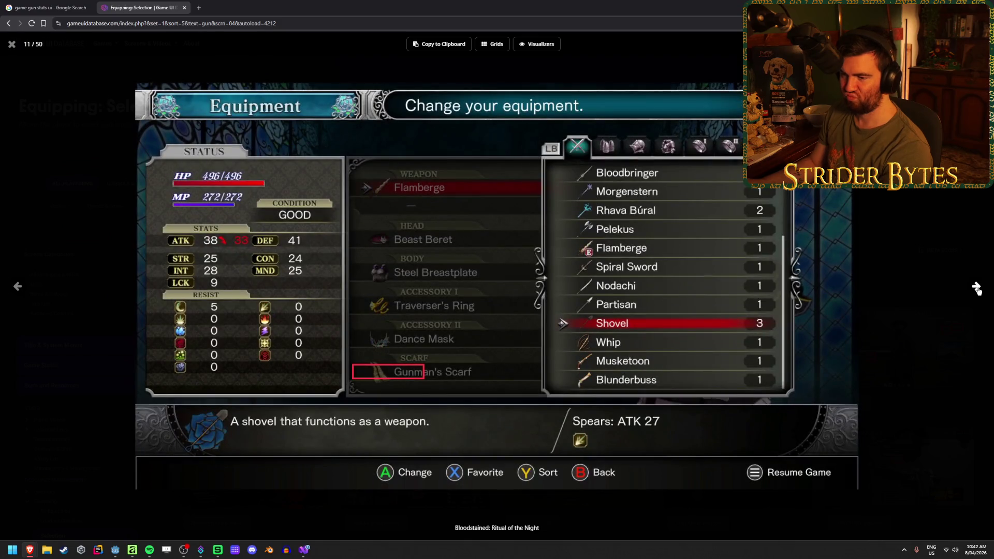
pyautogui.click(976, 287)
pyautogui.click(977, 287)
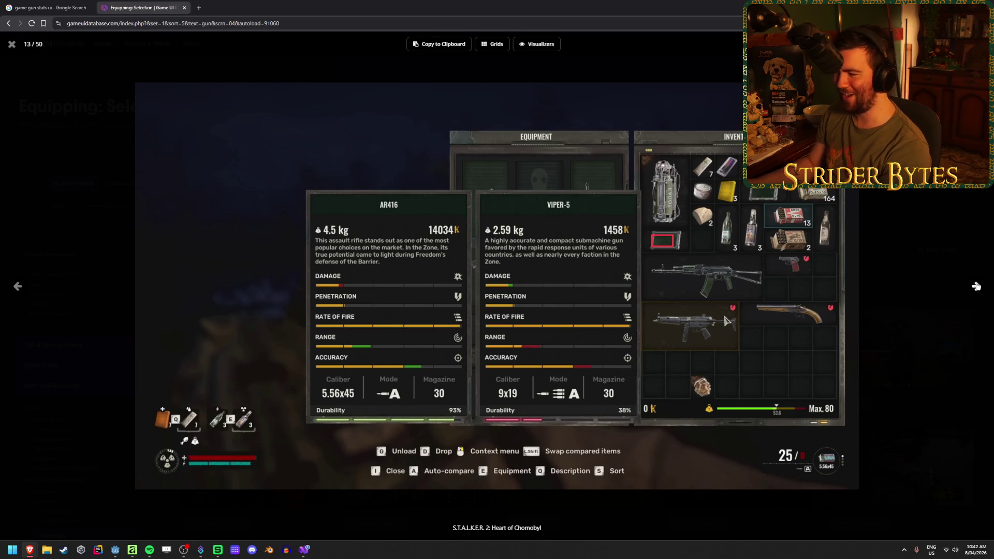
# - Page through Fallout: New Vegas, Deep Rock Galactic and Final Fantasy XIII to Ace Combat 7
pyautogui.click(976, 287)
pyautogui.click(976, 286)
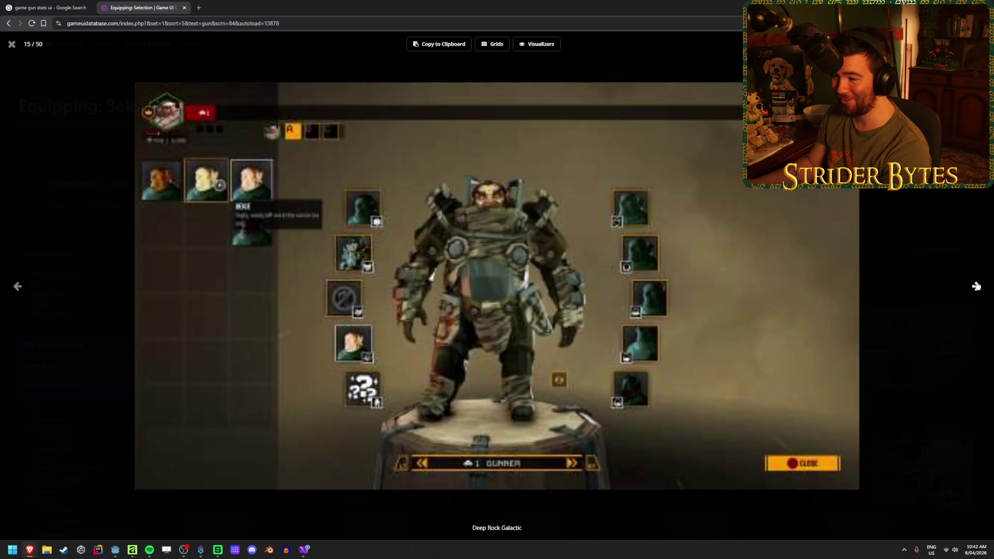
pyautogui.click(976, 286)
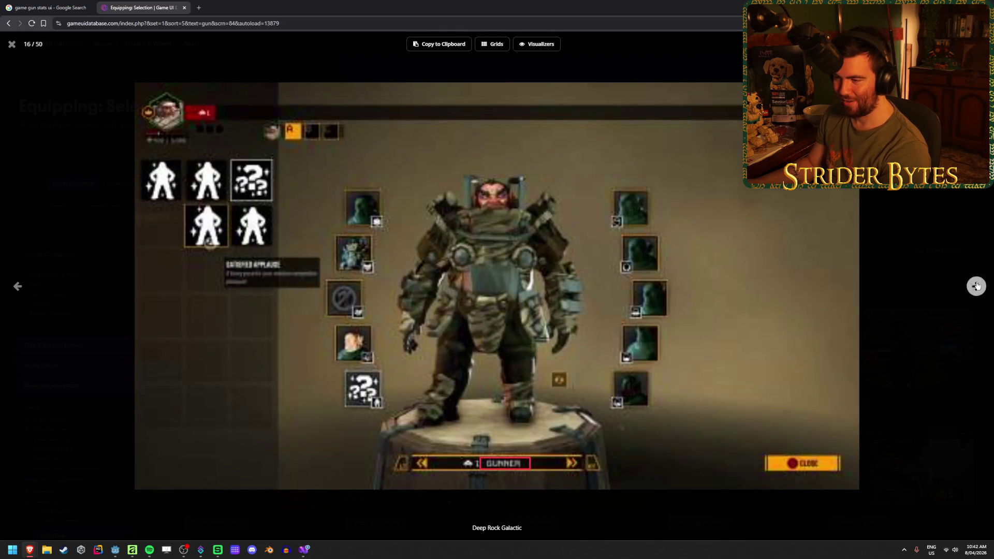
pyautogui.click(976, 286)
pyautogui.click(975, 286)
pyautogui.click(976, 286)
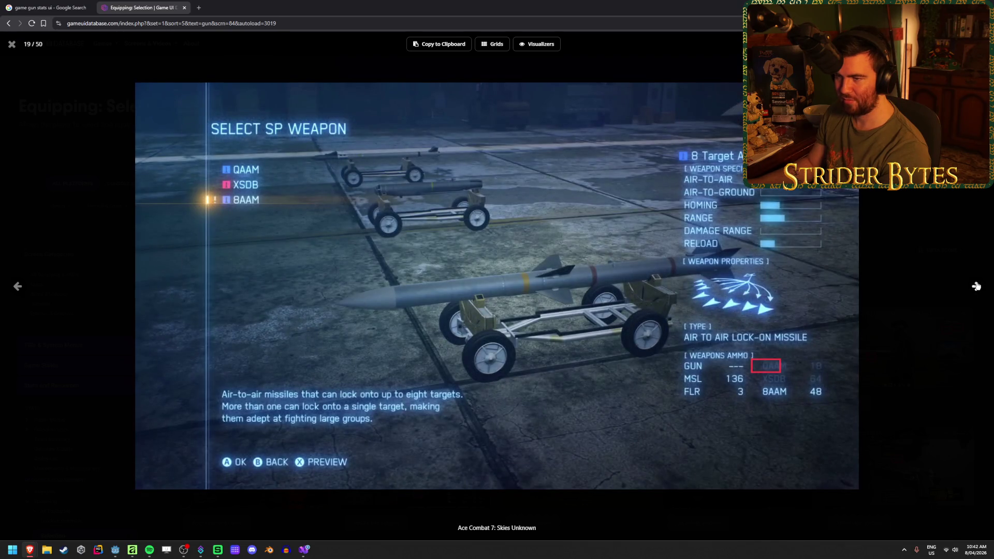
pyautogui.click(976, 286)
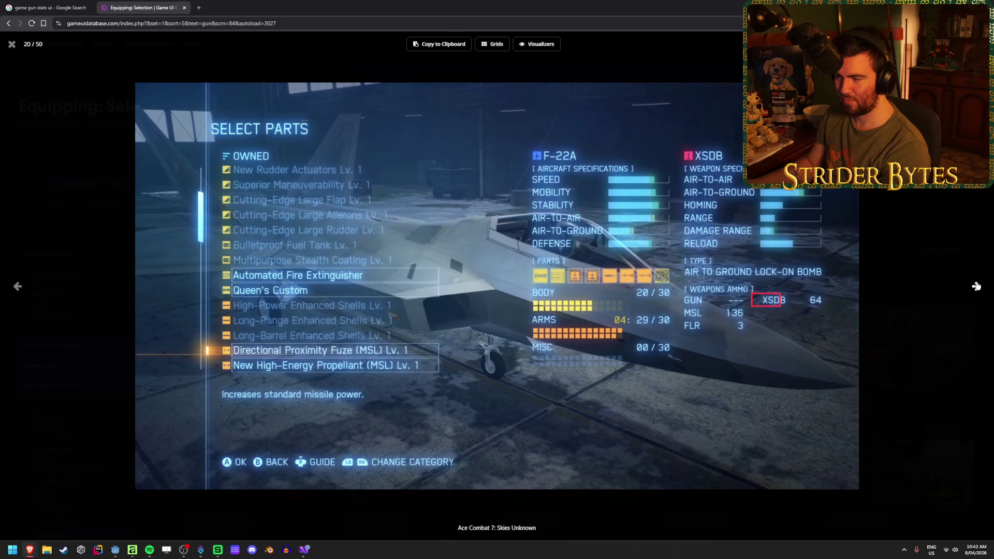
# - Browse past Borderlands 2, Sniper Elite 5 and PowerWash Simulator to Sniper Elite 4 (28/50), then exit the viewer
pyautogui.click(975, 286)
pyautogui.click(975, 286)
pyautogui.click(976, 286)
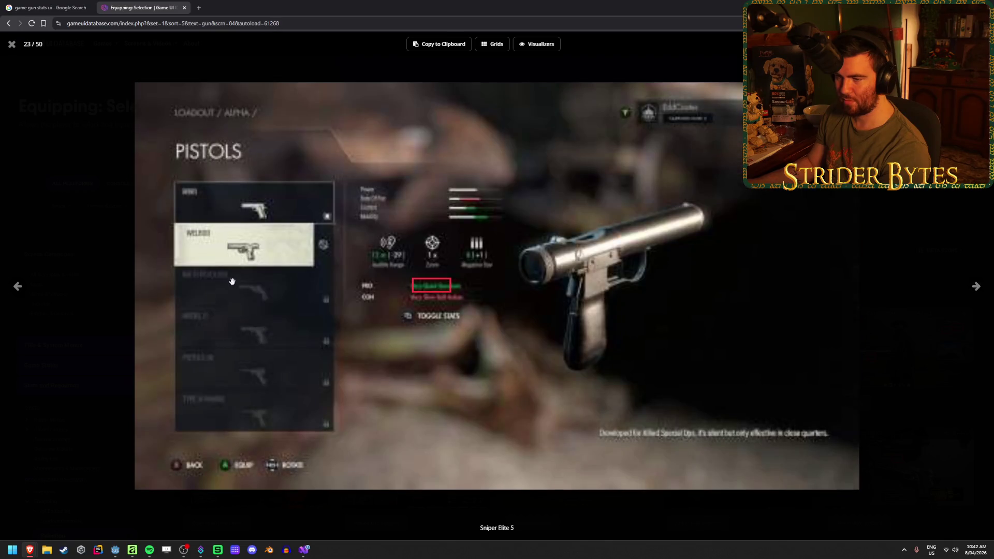
pyautogui.click(18, 286)
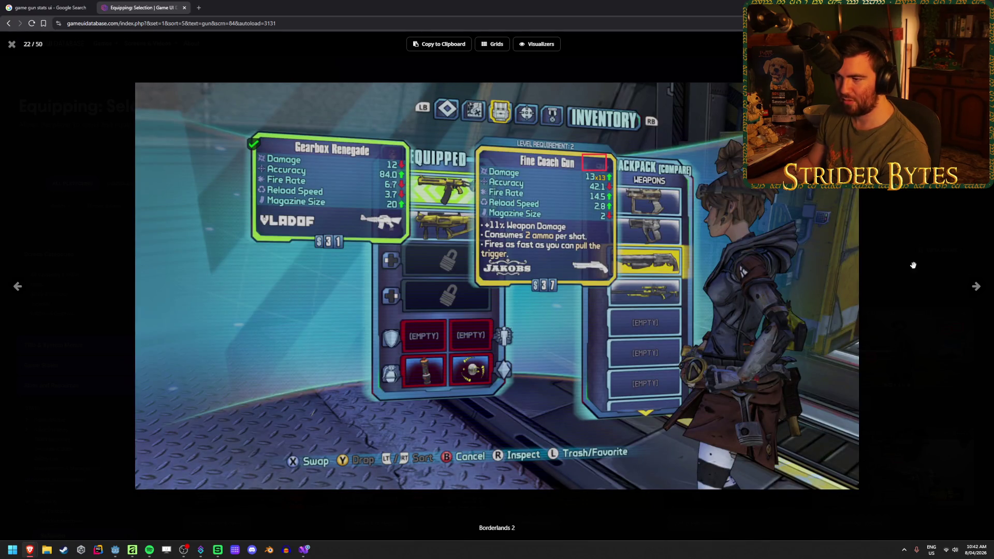
pyautogui.click(976, 287)
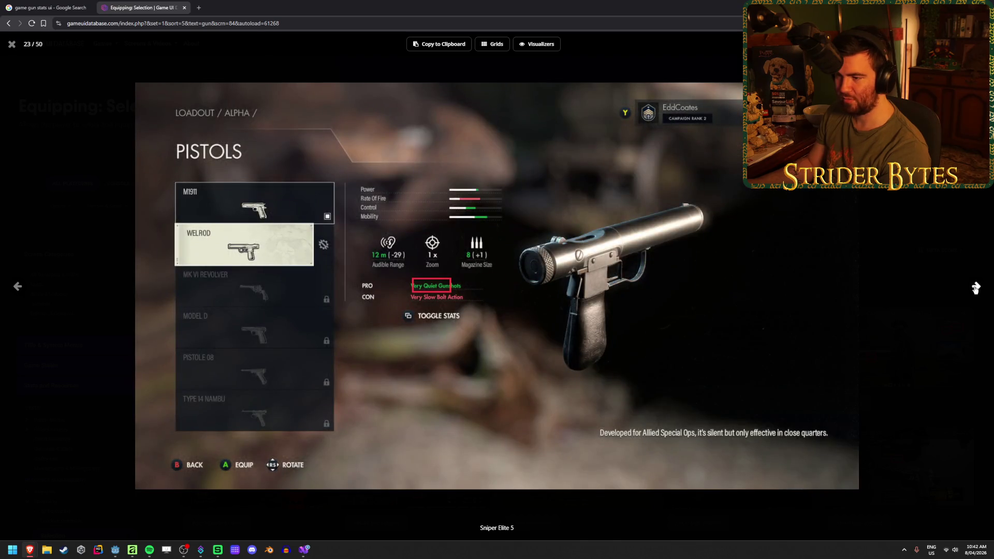
pyautogui.click(976, 288)
pyautogui.click(976, 288)
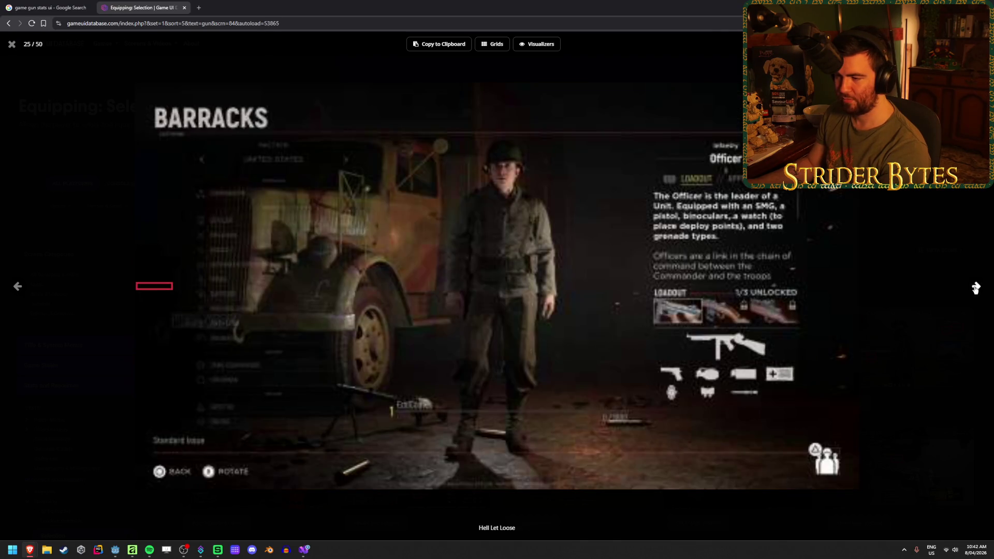
pyautogui.click(976, 287)
pyautogui.click(976, 287)
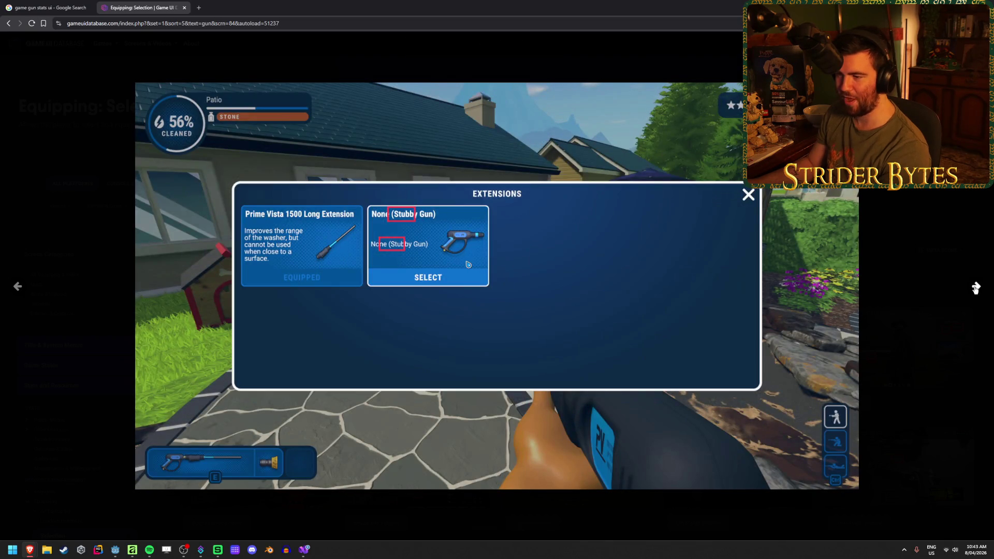
pyautogui.click(976, 288)
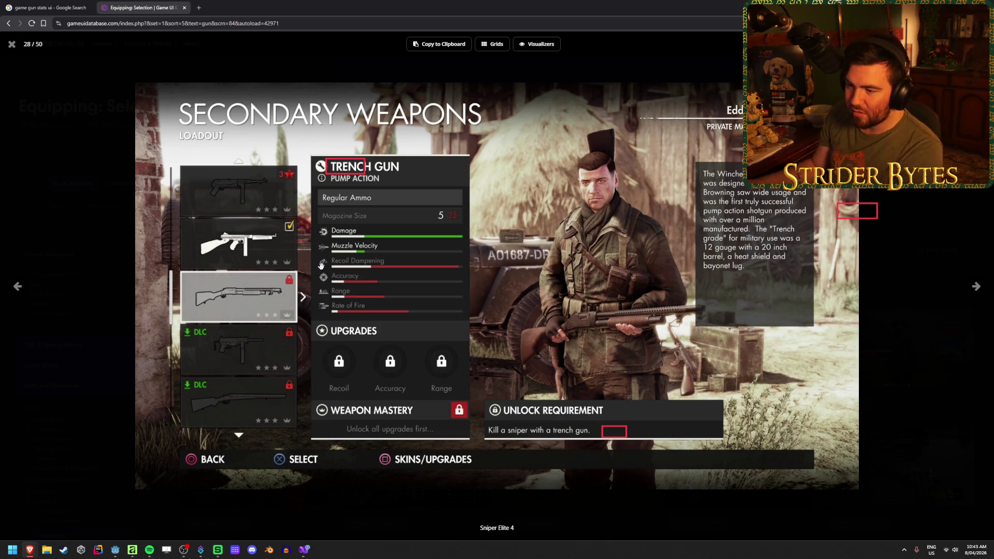
pyautogui.press('Escape')
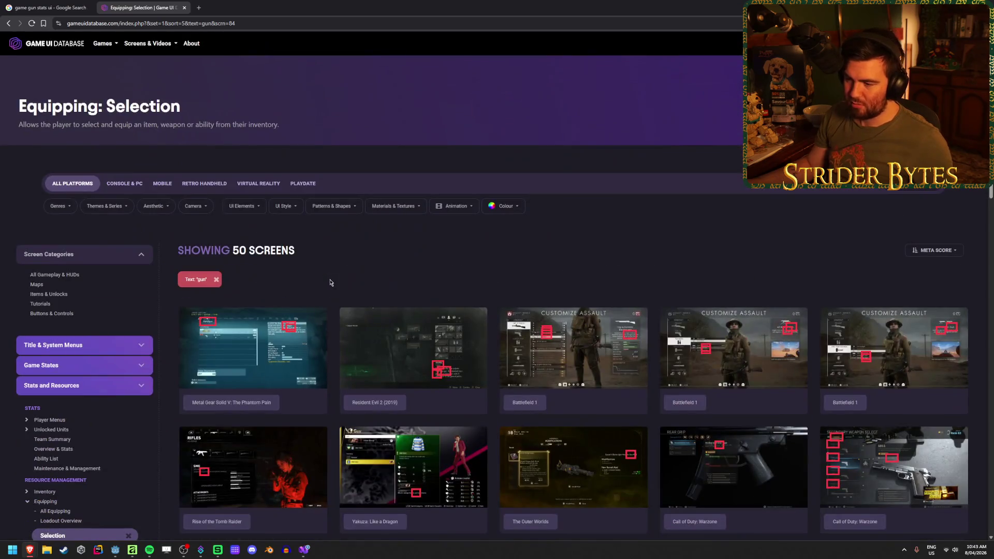
pyautogui.hotkey('ctrl', '-')
pyautogui.hotkey('ctrl', '-')
pyautogui.hotkey('ctrl', '-')
pyautogui.hotkey('ctrl', '-')
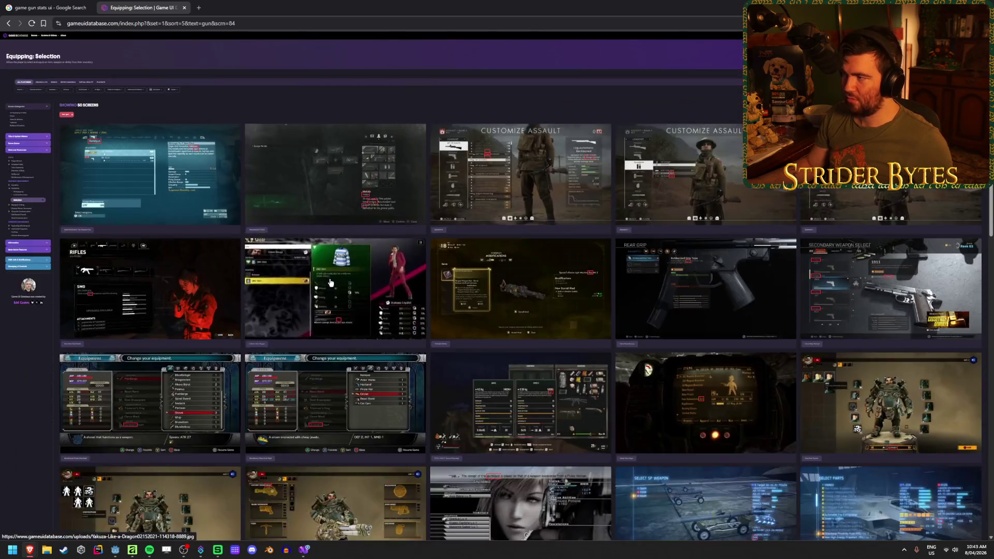
pyautogui.hotkey('ctrl', '+')
pyautogui.hotkey('ctrl', '+')
pyautogui.scroll(-15, 331, 282)
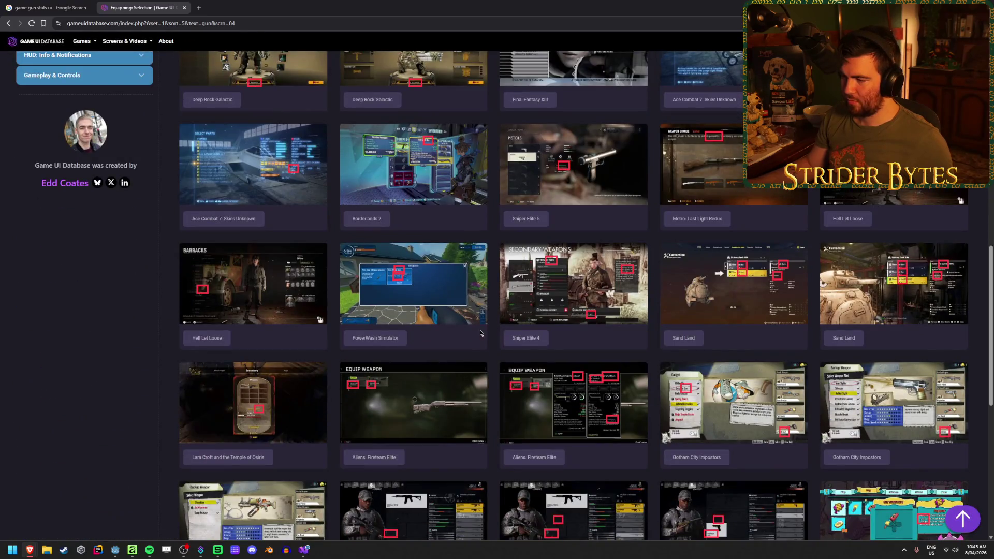
pyautogui.click(515, 306)
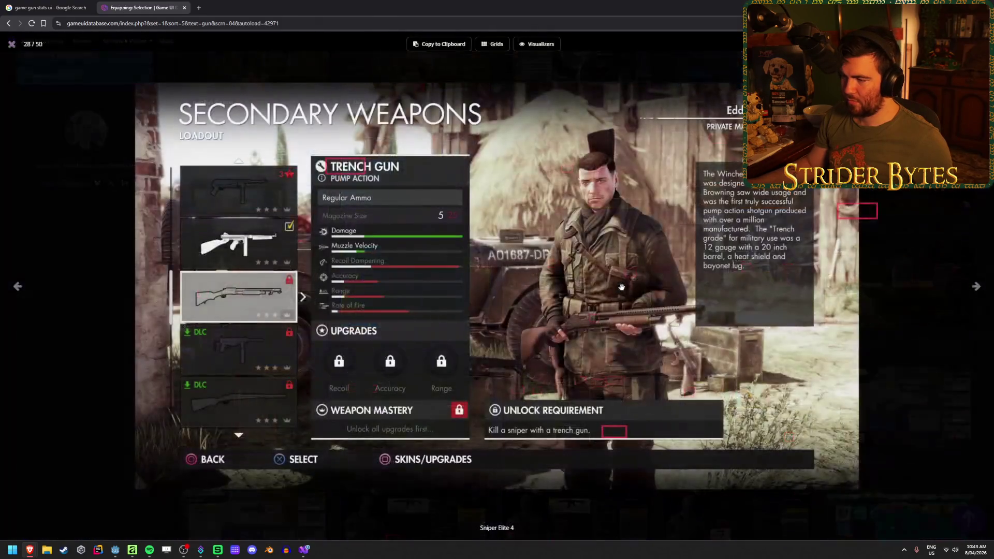
pyautogui.rightClick(340, 281)
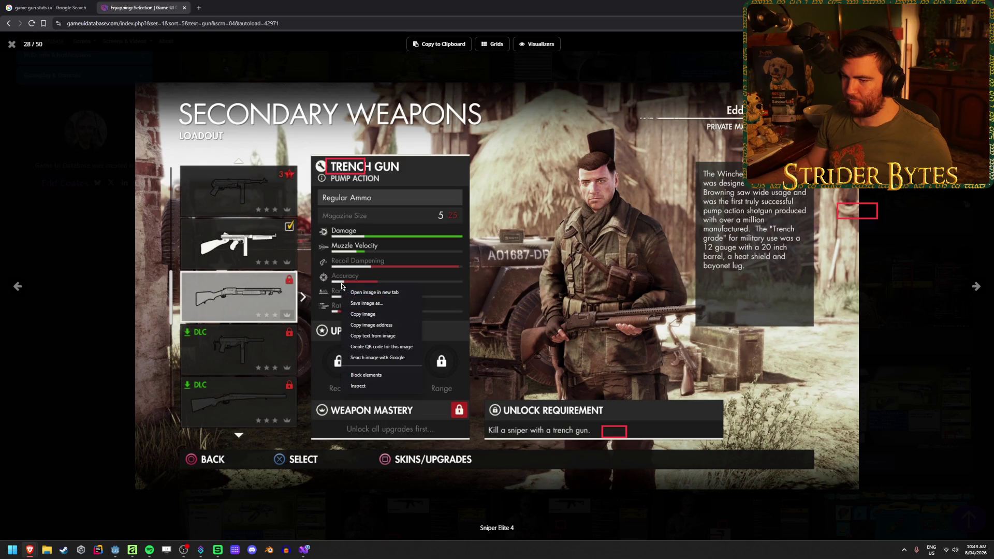
pyautogui.click(357, 288)
pyautogui.click(221, 8)
pyautogui.scroll(5, 323, 269)
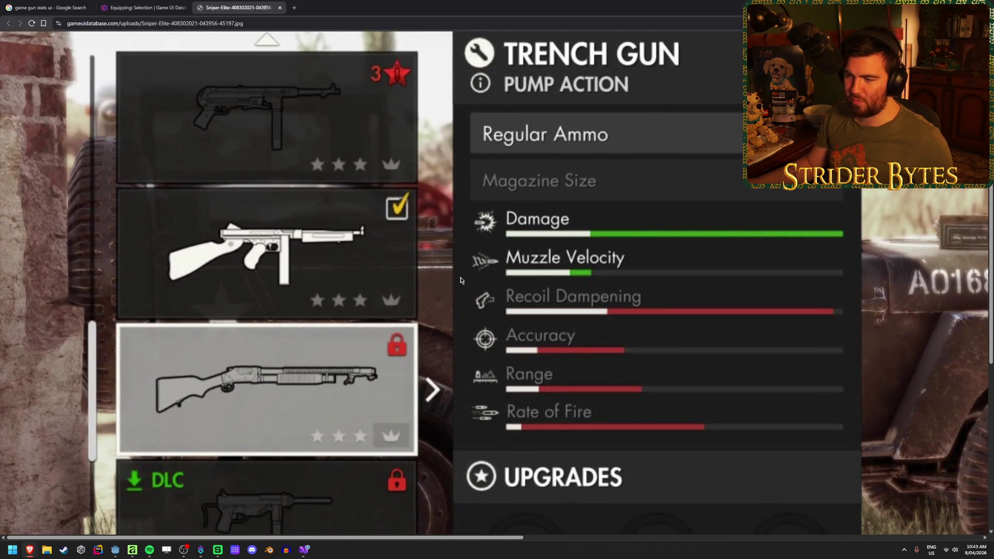
pyautogui.scroll(-4, 486, 327)
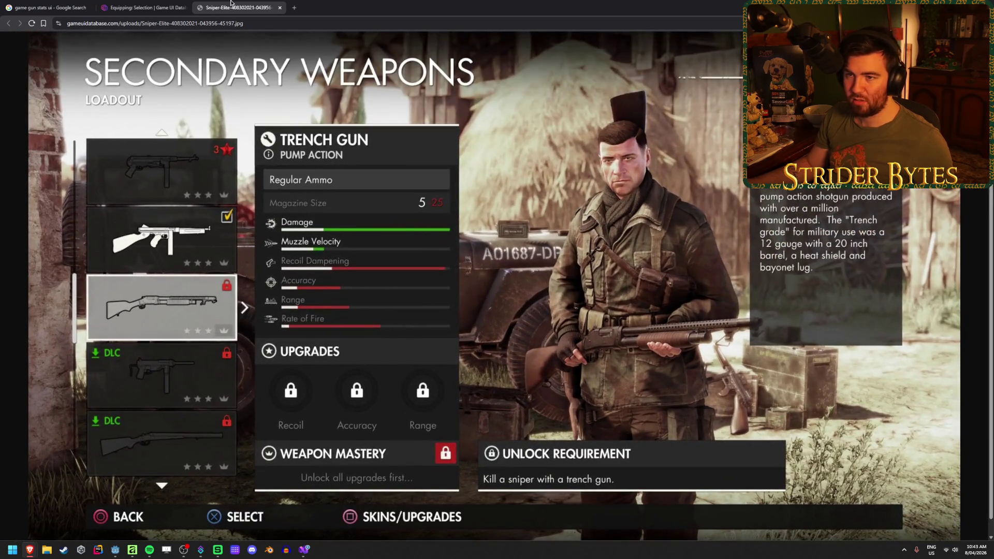
pyautogui.middleClick(232, 4)
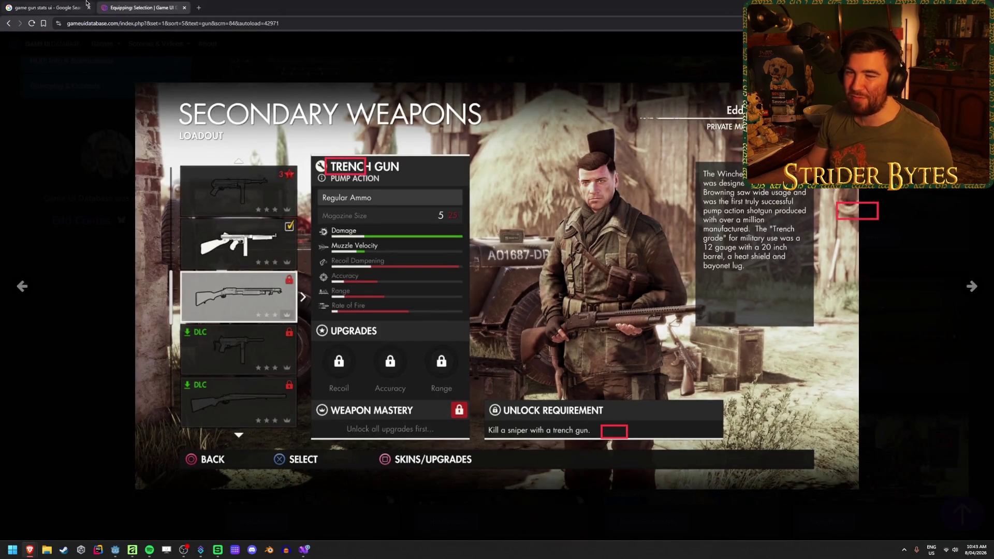
pyautogui.click(972, 286)
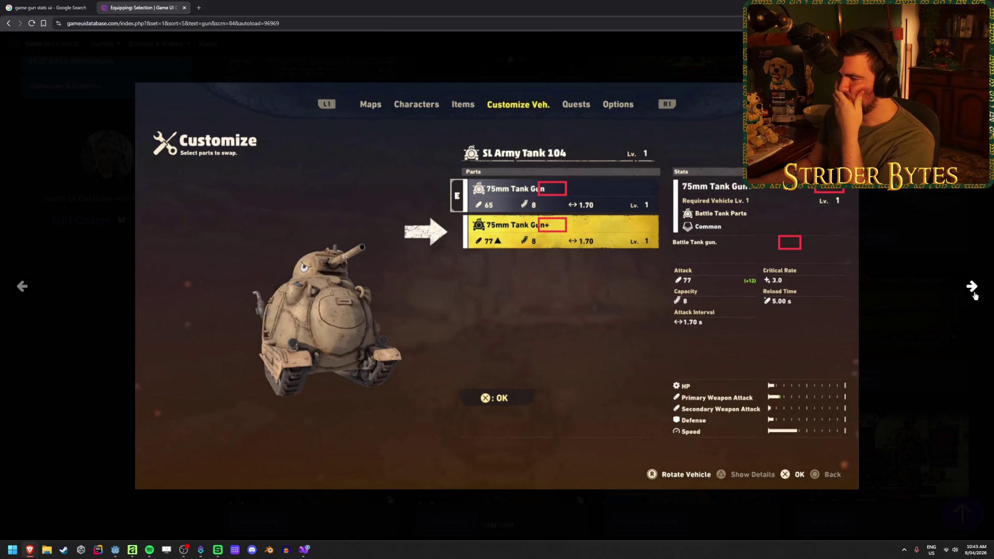
# - Page through the Lara Croft inventory, Aliens: Fireteam Elite stat cards and Gotham City Impostors weapon screens
pyautogui.click(974, 293)
pyautogui.click(974, 293)
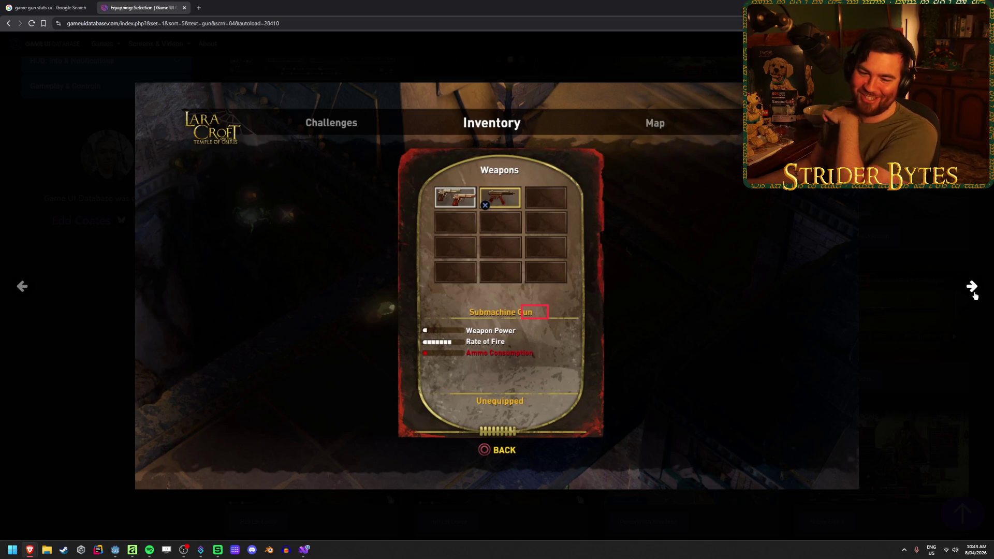
pyautogui.click(974, 295)
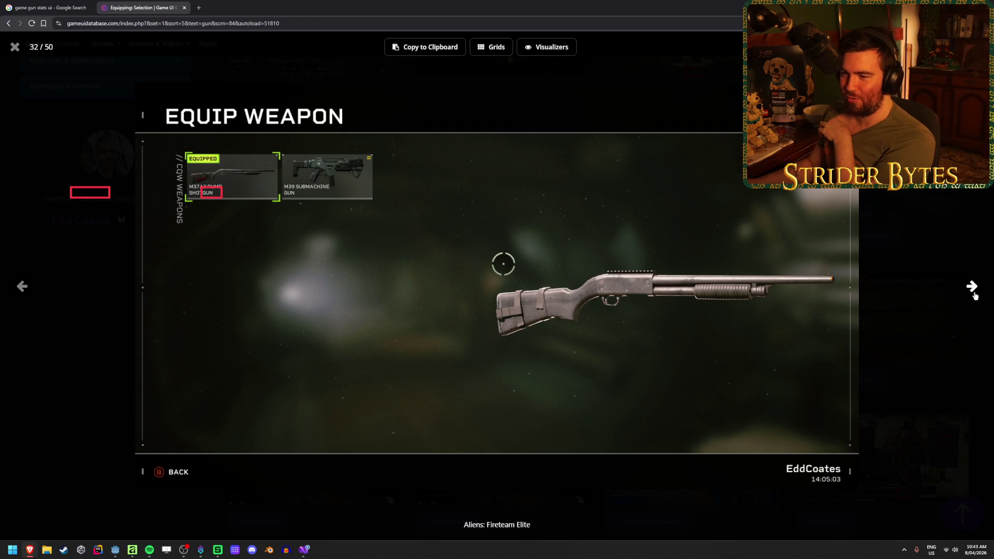
pyautogui.click(974, 295)
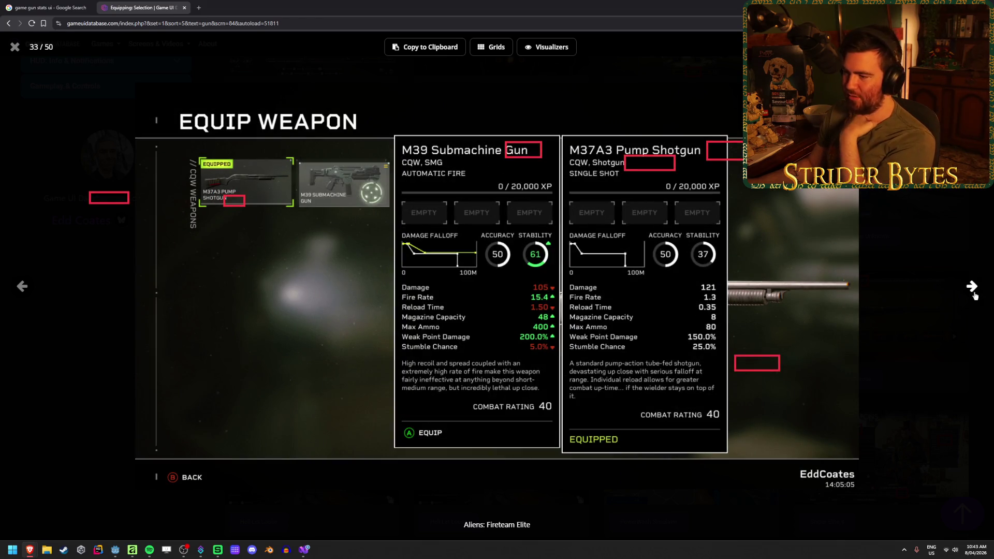
pyautogui.click(974, 296)
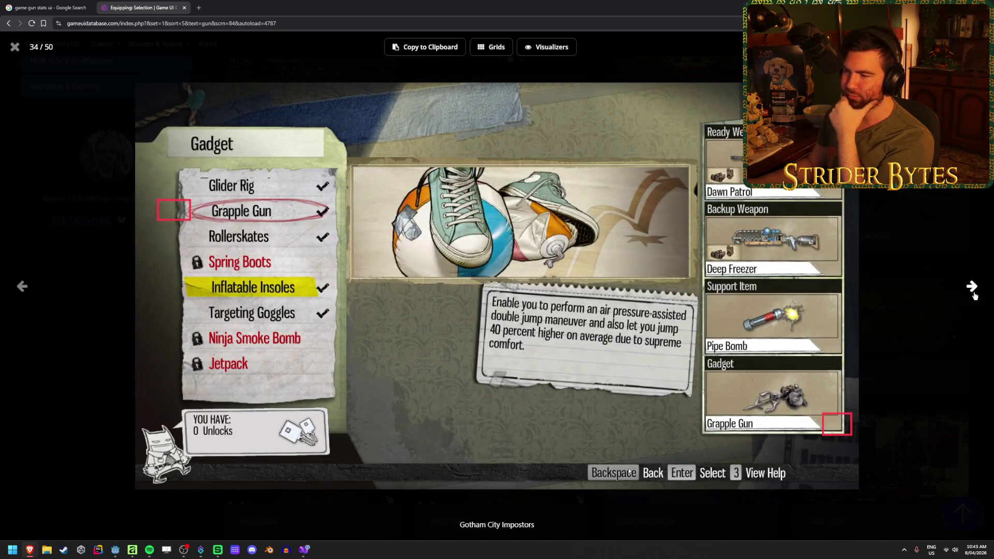
pyautogui.click(974, 296)
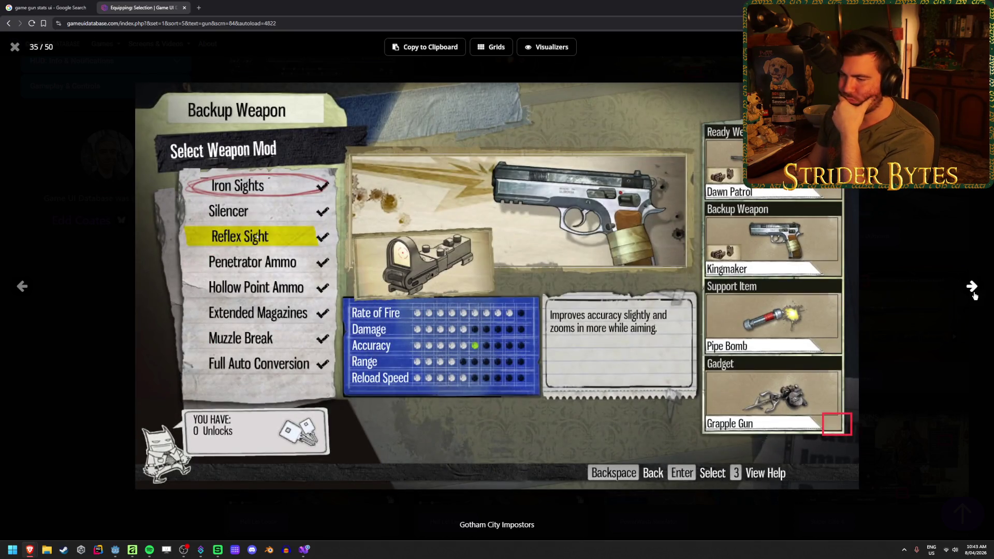
pyautogui.click(974, 295)
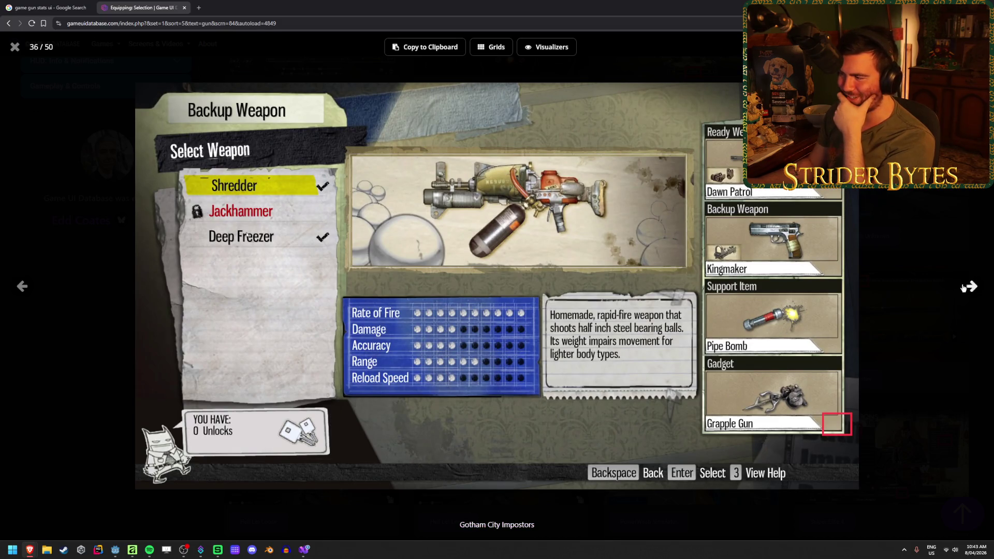
# - Browse Ghost Recon Wildlands loadouts, step back to Killzone Shadow Fall, and close the viewer
pyautogui.click(963, 288)
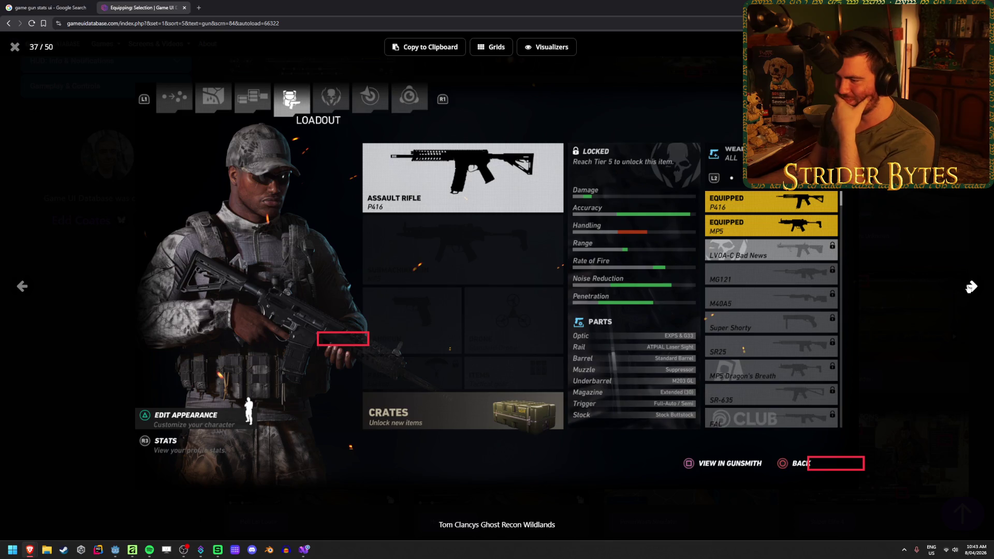
pyautogui.click(969, 288)
pyautogui.click(969, 288)
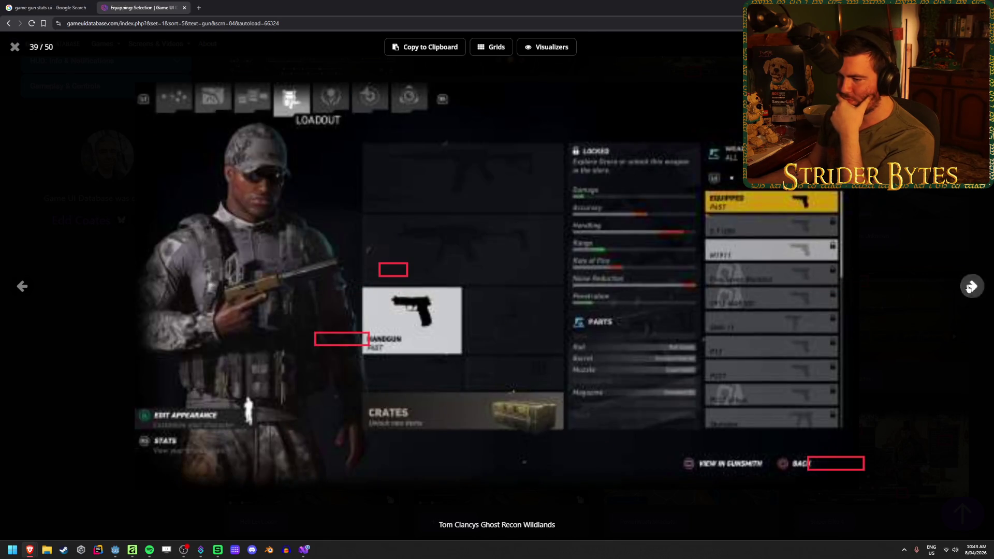
pyautogui.click(969, 288)
pyautogui.click(969, 288)
pyautogui.click(969, 287)
pyautogui.click(969, 288)
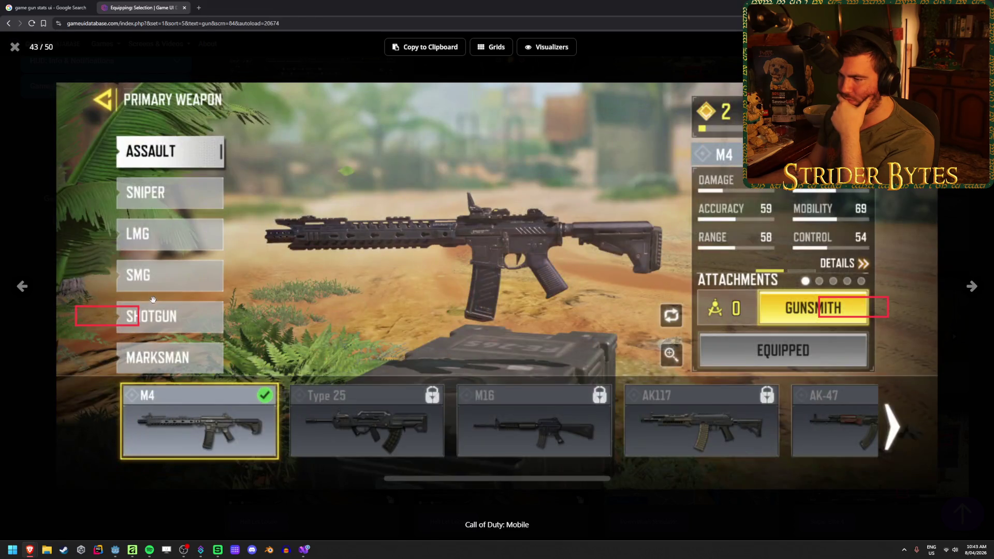
pyautogui.click(30, 289)
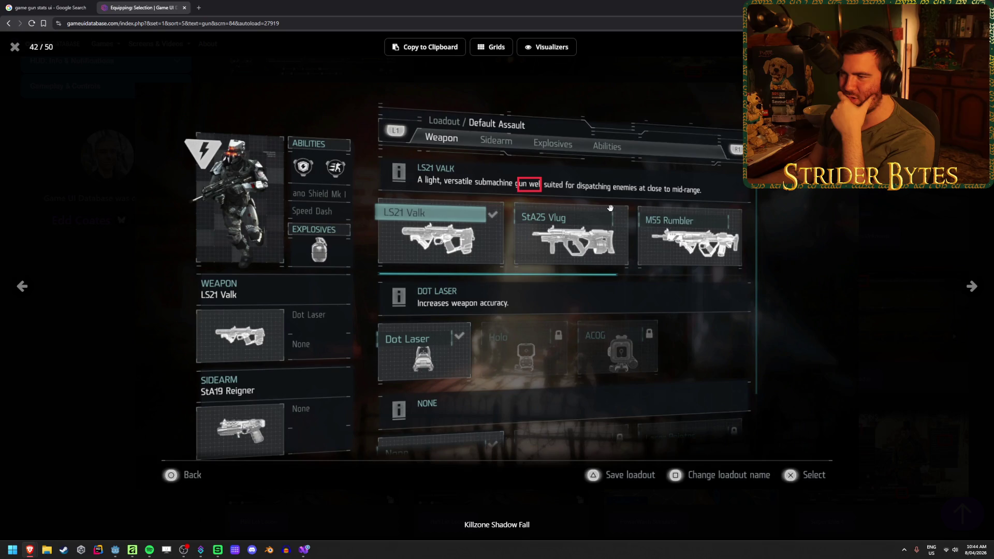
pyautogui.click(15, 46)
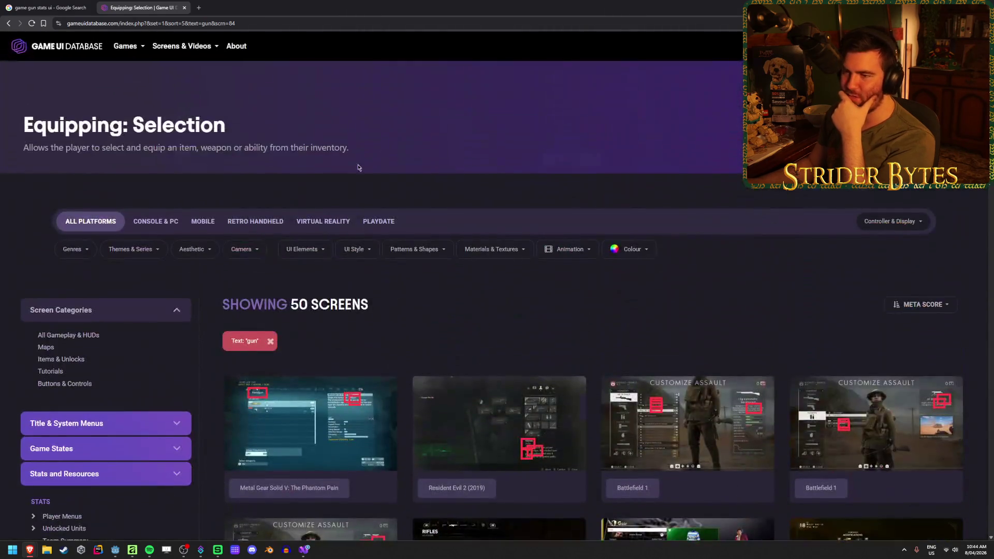
# - Search the database for 'dvision' and open the Tom Clancy's The Division 2 game page
pyautogui.hotkey('ctrl', 'k')
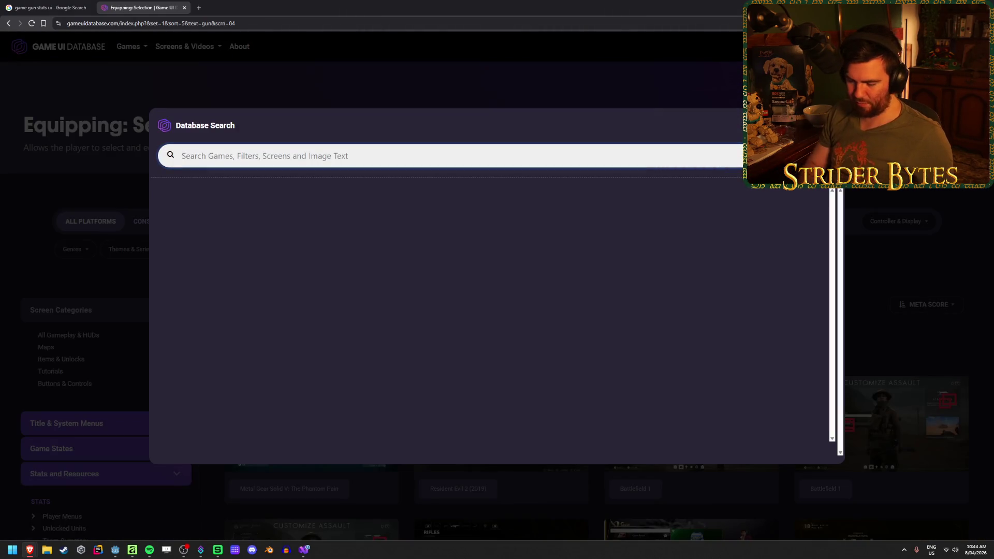
pyautogui.write('dvision')
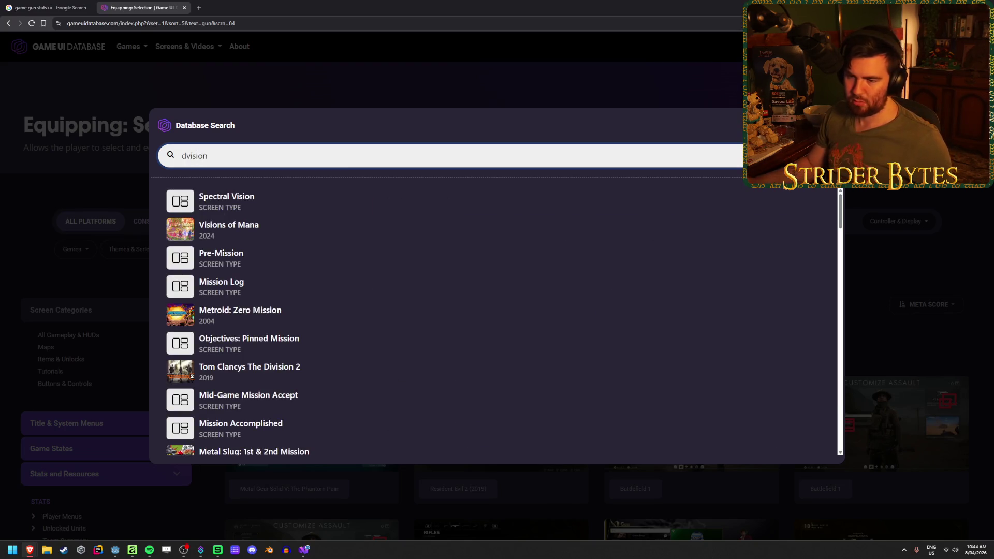
pyautogui.click(249, 367)
pyautogui.scroll(-5, 495, 265)
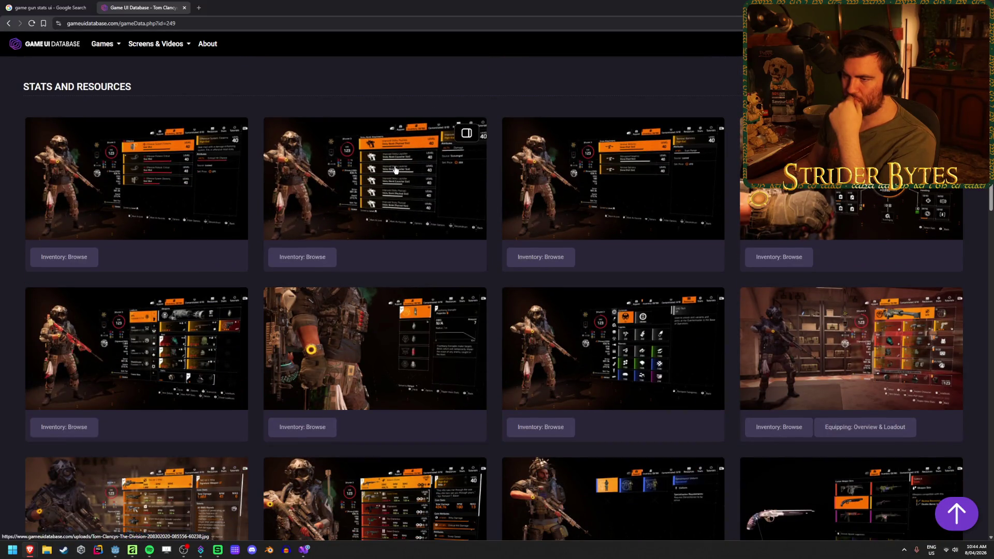
# - View the drone attachments screenshot, then open the weapon inventory screenshot full size
pyautogui.click(589, 165)
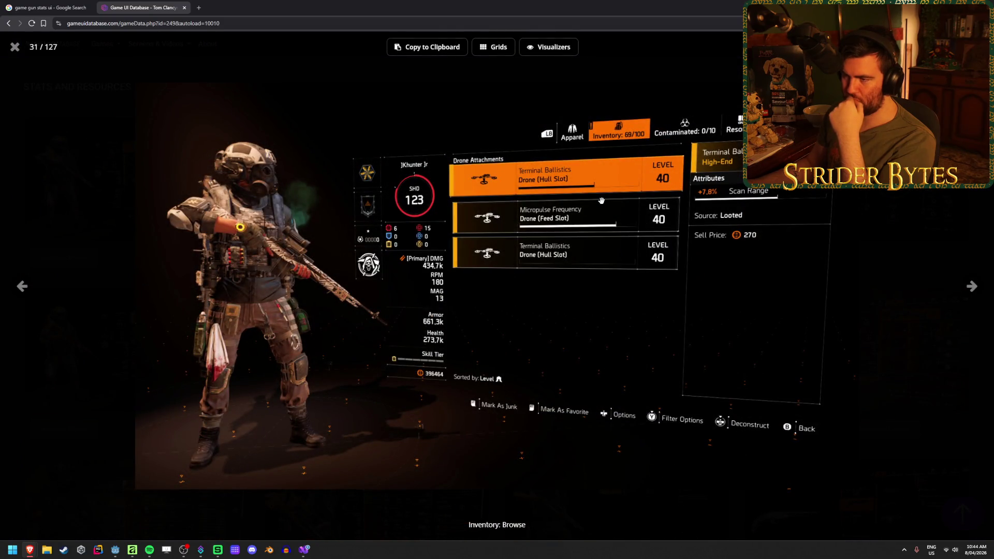
pyautogui.click(15, 47)
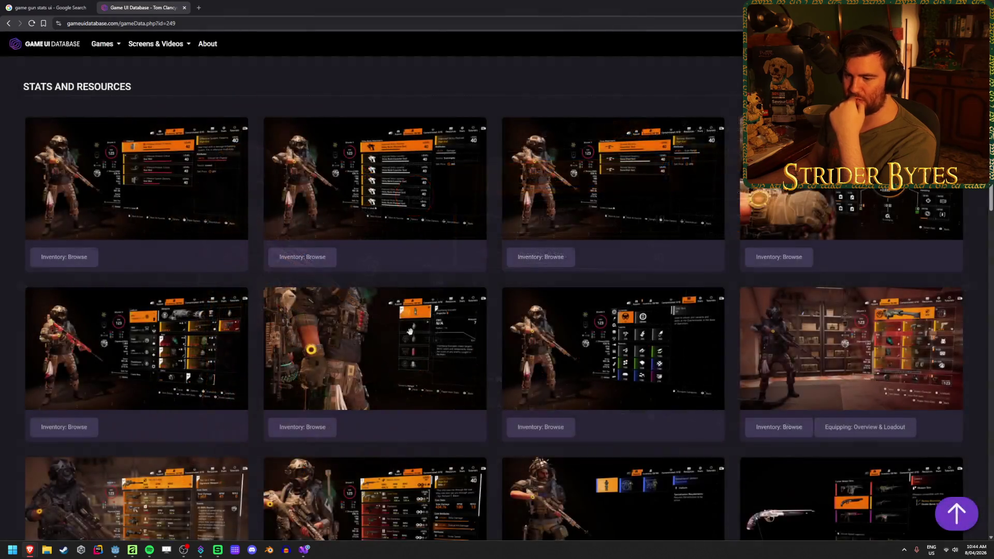
pyautogui.scroll(-3, 595, 353)
pyautogui.click(595, 353)
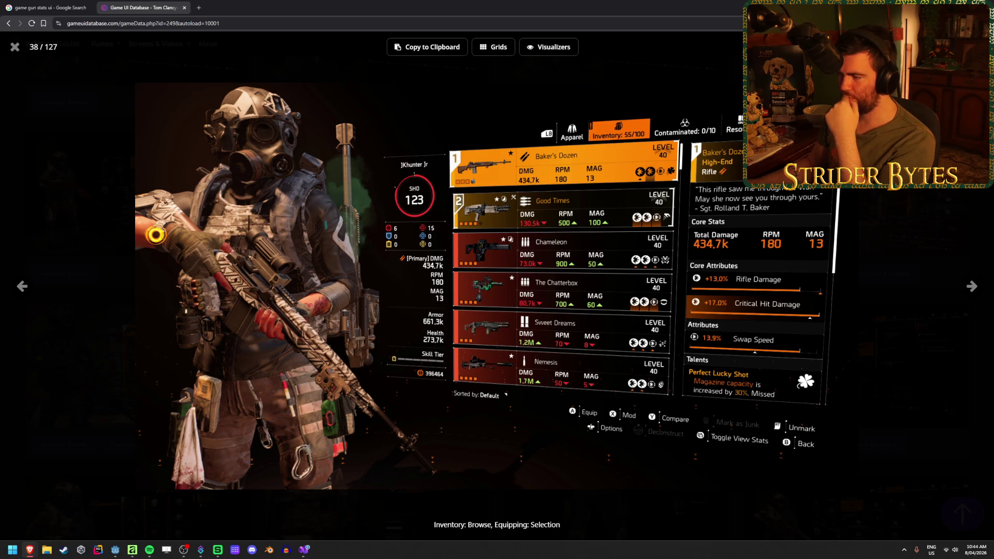
# - Browse forward to the apparel screenshot, back to the TAC-50 inventory, then close the viewer
pyautogui.click(971, 286)
pyautogui.click(971, 286)
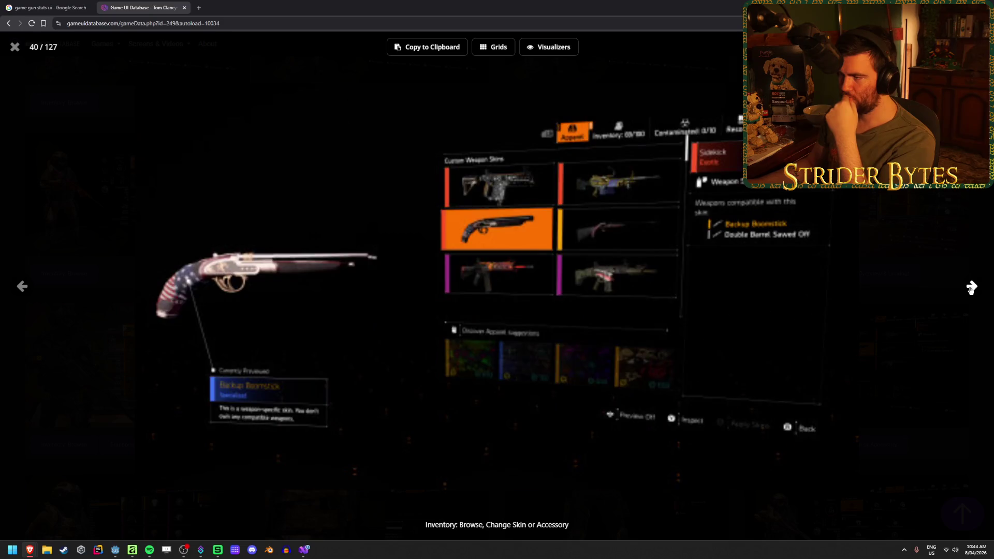
pyautogui.click(971, 286)
pyautogui.click(23, 288)
pyautogui.click(23, 287)
pyautogui.click(23, 288)
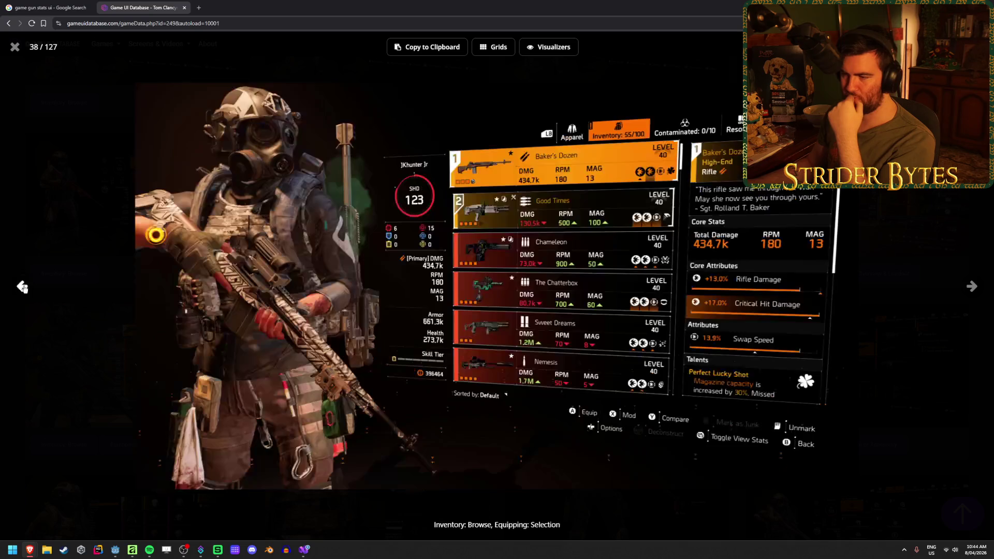
pyautogui.click(23, 288)
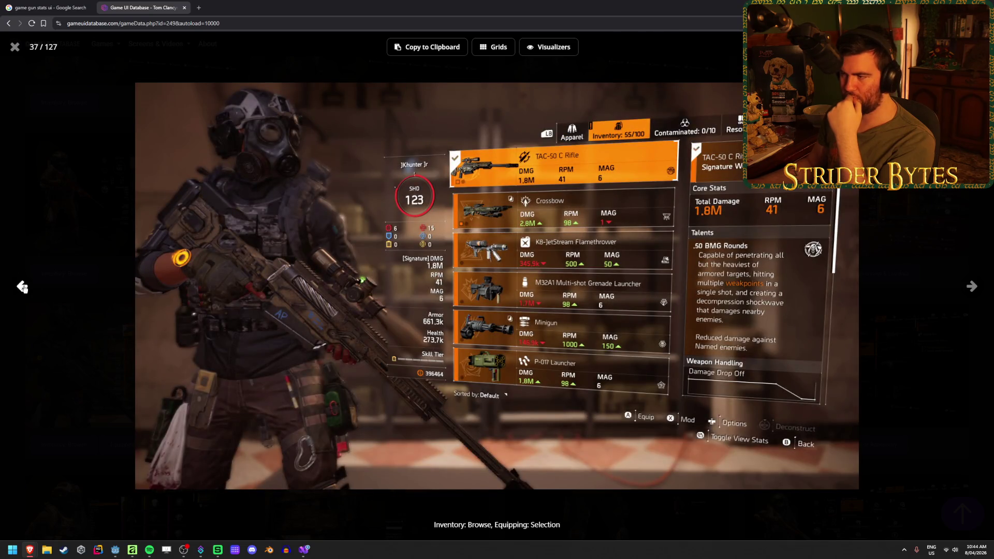
pyautogui.click(22, 287)
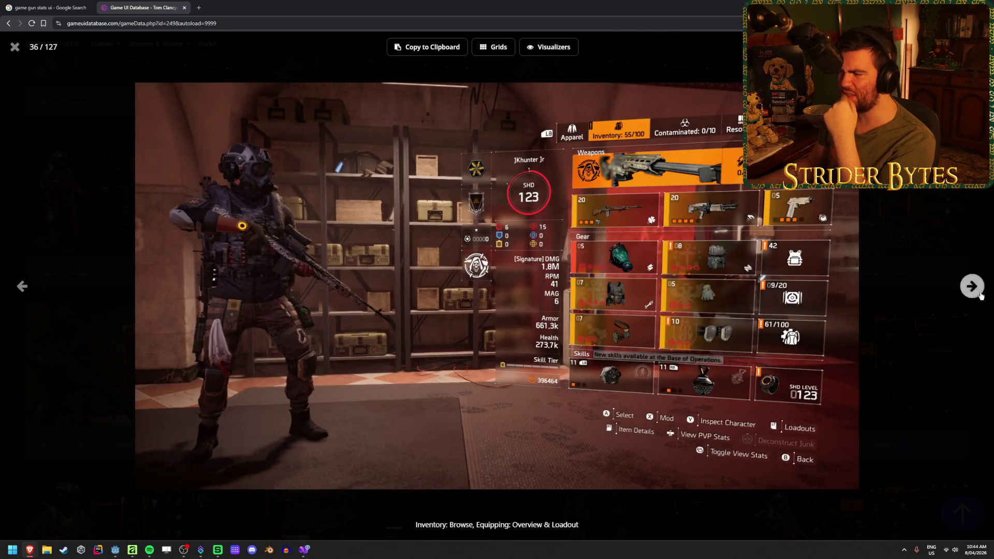
pyautogui.click(971, 286)
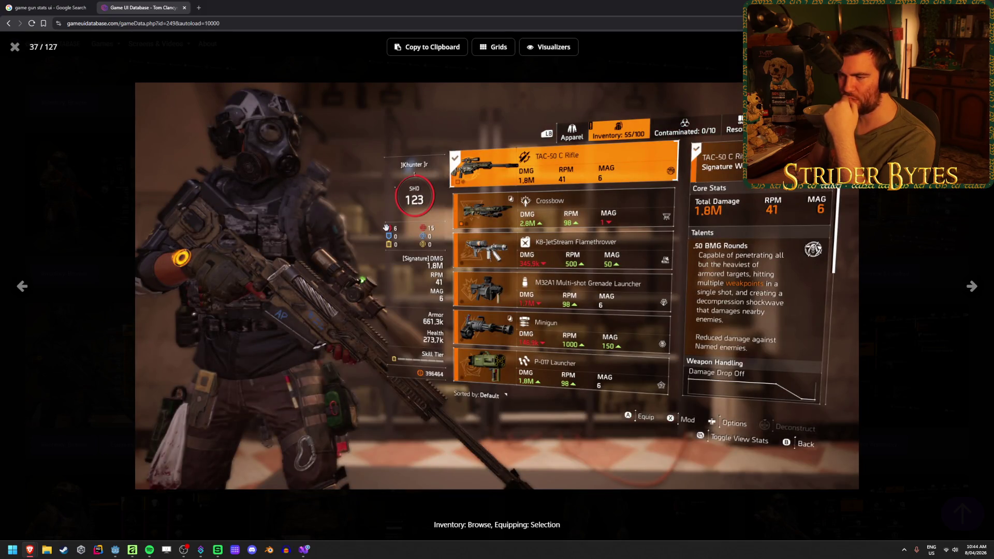
pyautogui.click(14, 47)
# - View the rifle scope selection screenshot and return to the top of the grid
pyautogui.scroll(-5, 502, 380)
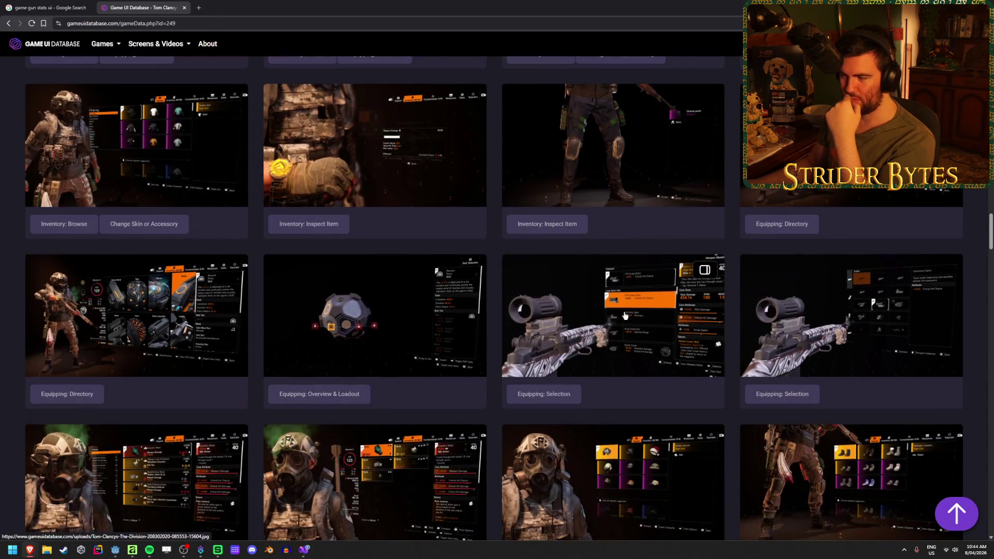
pyautogui.click(616, 317)
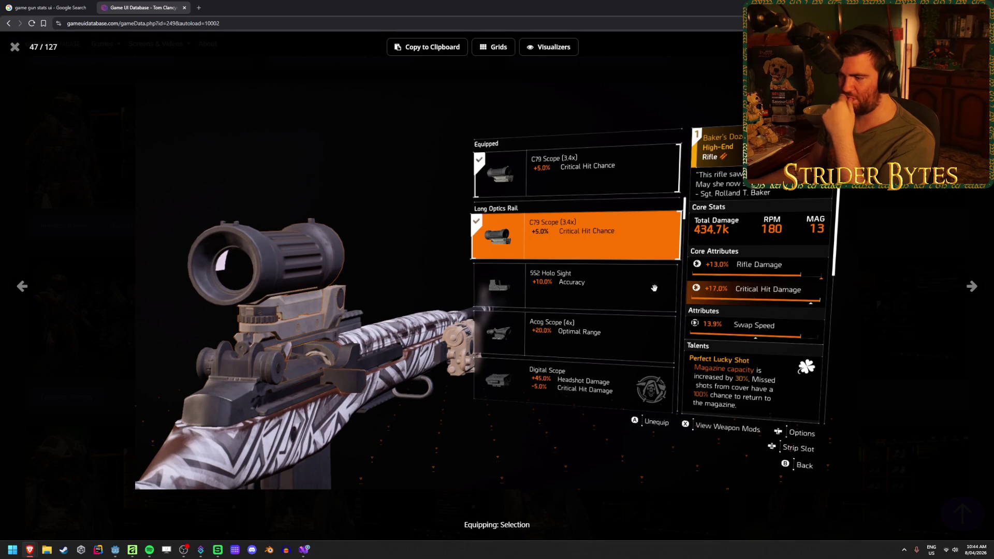
pyautogui.click(15, 47)
pyautogui.scroll(10, 249, 232)
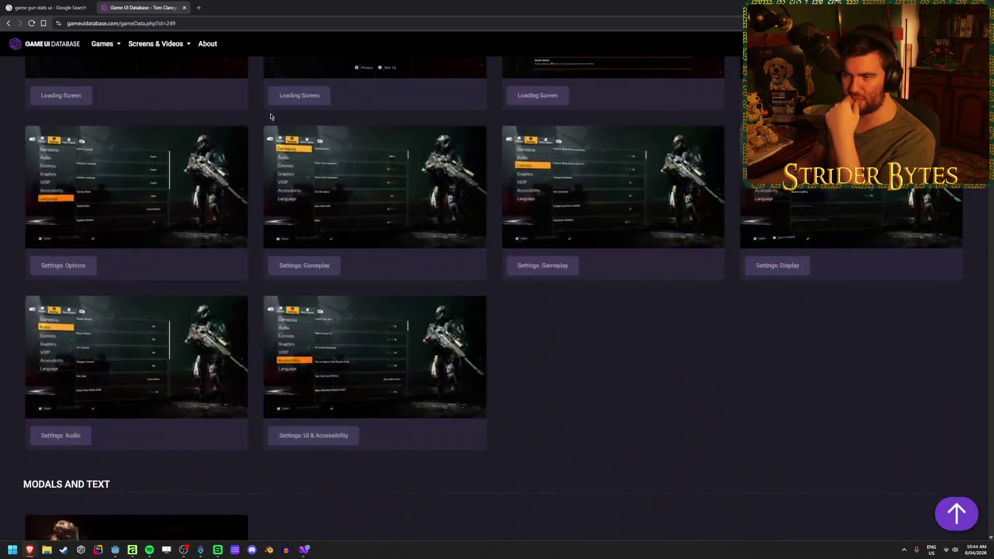
pyautogui.hotkey('ctrl', 'k')
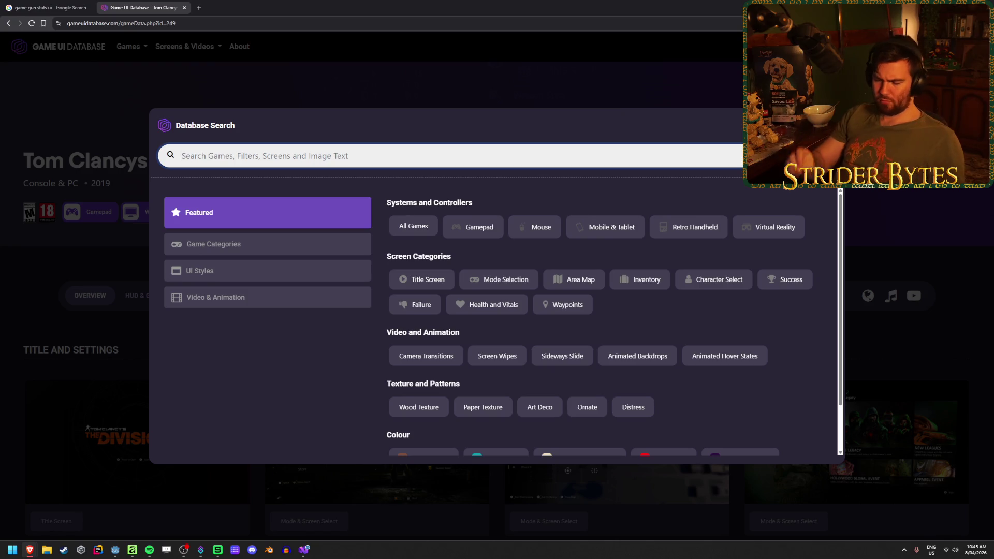
# - Search the database for 'future soldier', which finds no games, and start a new browser tab
pyautogui.write('future soldie')
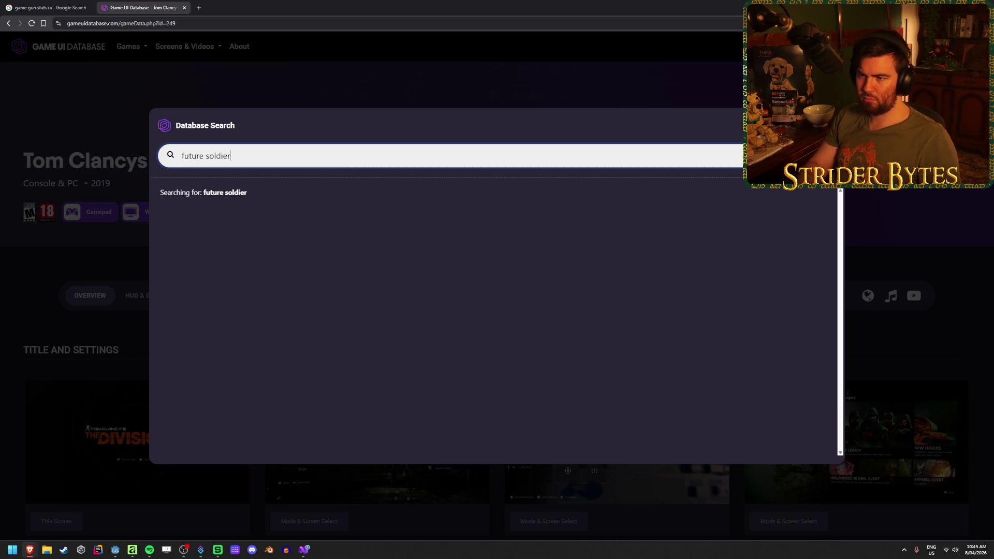
pyautogui.write('r')
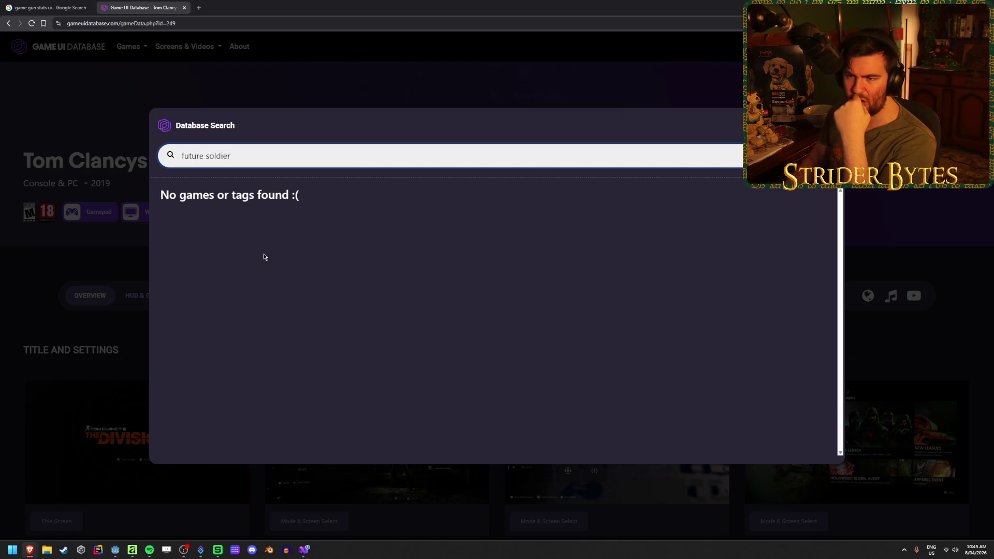
pyautogui.click(199, 7)
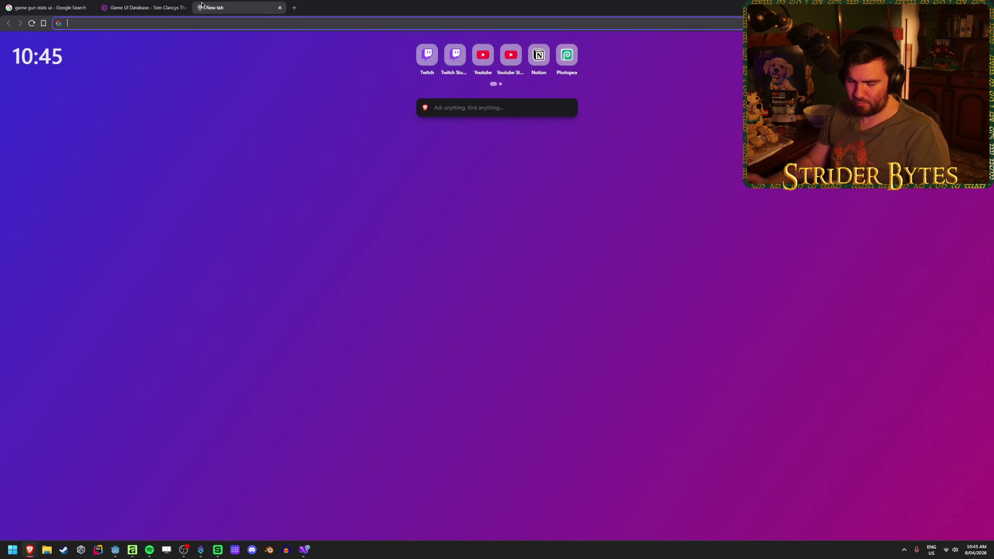
# - Search Google for 'future soldier gun ui' and show image results
pyautogui.write('future soldier ghu')
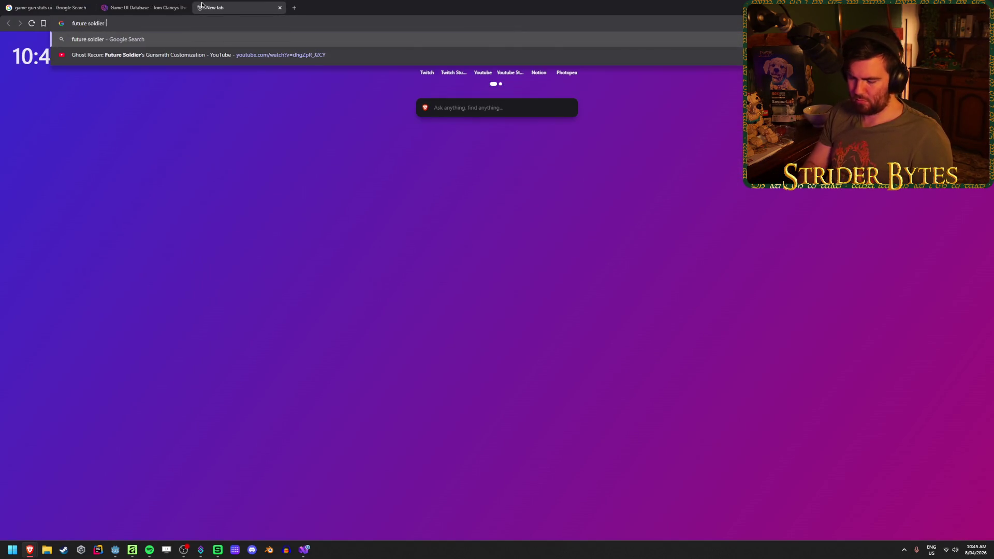
pyautogui.press('BackSpace')
pyautogui.press('BackSpace')
pyautogui.write('un ui')
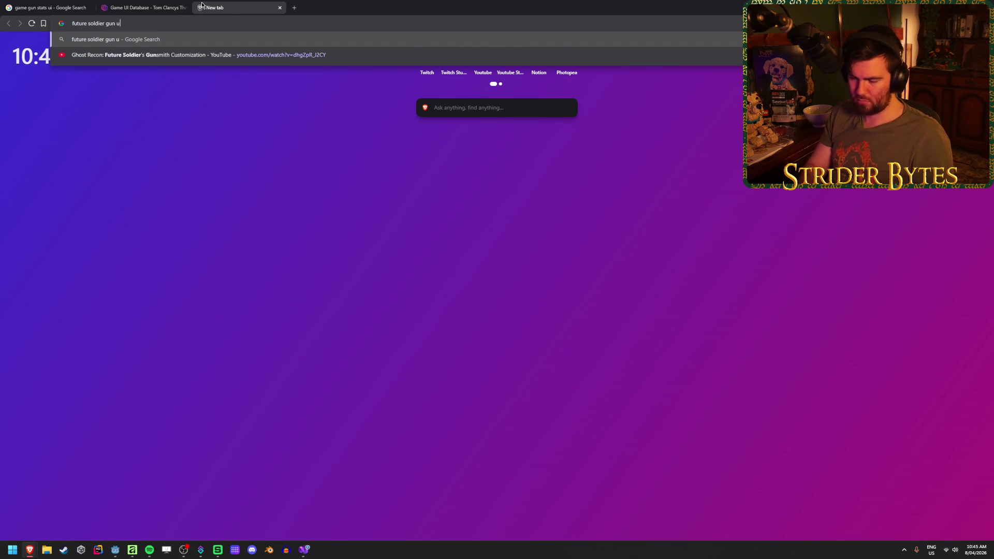
pyautogui.press('Return')
pyautogui.click(144, 77)
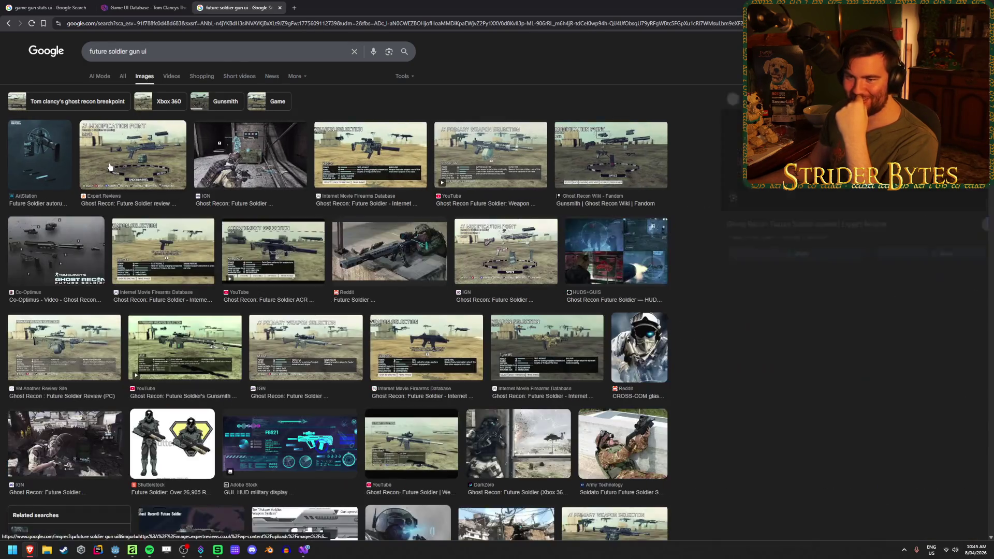
# - Preview the review and IMFDb weapon selection images, open one in a new tab, then close it
pyautogui.click(110, 166)
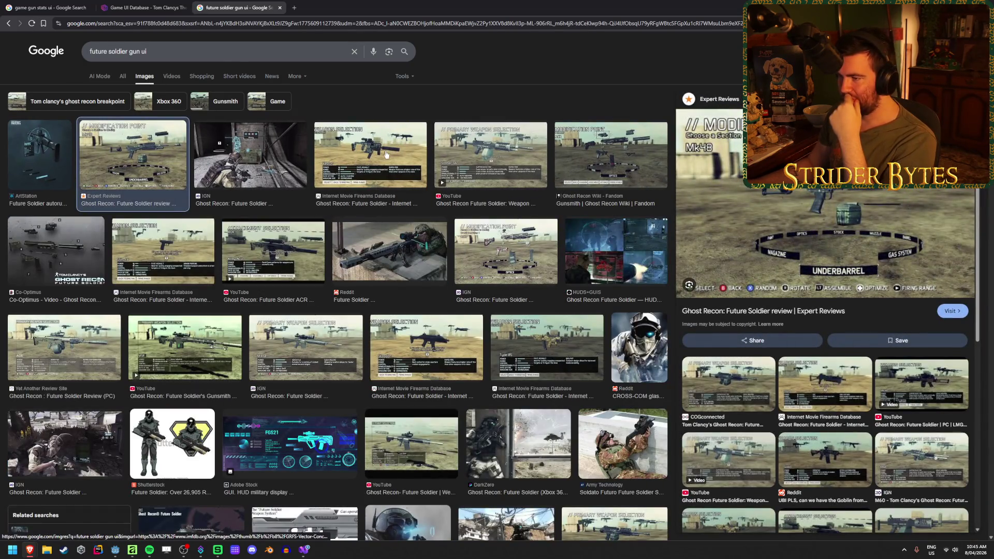
pyautogui.click(385, 154)
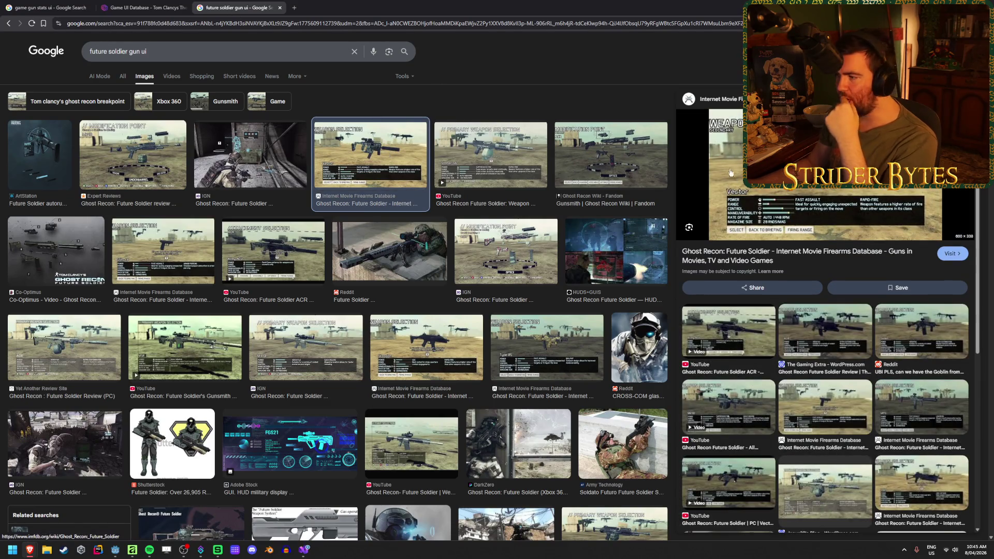
pyautogui.rightClick(859, 185)
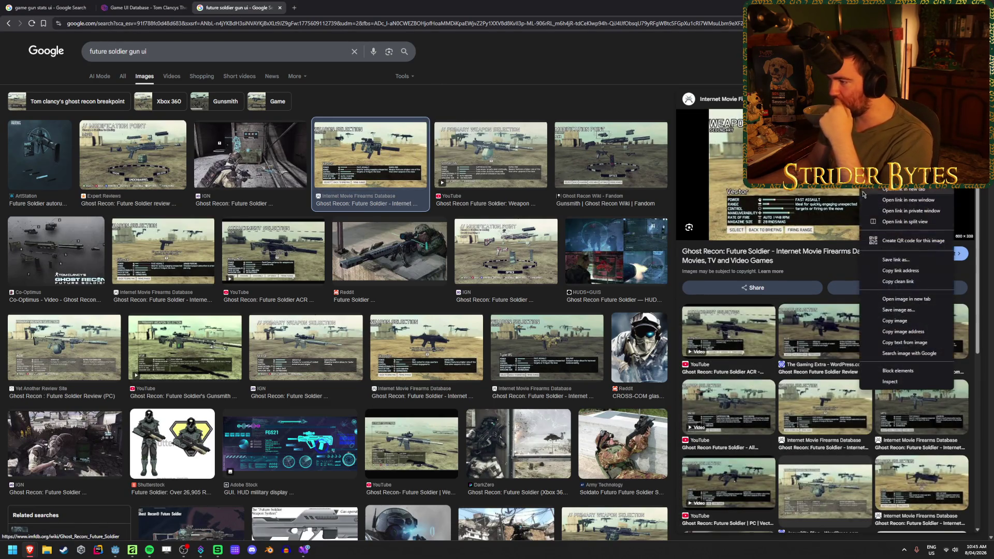
pyautogui.click(900, 299)
pyautogui.click(334, 5)
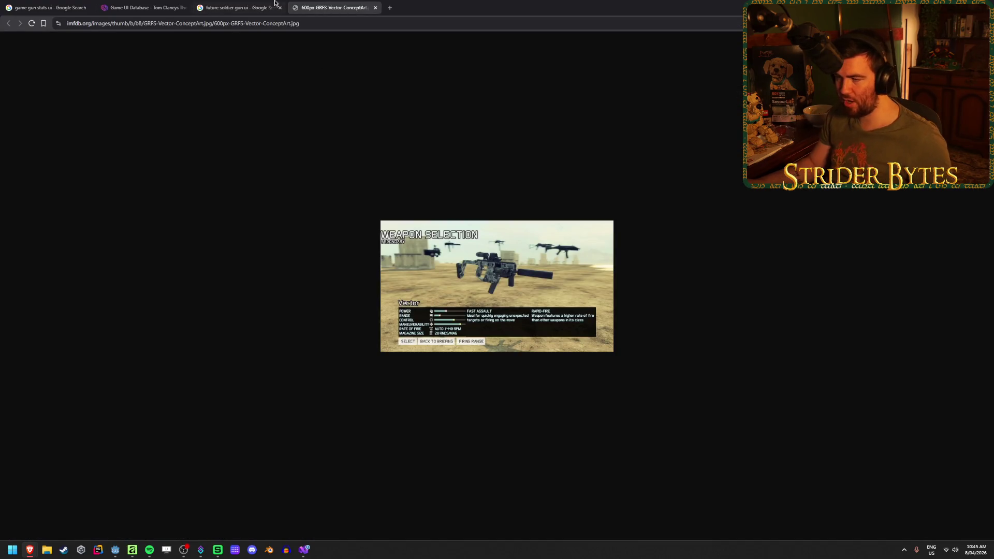
pyautogui.hotkey('ctrl', 'w')
# - Open the Stoner 96 weapon selection image in its own tab and zoom into its stats panel
pyautogui.click(487, 136)
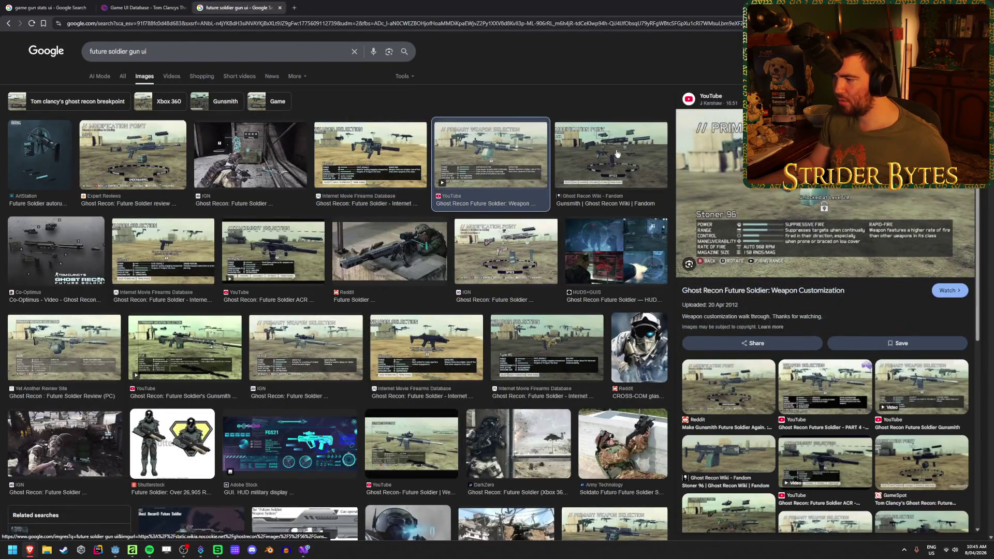
pyautogui.rightClick(778, 190)
pyautogui.click(820, 306)
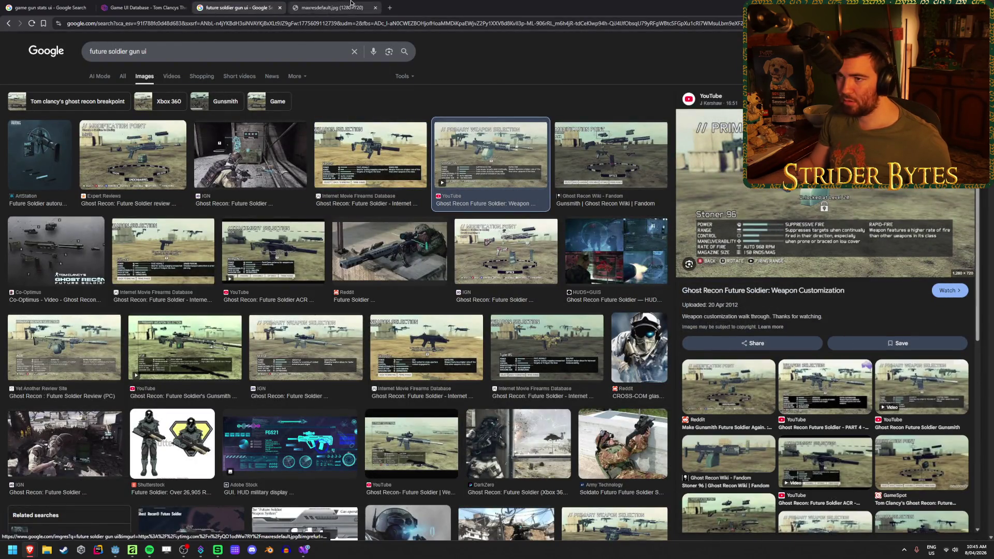
pyautogui.hotkey('ctrl', 'Tab')
pyautogui.click(288, 436)
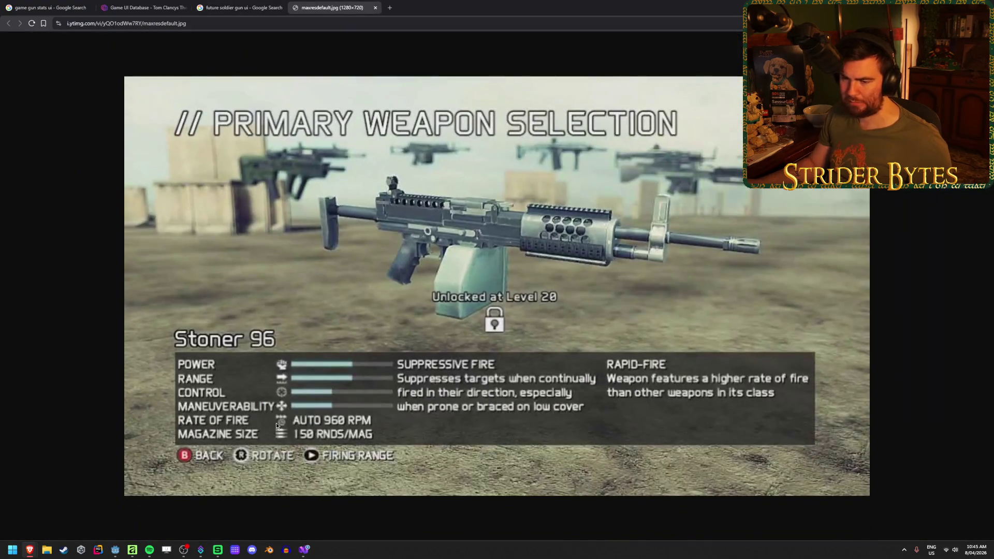
pyautogui.click(299, 368)
pyautogui.scroll(-1, 243, 414)
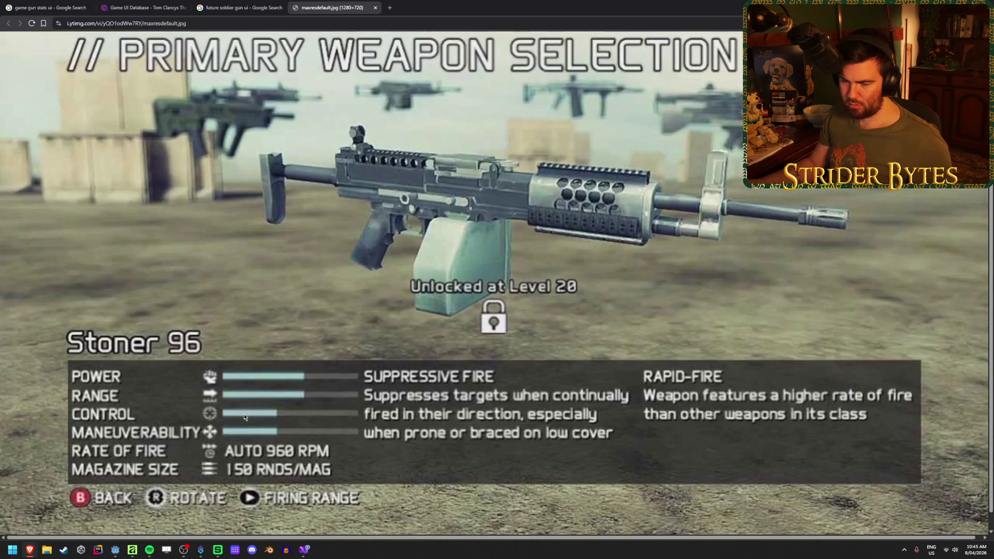
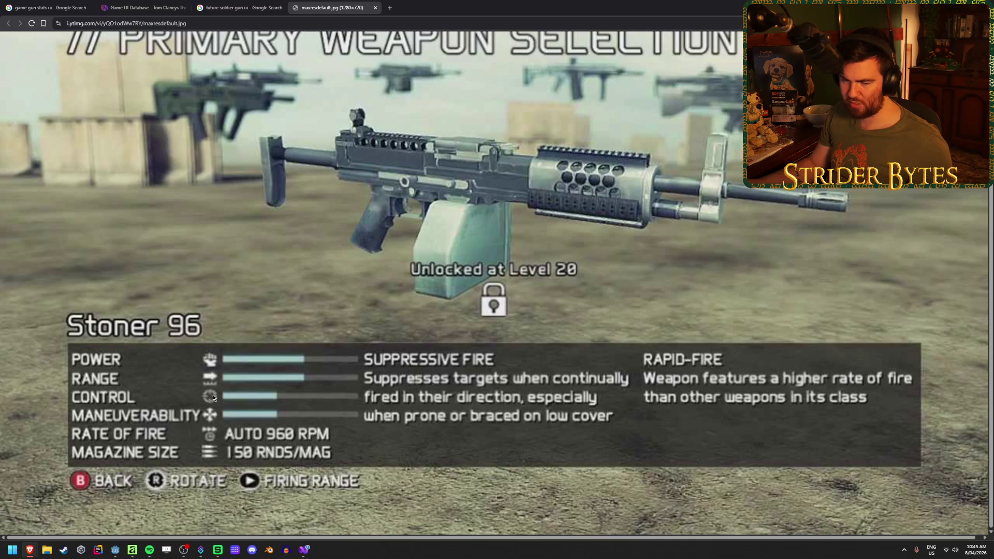
# - Close the maxresdefault.jpg screenshot tab and the 'future soldier gun ui' image results tab
pyautogui.click(372, 3)
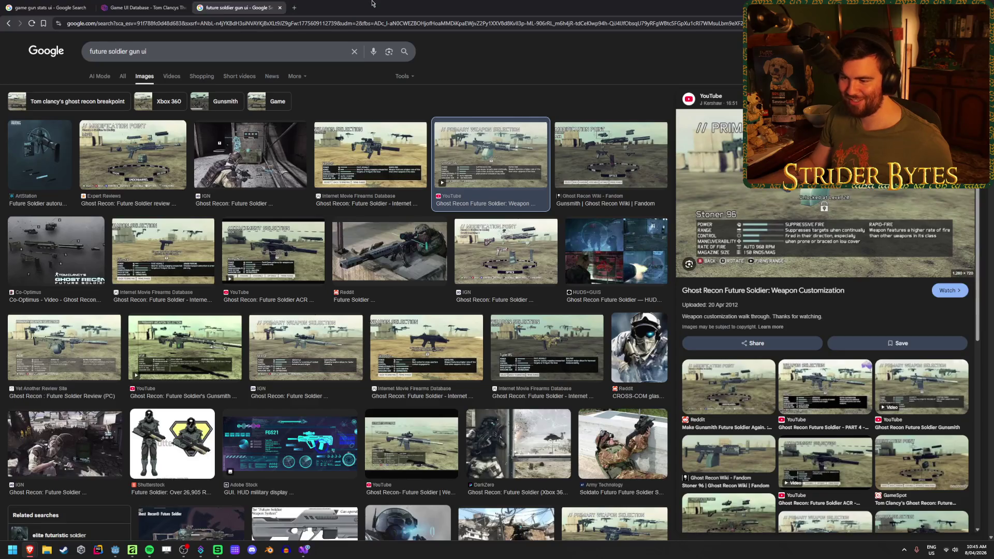
pyautogui.scroll(-4, 350, 215)
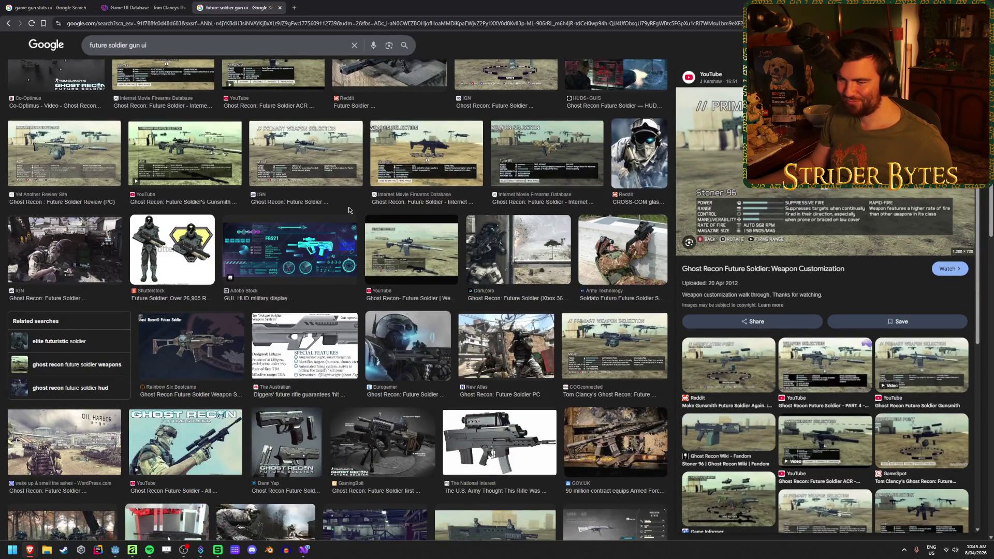
pyautogui.scroll(5, 348, 210)
pyautogui.middleClick(237, 3)
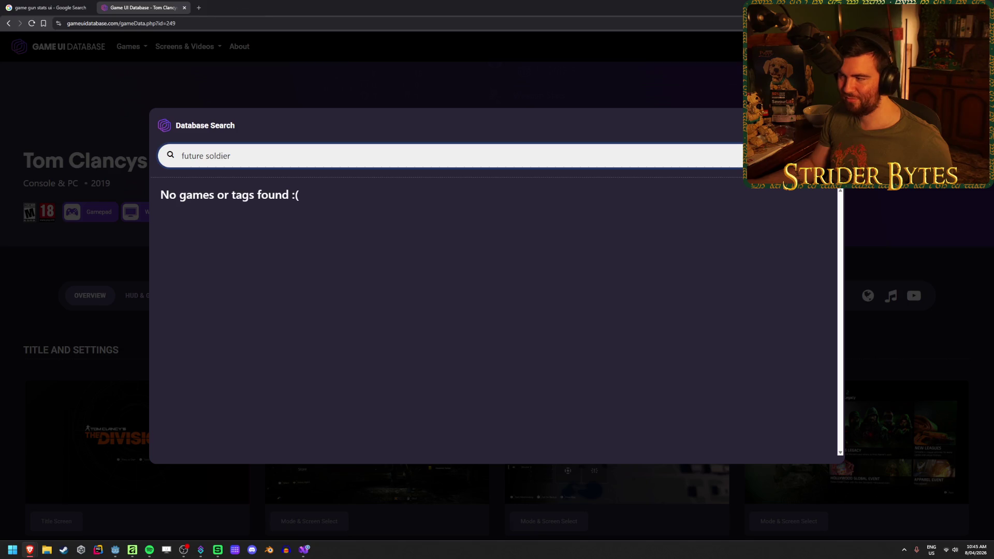
# - Clear the fruitless 'future soldier' search and dismiss the database search
pyautogui.press('Escape')
pyautogui.hotkey('ctrl', 'k')
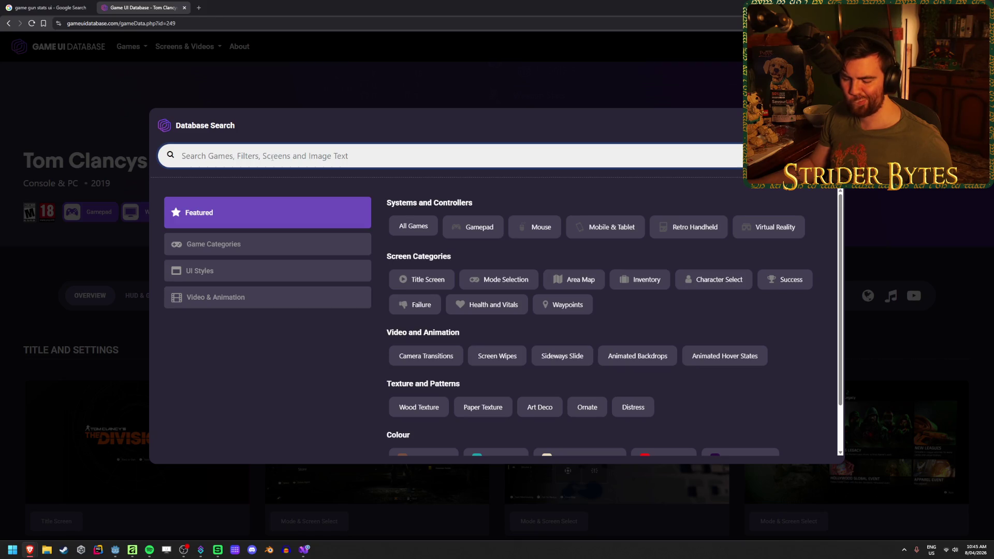
pyautogui.press('Escape')
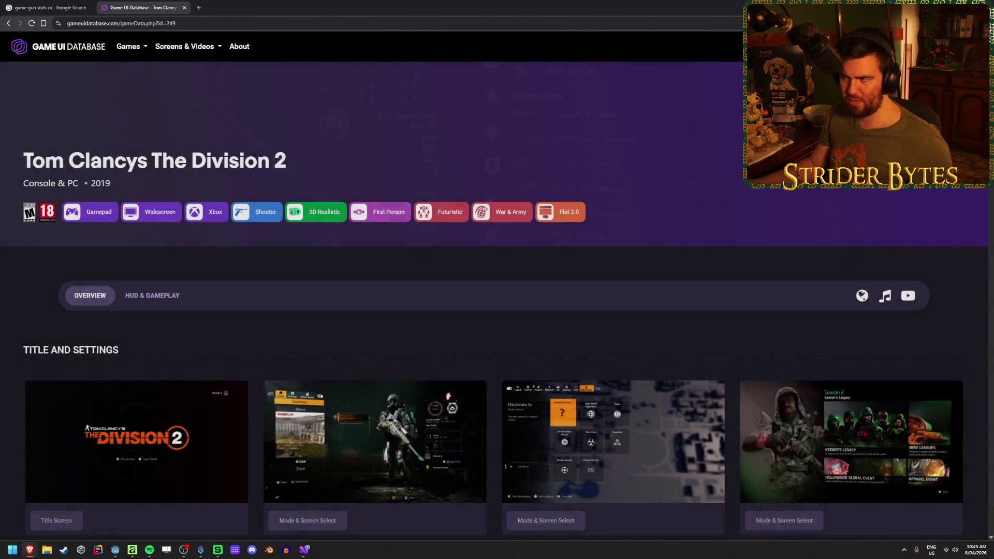
pyautogui.scroll(-2, 507, 339)
pyautogui.scroll(2, 492, 328)
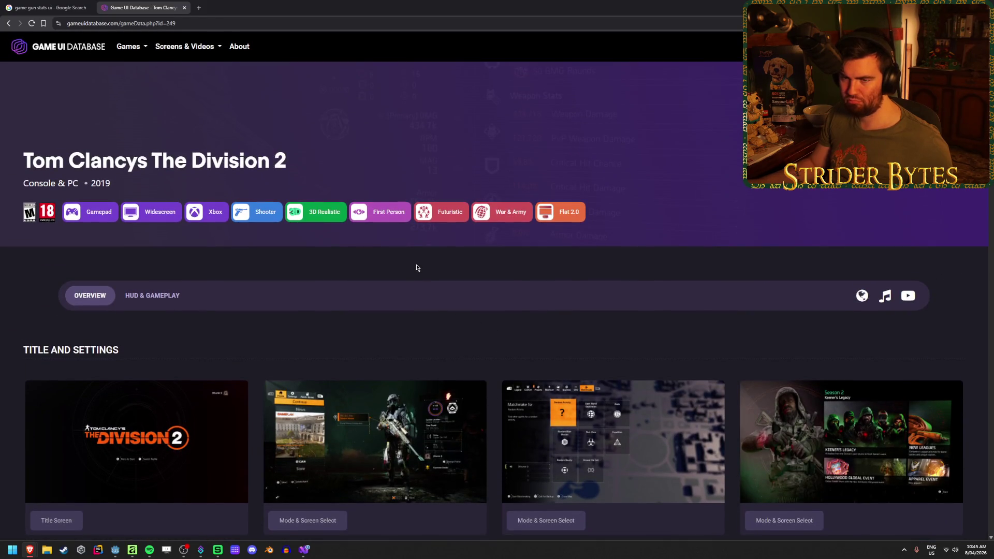
# - Filter the games list to the Shooter genre, showing 262 games
pyautogui.click(131, 49)
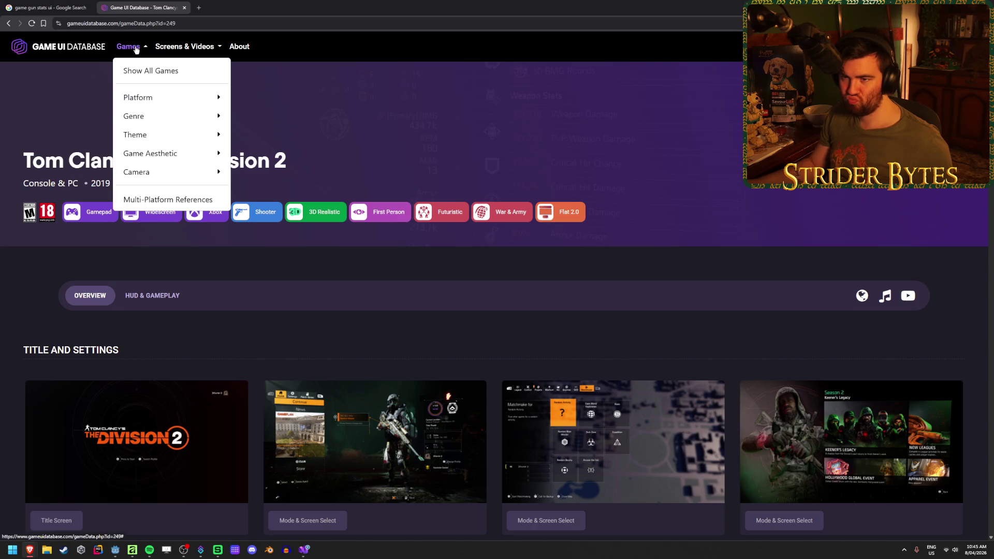
pyautogui.moveTo(138, 95)
pyautogui.moveTo(172, 116)
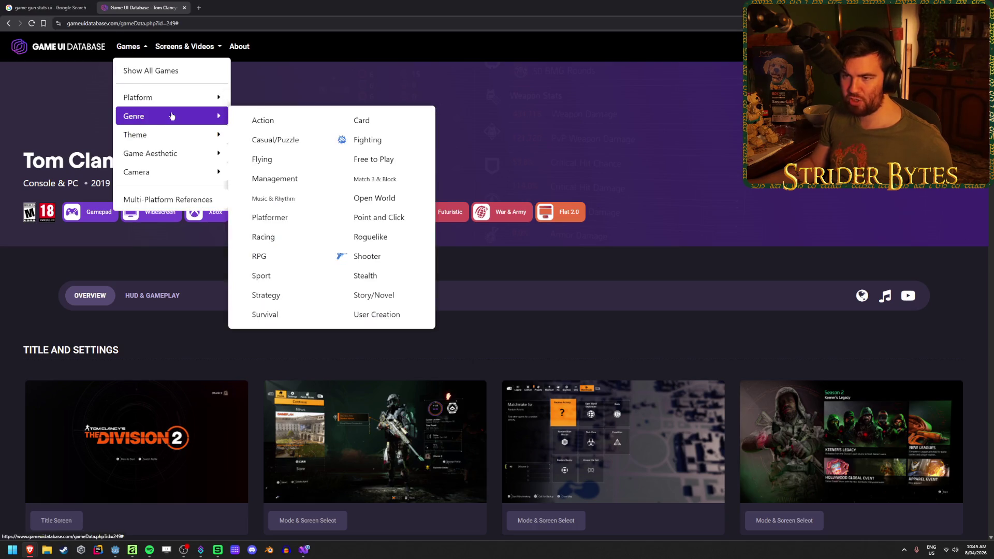
pyautogui.click(363, 257)
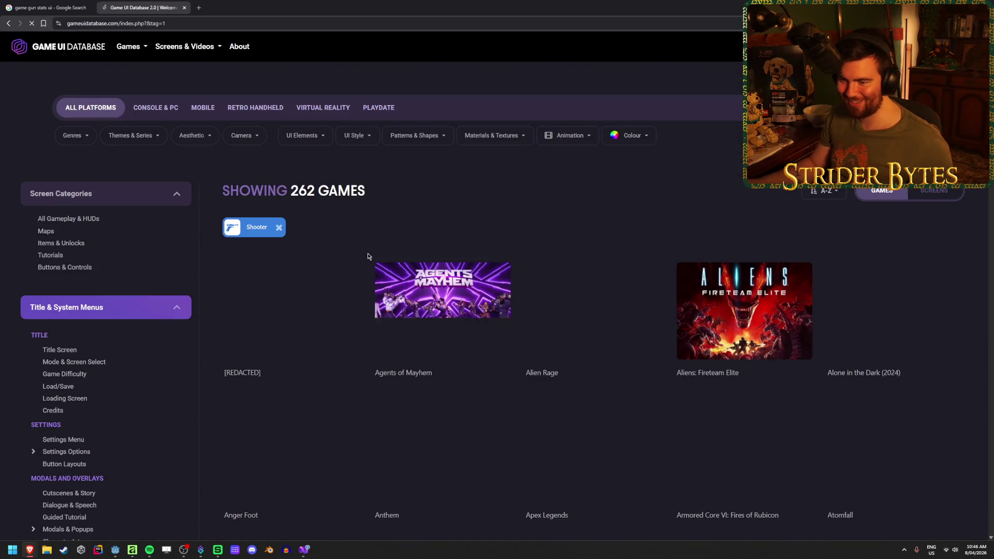
# - Sort shooter games by Meta Score; open Metal Gear Solid V and The Last of Us Part II in background tabs
pyautogui.click(826, 191)
pyautogui.click(843, 289)
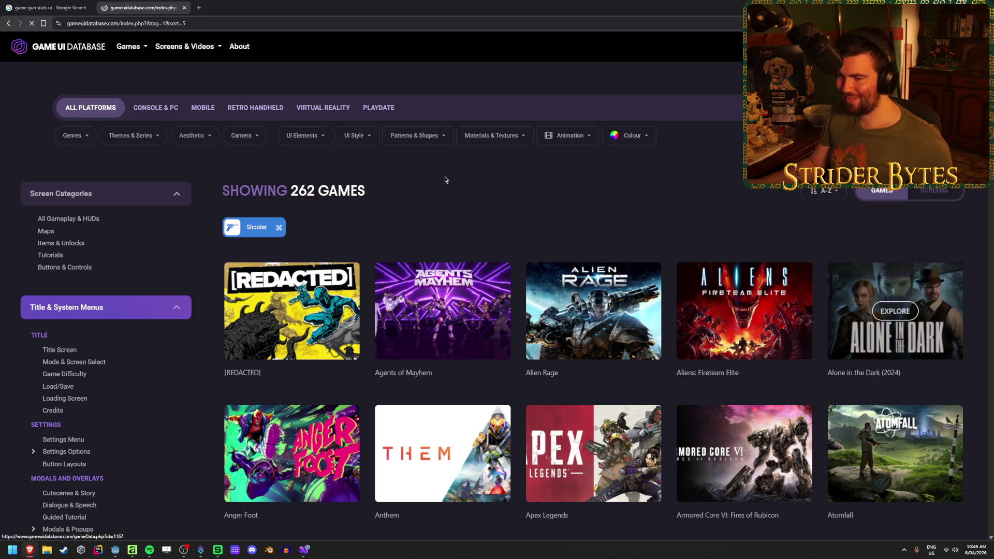
pyautogui.scroll(-2, 366, 207)
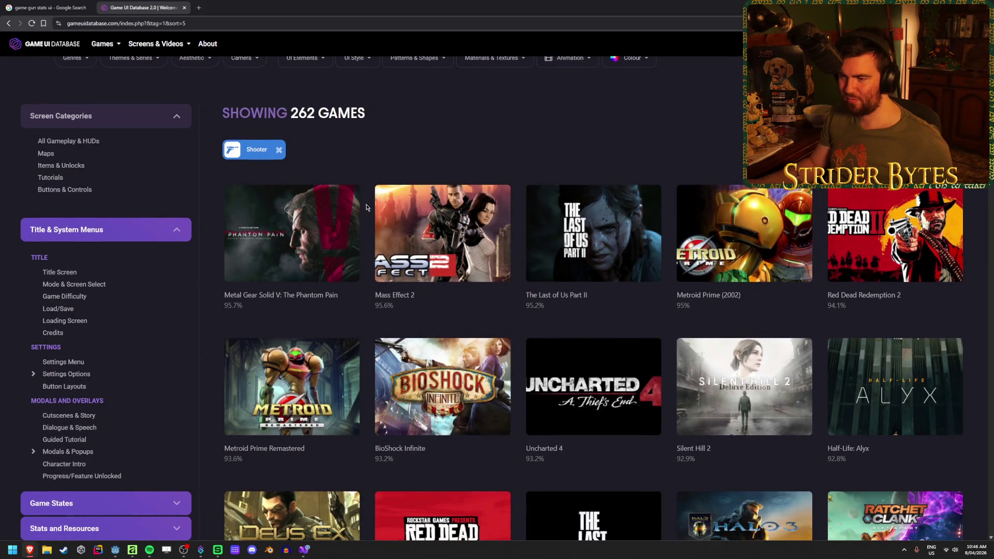
pyautogui.middleClick(346, 217)
pyautogui.middleClick(643, 232)
# - Open Deus Ex: Human Revolution, Deathloop, Far Cry 3 and Apex Legends in background tabs
pyautogui.scroll(-2, 643, 233)
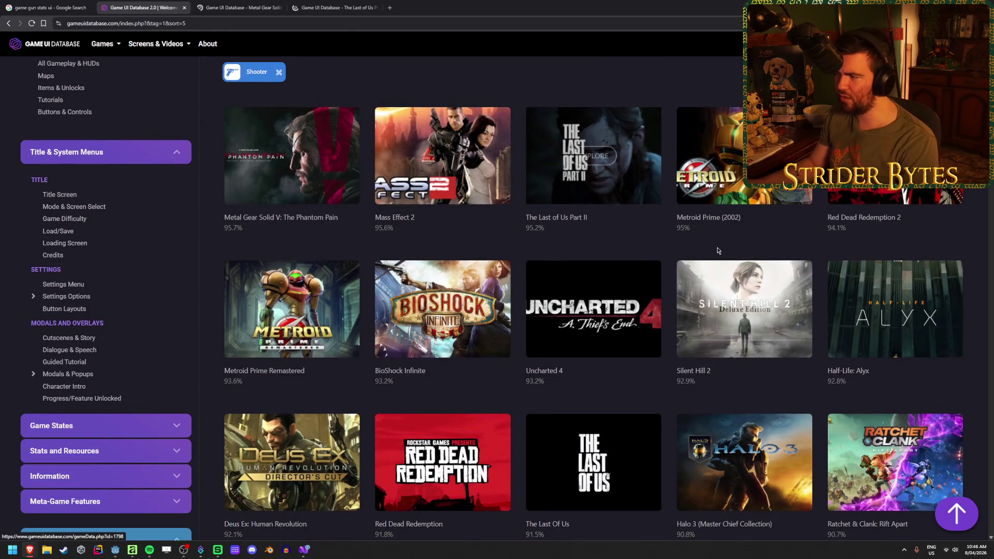
pyautogui.scroll(-3, 657, 239)
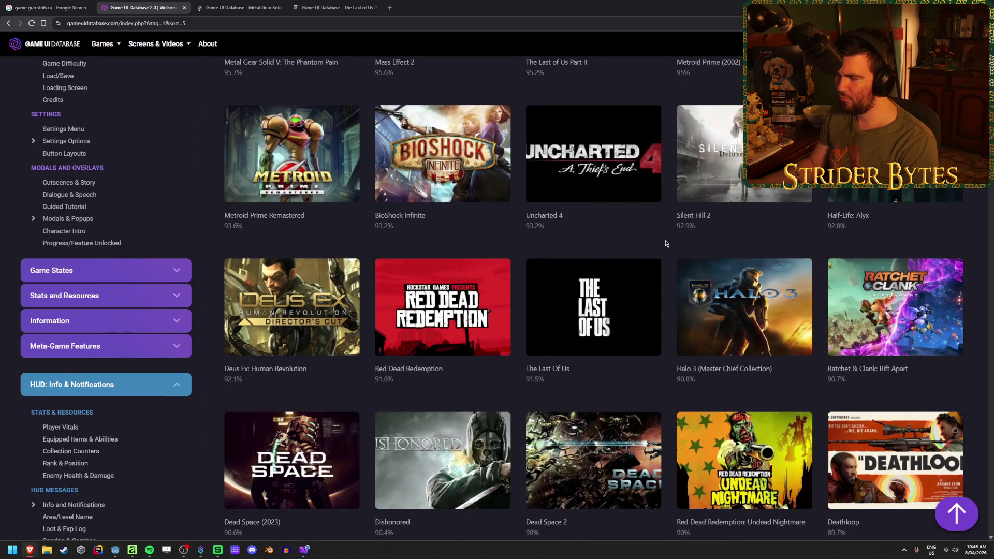
pyautogui.scroll(-2, 666, 244)
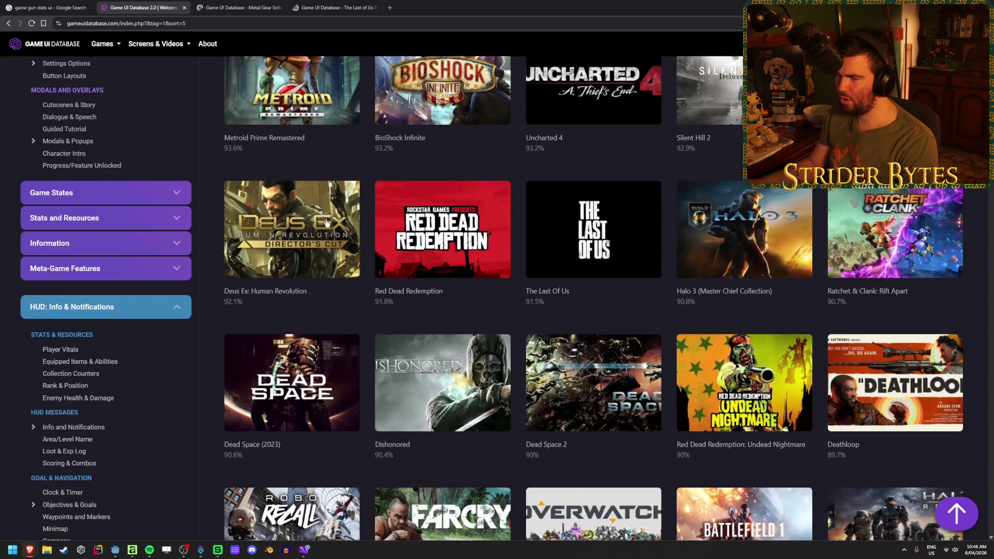
pyautogui.middleClick(285, 224)
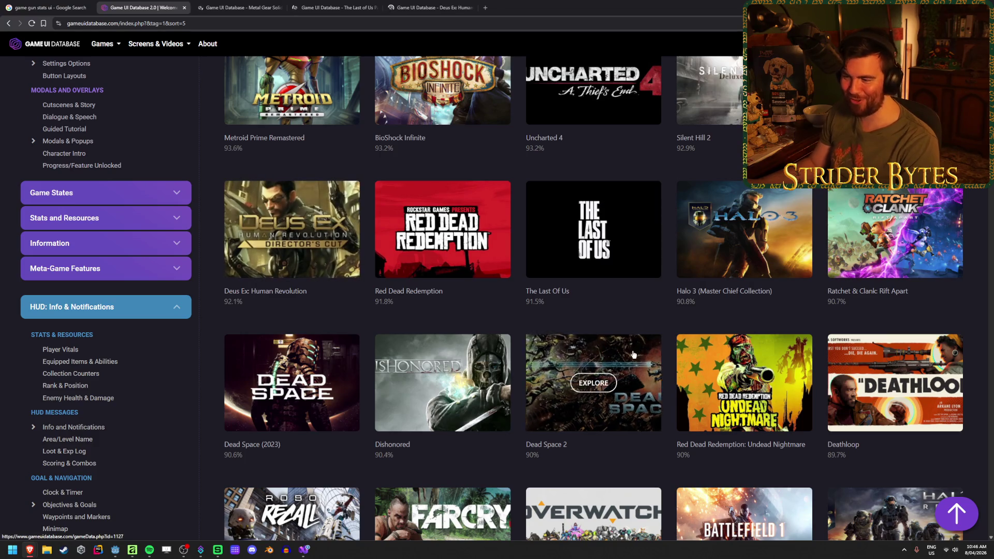
pyautogui.scroll(-3, 663, 333)
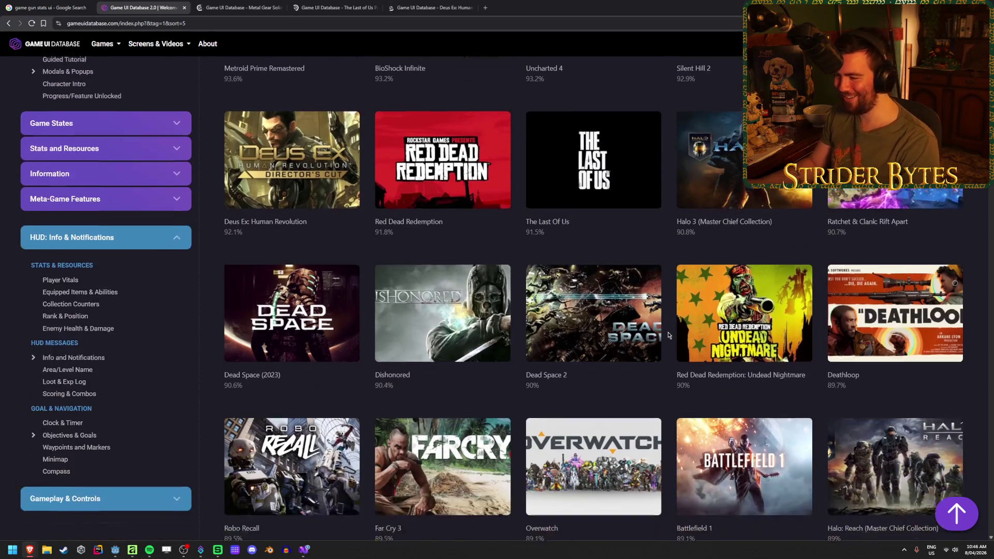
pyautogui.middleClick(892, 240)
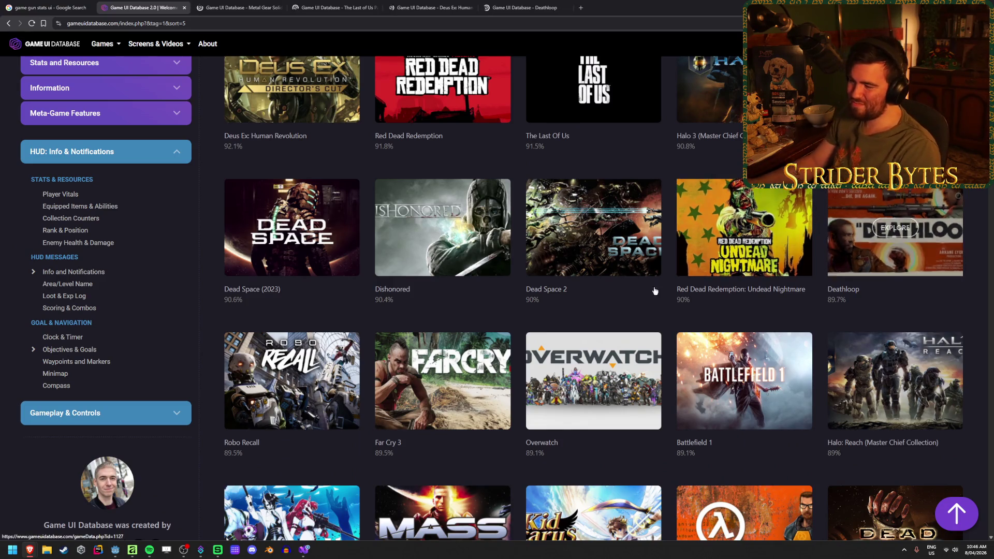
pyautogui.scroll(-2, 590, 218)
pyautogui.middleClick(466, 290)
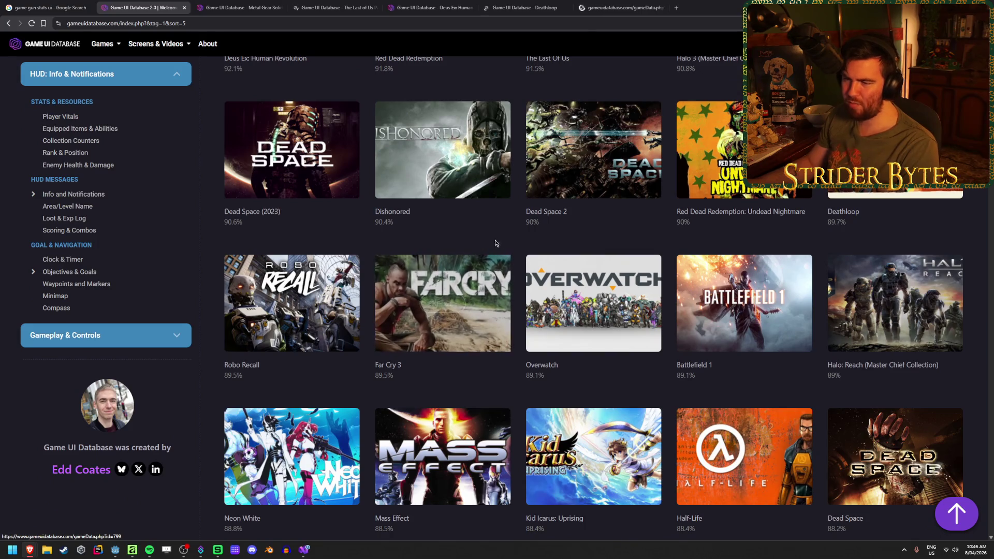
pyautogui.scroll(-3, 519, 315)
pyautogui.scroll(-3, 519, 316)
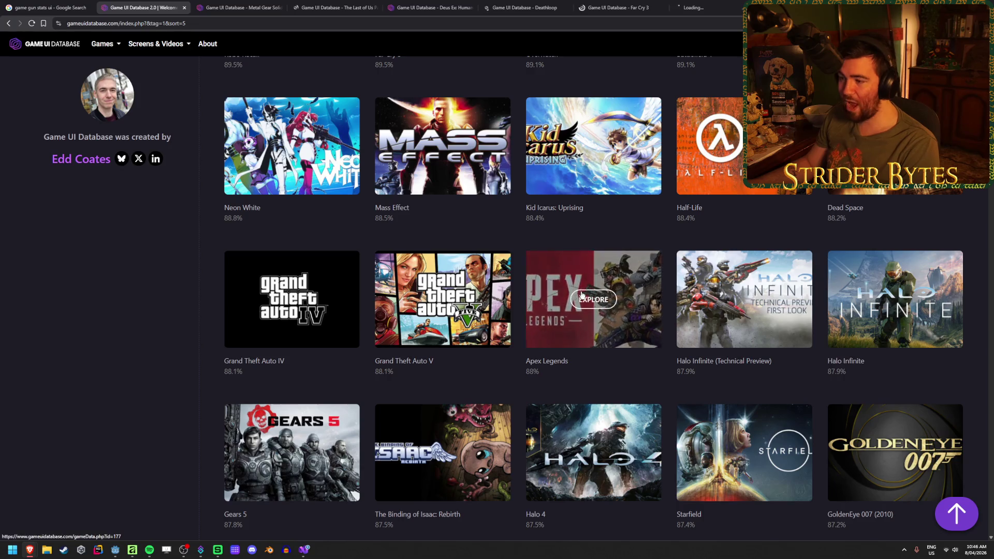
pyautogui.middleClick(538, 300)
# - Scroll further down through the lower-ranked shooter games
pyautogui.scroll(-3, 518, 298)
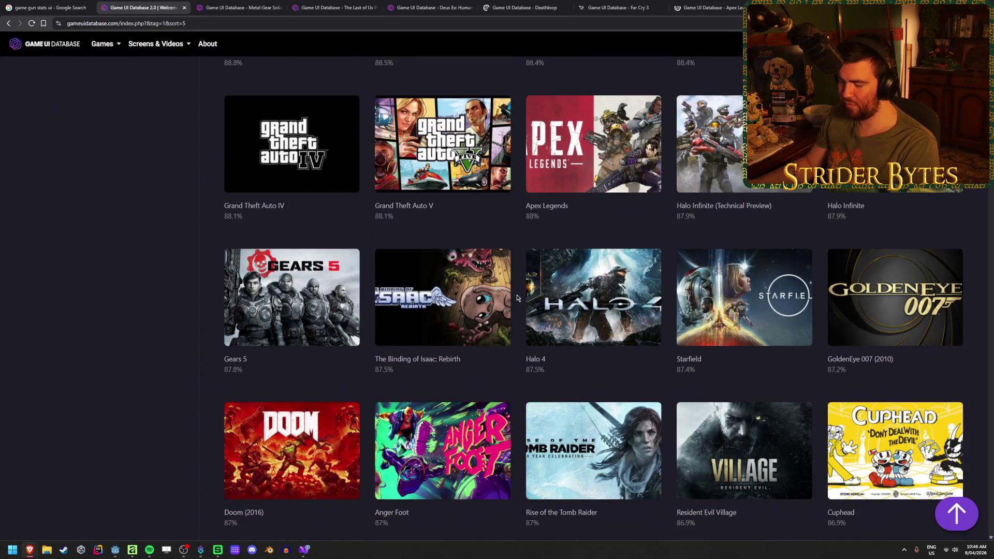
pyautogui.scroll(-1, 516, 298)
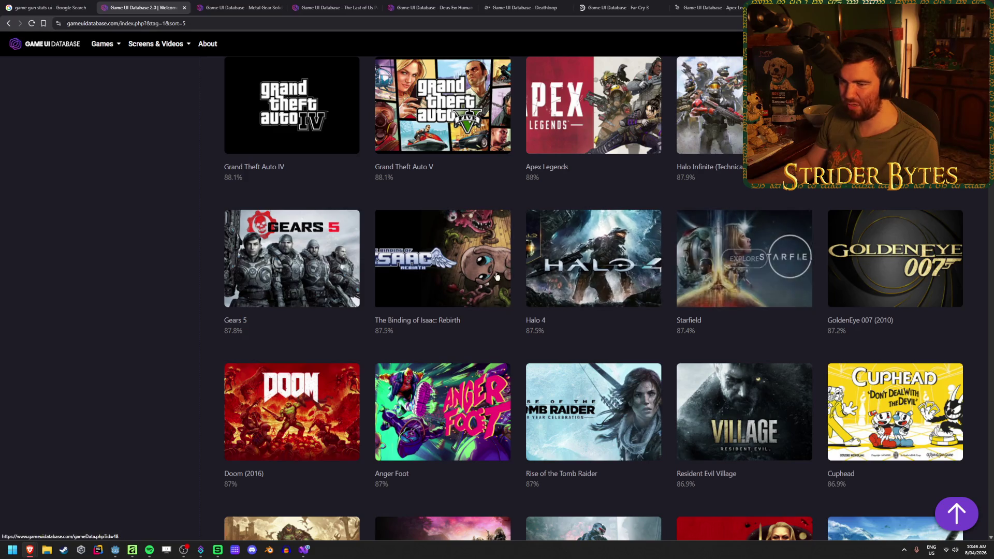
pyautogui.scroll(-3, 501, 287)
pyautogui.scroll(-5, 507, 295)
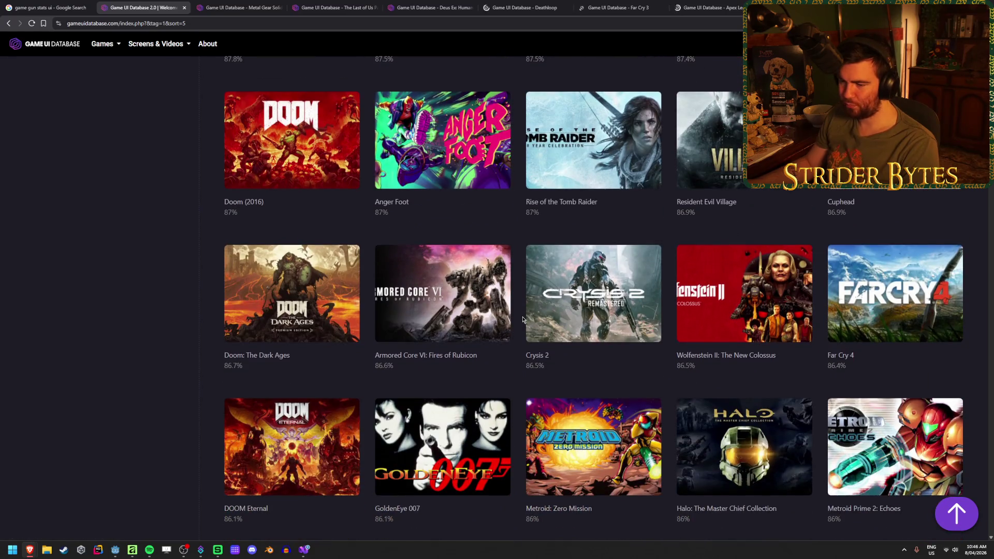
pyautogui.scroll(-3, 523, 319)
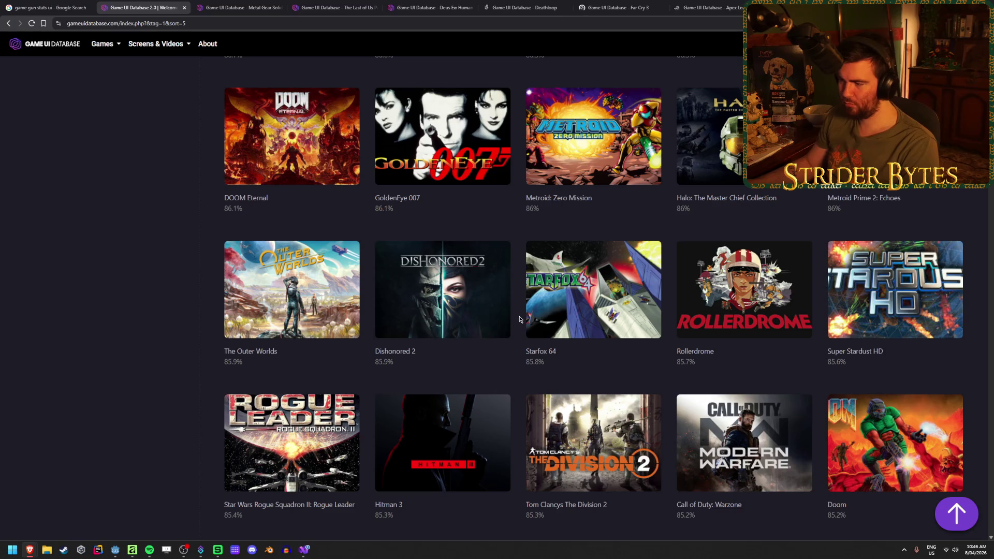
pyautogui.scroll(-2, 520, 319)
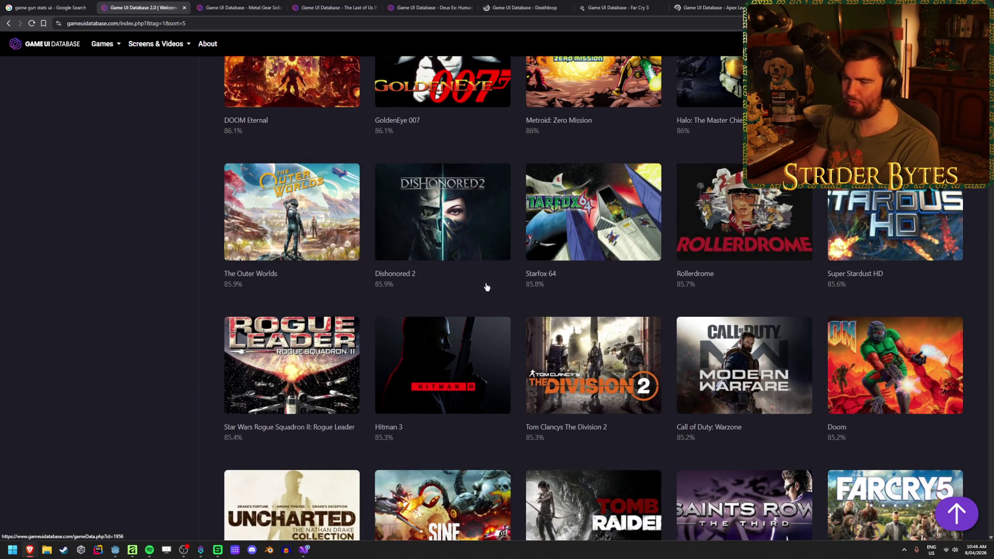
pyautogui.scroll(-1, 518, 282)
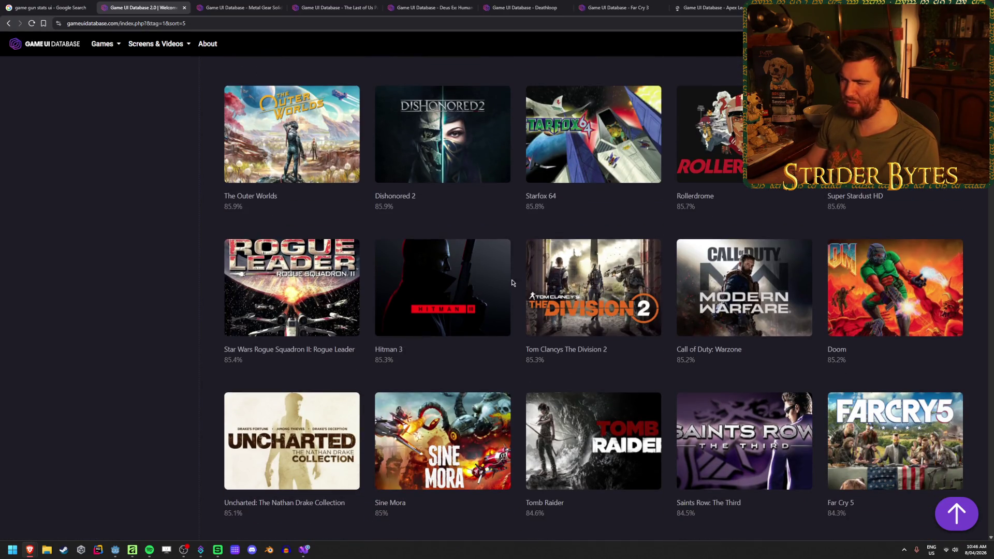
pyautogui.scroll(-1, 518, 279)
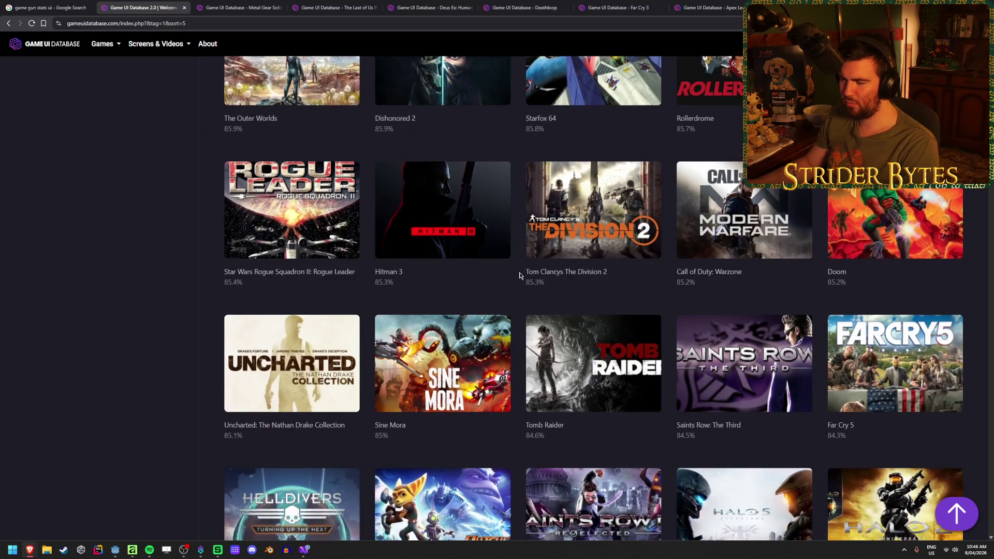
pyautogui.scroll(-1, 520, 275)
pyautogui.scroll(-1, 520, 276)
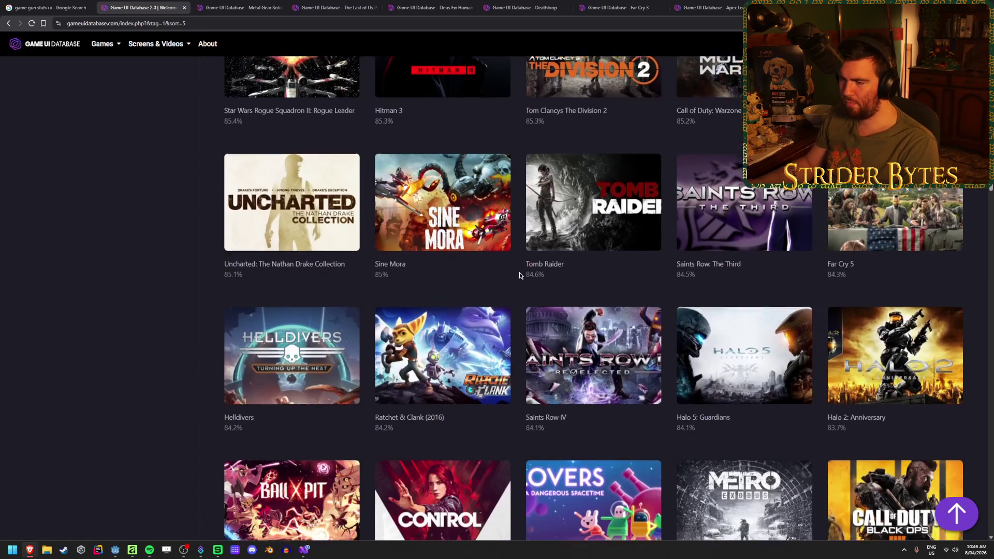
pyautogui.scroll(-2, 519, 275)
pyautogui.scroll(11, 317, 300)
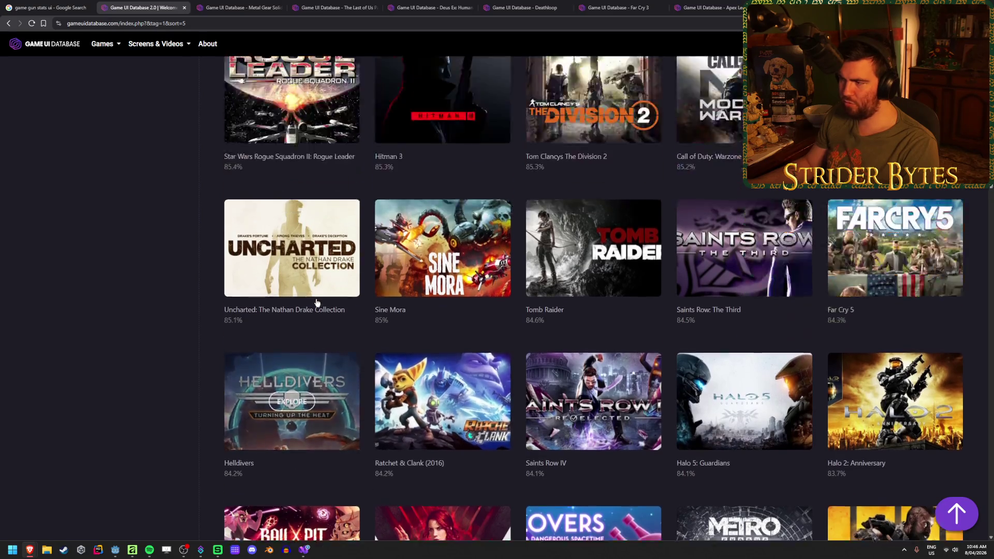
pyautogui.scroll(7, 275, 339)
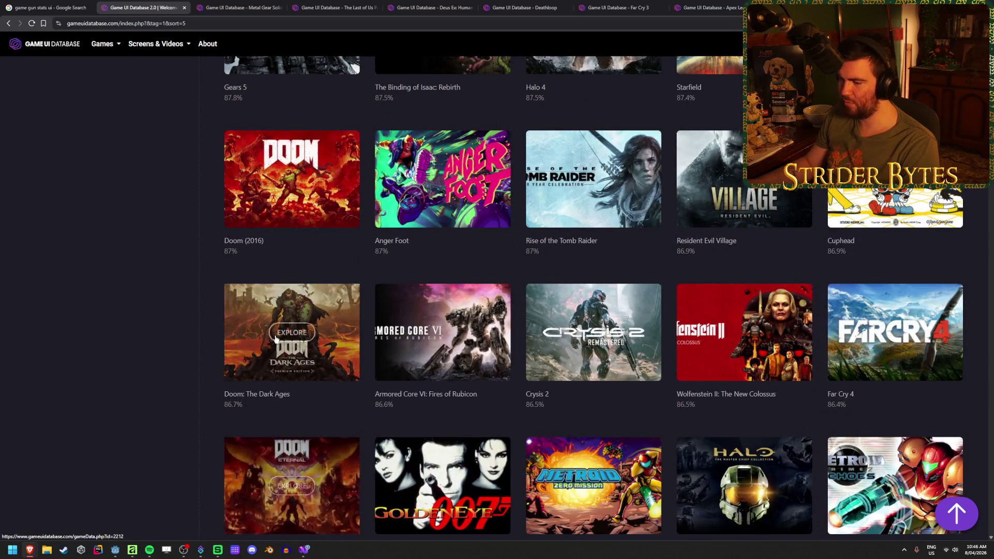
pyautogui.scroll(3, 275, 338)
pyautogui.scroll(-20, 276, 338)
pyautogui.scroll(-5, 275, 338)
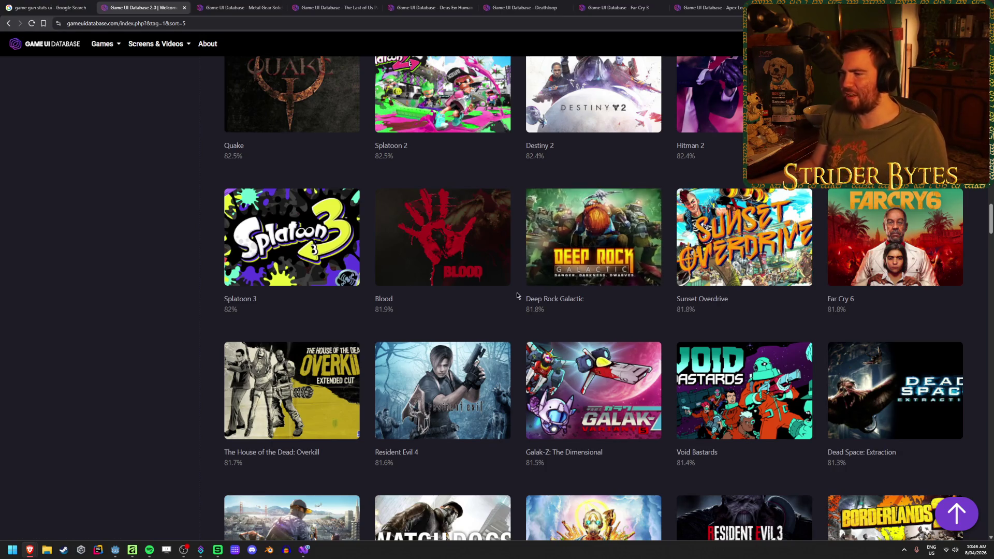
pyautogui.scroll(-4, 517, 292)
pyautogui.scroll(-3, 516, 292)
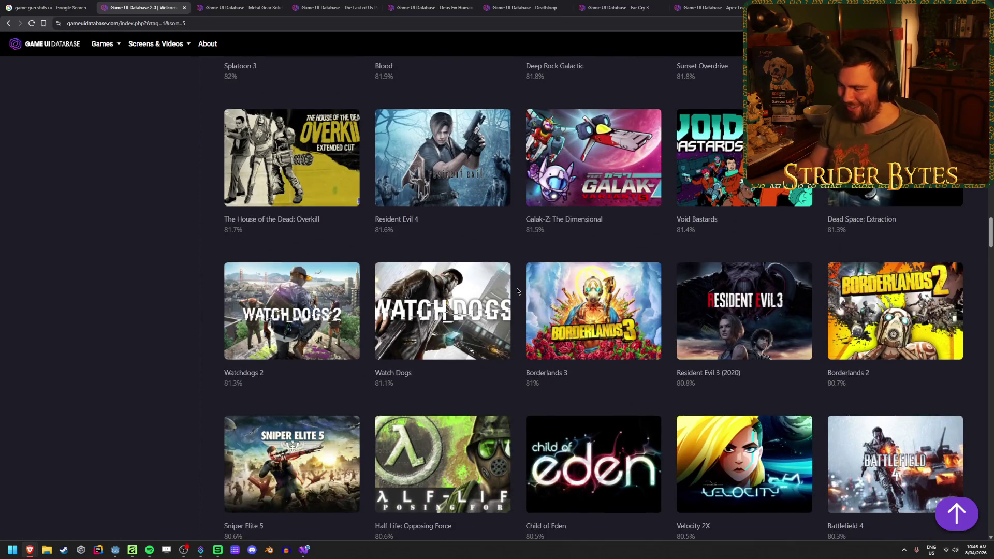
pyautogui.scroll(-2, 516, 291)
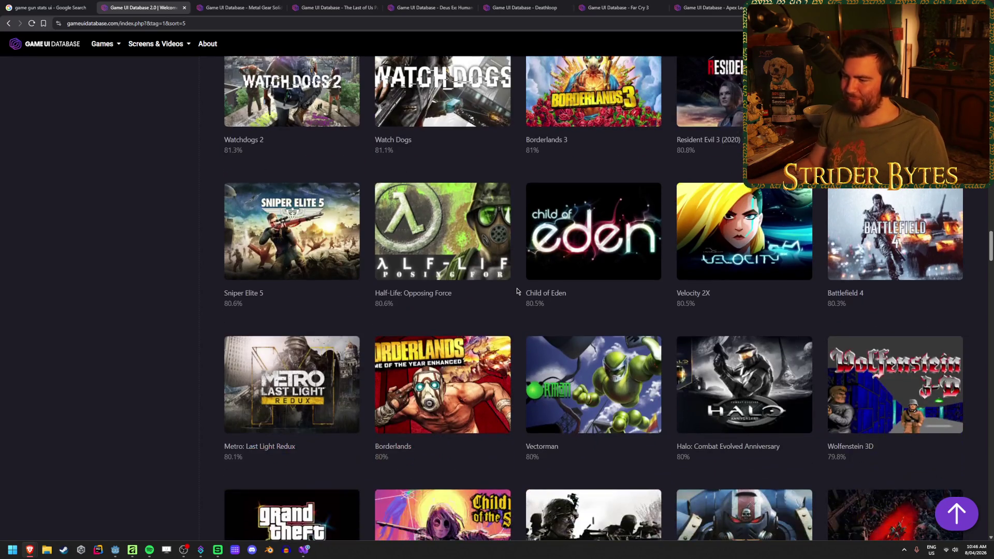
# - Open one more shooter game's page in a background tab
pyautogui.middleClick(290, 230)
pyautogui.scroll(-2, 485, 260)
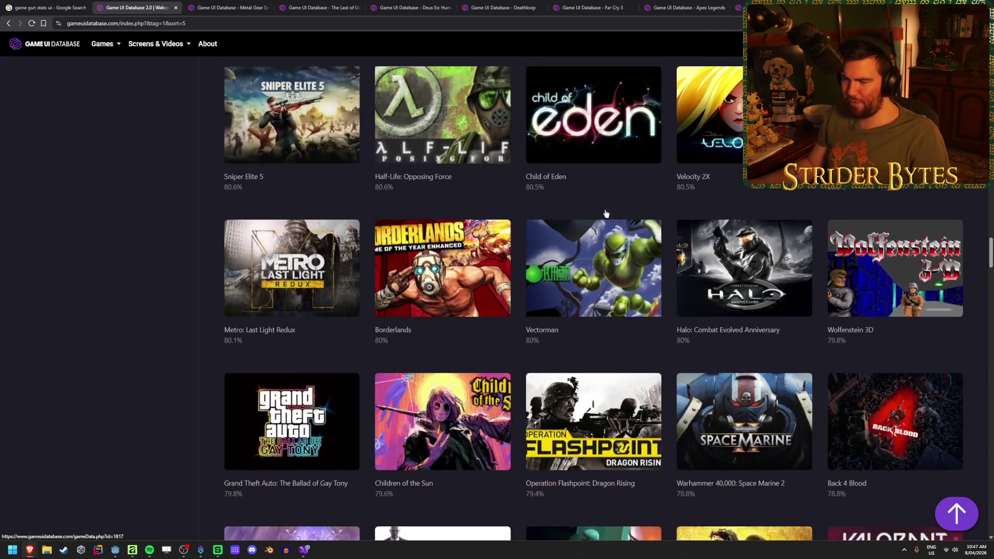
pyautogui.scroll(-4, 517, 352)
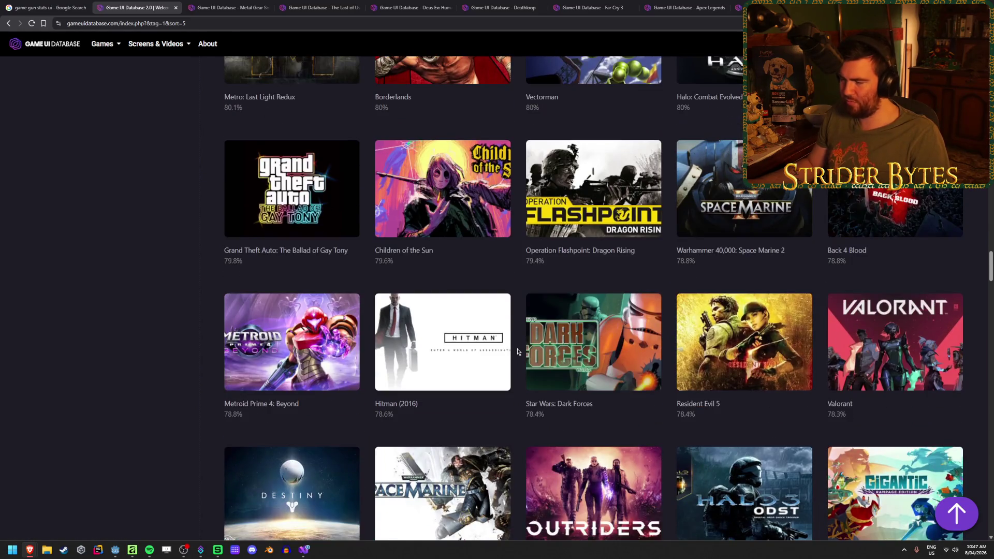
pyautogui.scroll(-2, 517, 352)
pyautogui.moveTo(898, 228)
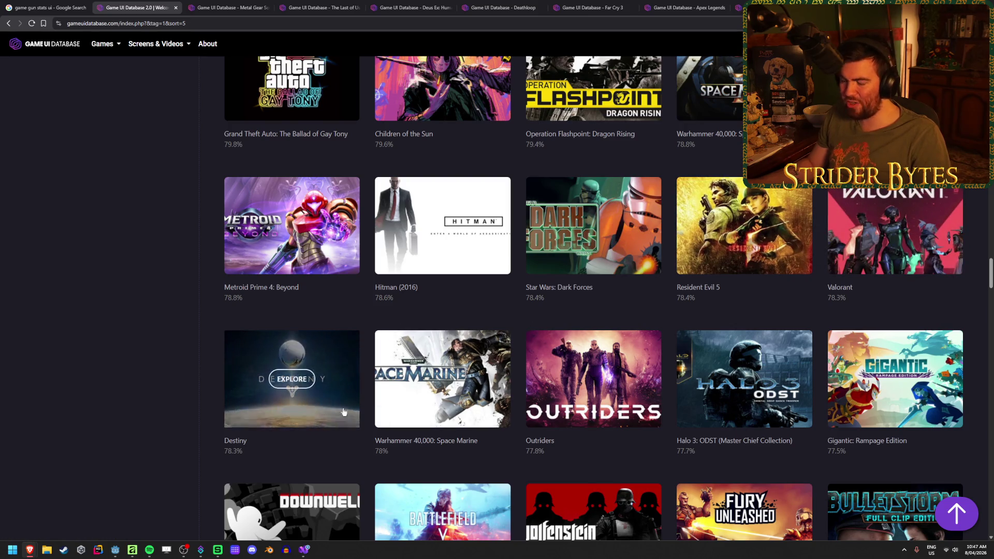
pyautogui.scroll(4, 392, 426)
pyautogui.hotkey('ctrl', 'k')
# - Search the database for 'destiny', then 'counter-strike', 'cs' and 'counter', finding no games
pyautogui.write('destiny')
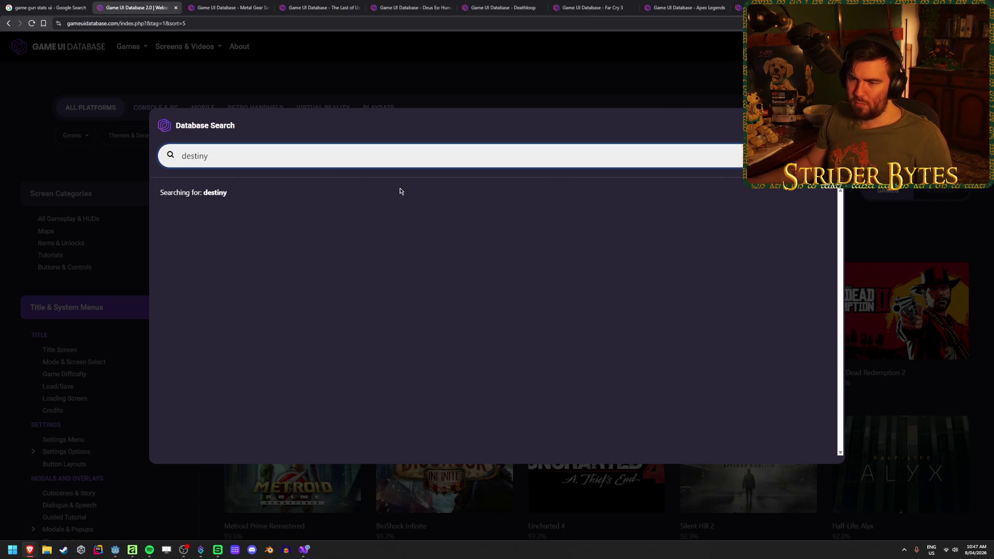
pyautogui.doubleClick(238, 160)
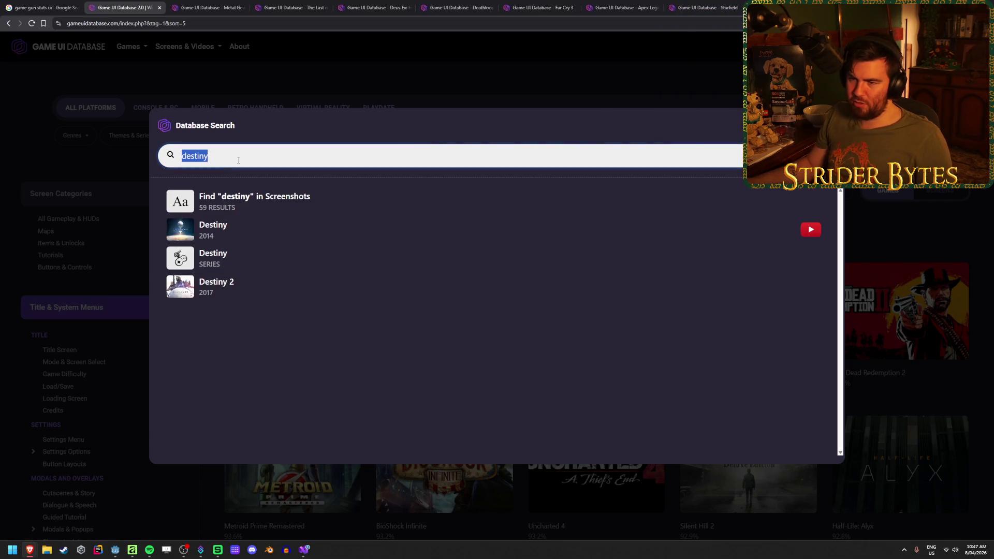
pyautogui.press('BackSpace')
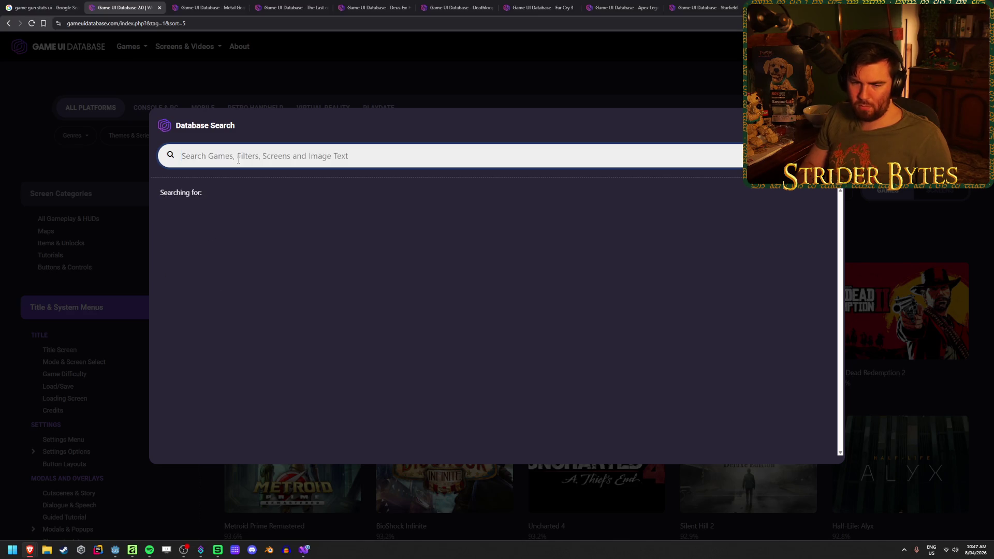
pyautogui.write('counter')
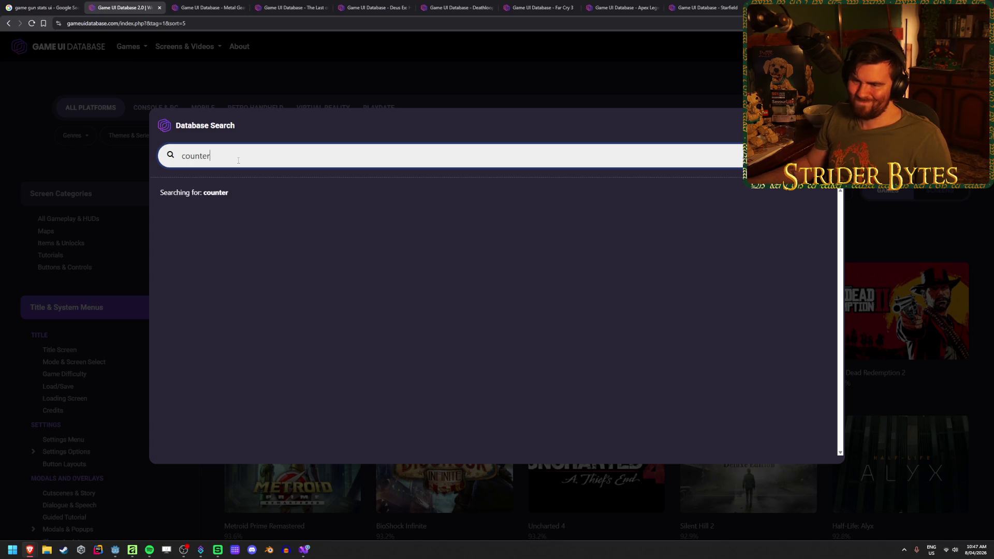
pyautogui.write('-strike')
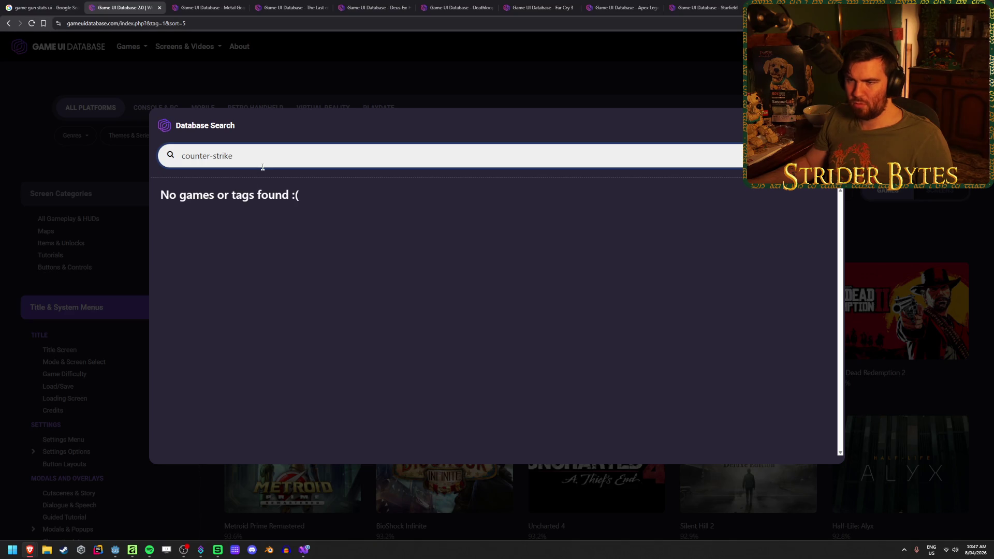
pyautogui.write('cs')
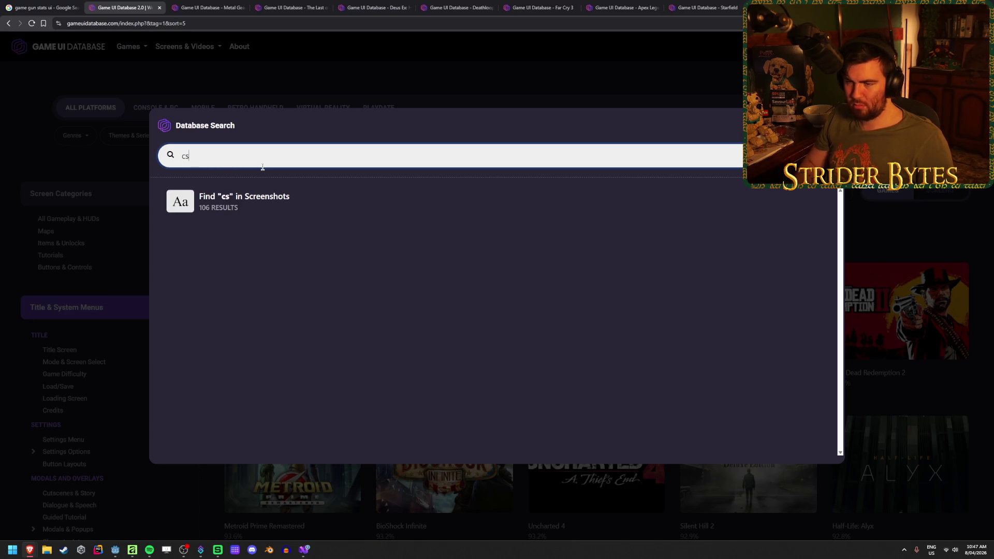
pyautogui.write('co')
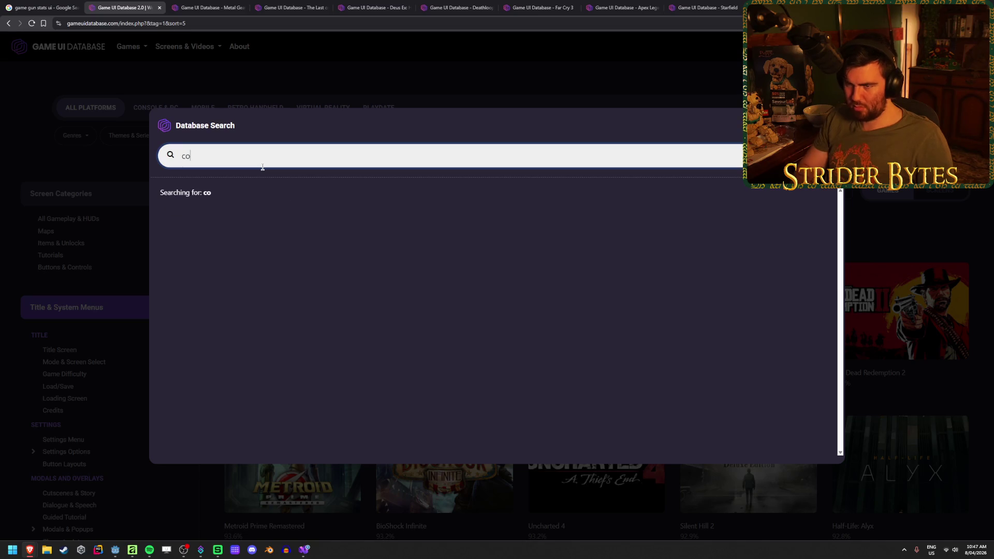
pyautogui.write('unter')
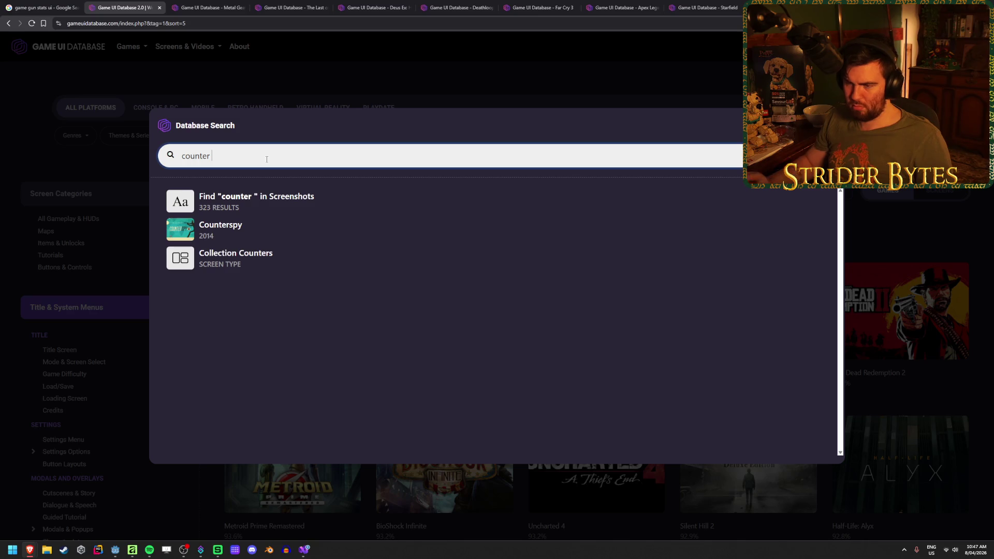
pyautogui.press('BackSpace')
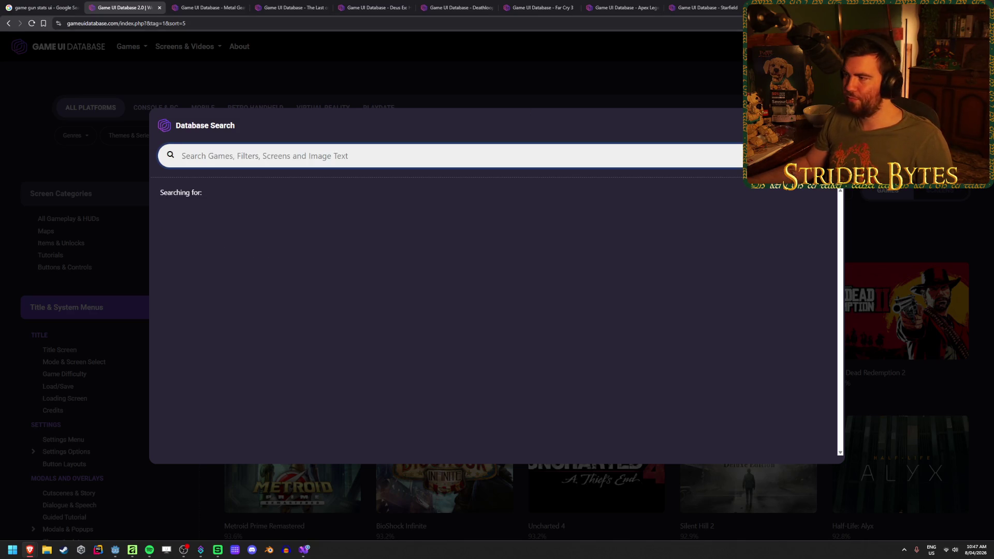
pyautogui.press('Escape')
# - Switch to the Metal Gear Solid V: The Phantom Pain page via the Far Cry 3 tab
pyautogui.click(564, 4)
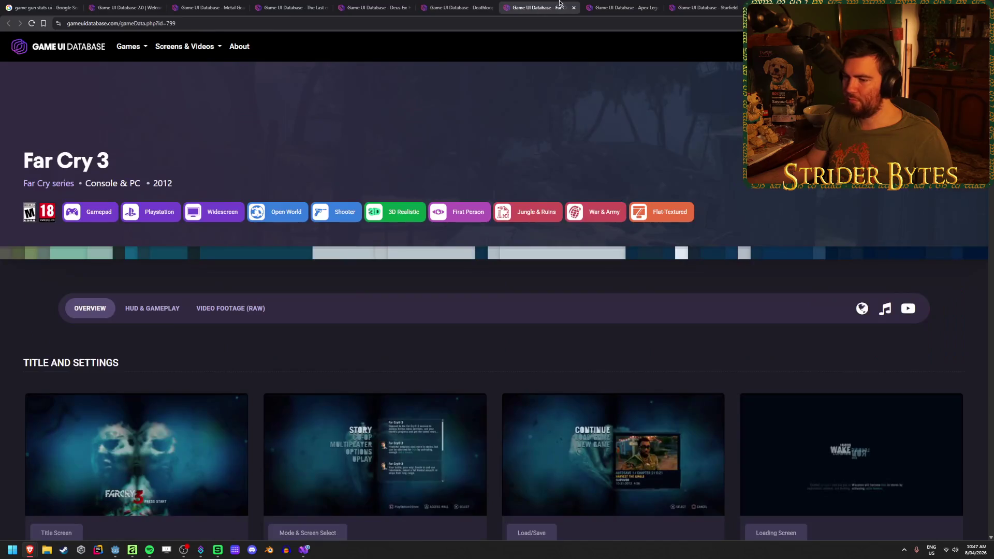
pyautogui.click(207, 7)
pyautogui.scroll(-10, 481, 265)
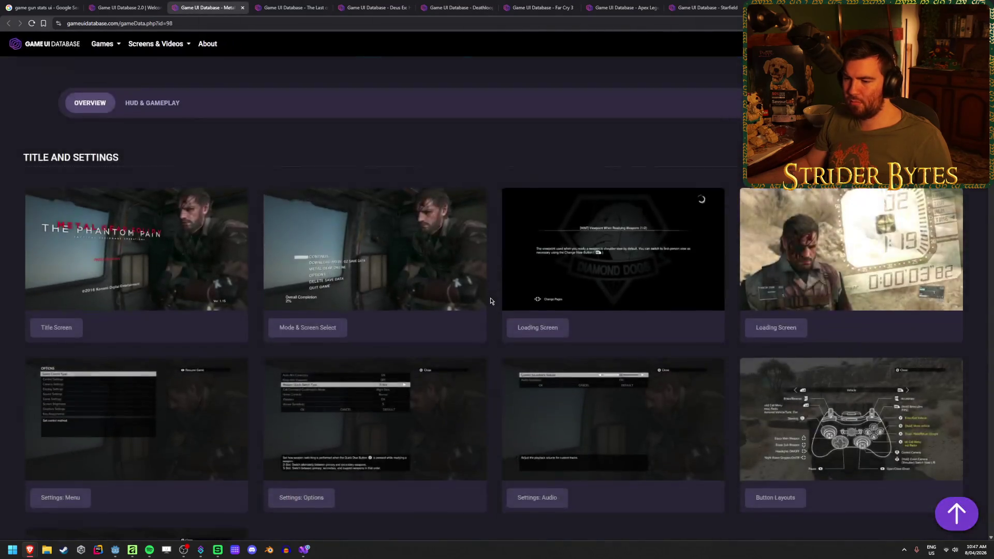
# - Look over the Metal Gear Solid V page, then close it
pyautogui.scroll(10, 484, 290)
pyautogui.scroll(-20, 486, 316)
pyautogui.scroll(-20, 487, 316)
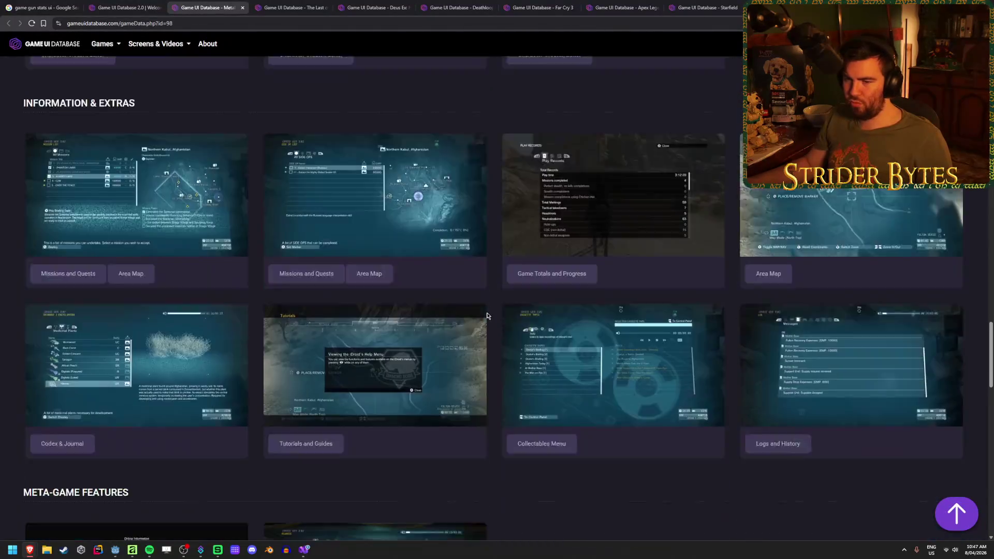
pyautogui.scroll(-3, 487, 316)
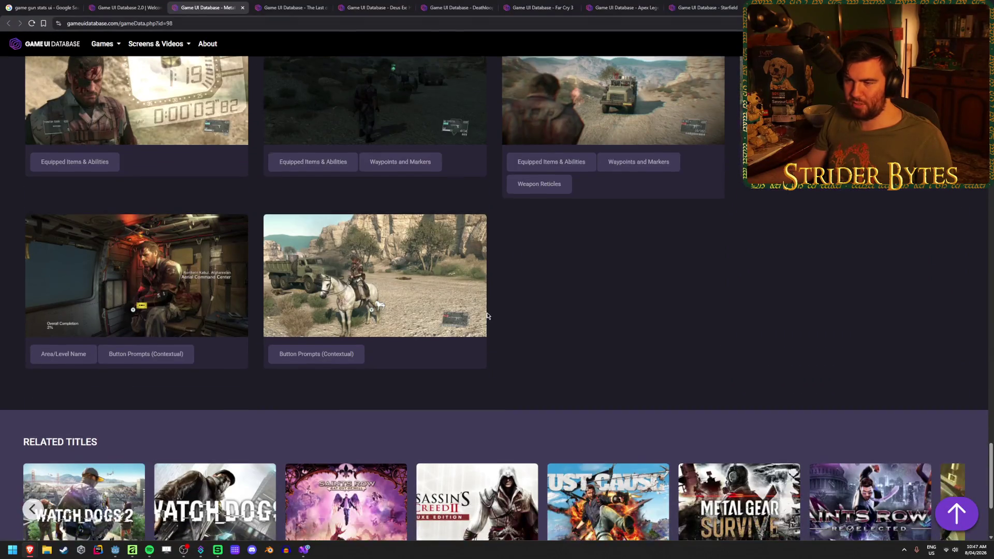
pyautogui.scroll(7, 487, 315)
pyautogui.scroll(9, 486, 316)
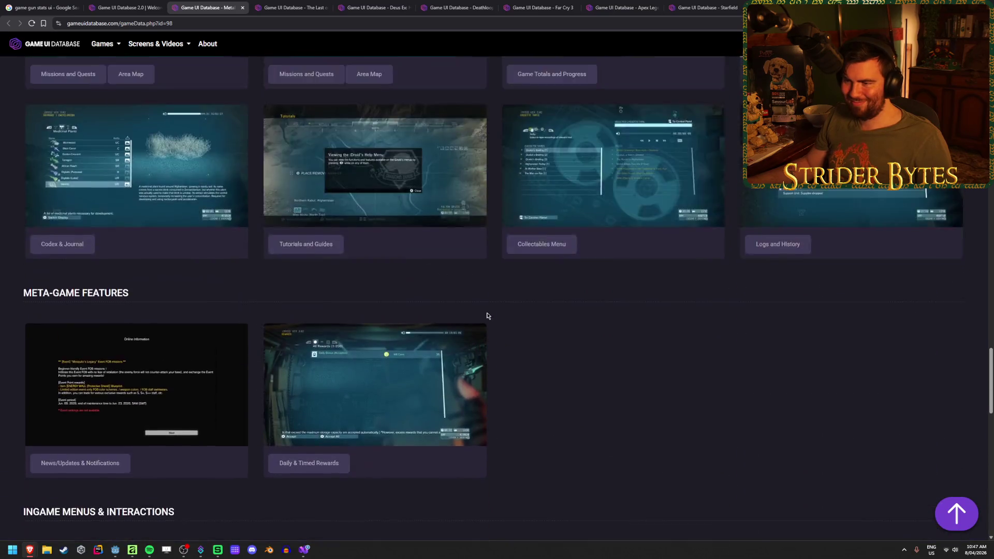
pyautogui.scroll(-4, 486, 316)
pyautogui.scroll(9, 486, 316)
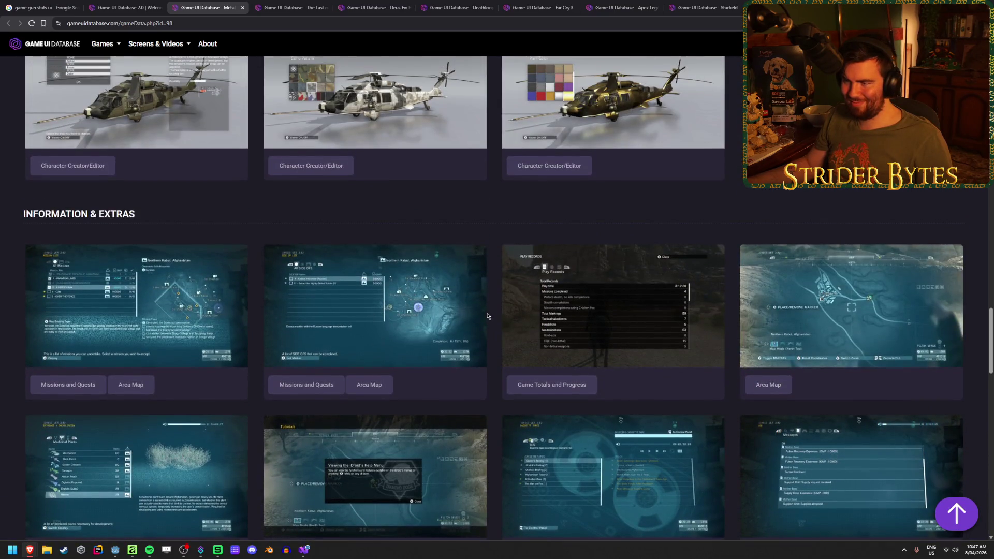
pyautogui.scroll(10, 487, 316)
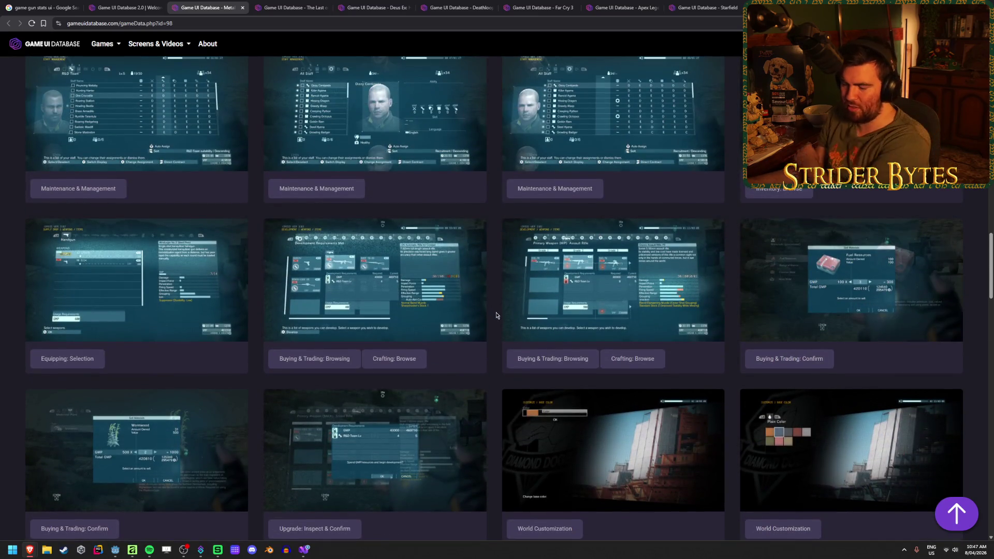
pyautogui.hotkey('ctrl', 'w')
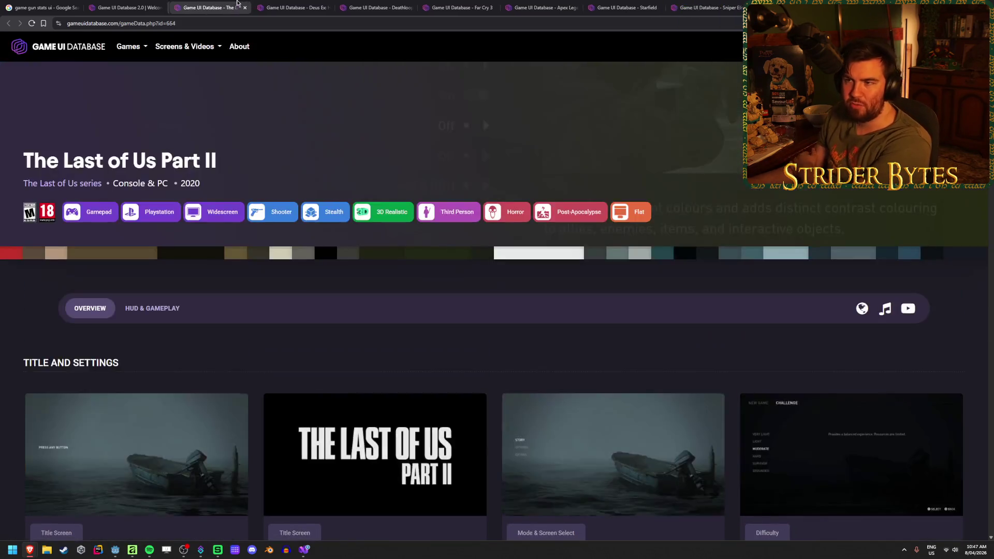
# - View The Last of Us Part II pistol Purchase Upgrades screenshot, close that page, return to the shooter list
pyautogui.scroll(-5, 477, 314)
pyautogui.scroll(-20, 477, 313)
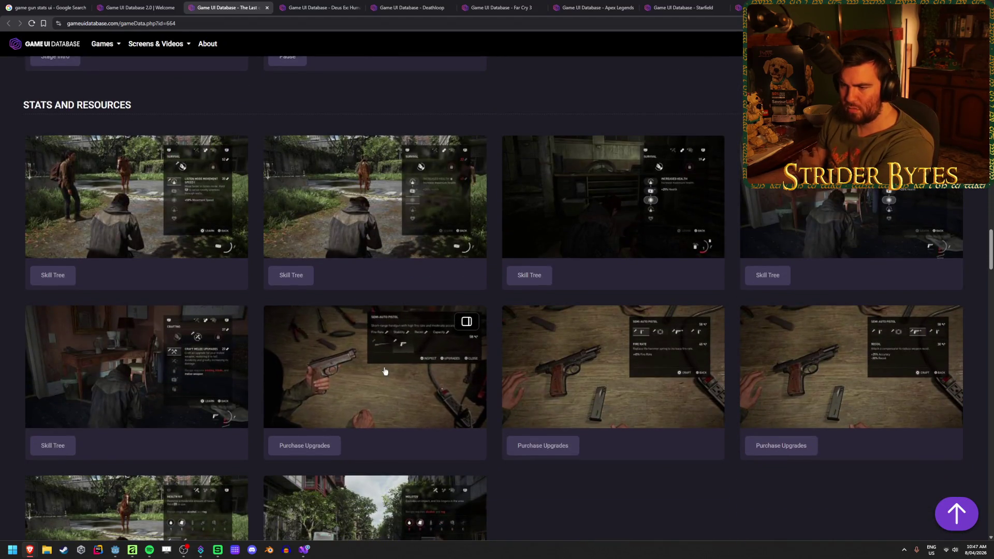
pyautogui.click(397, 367)
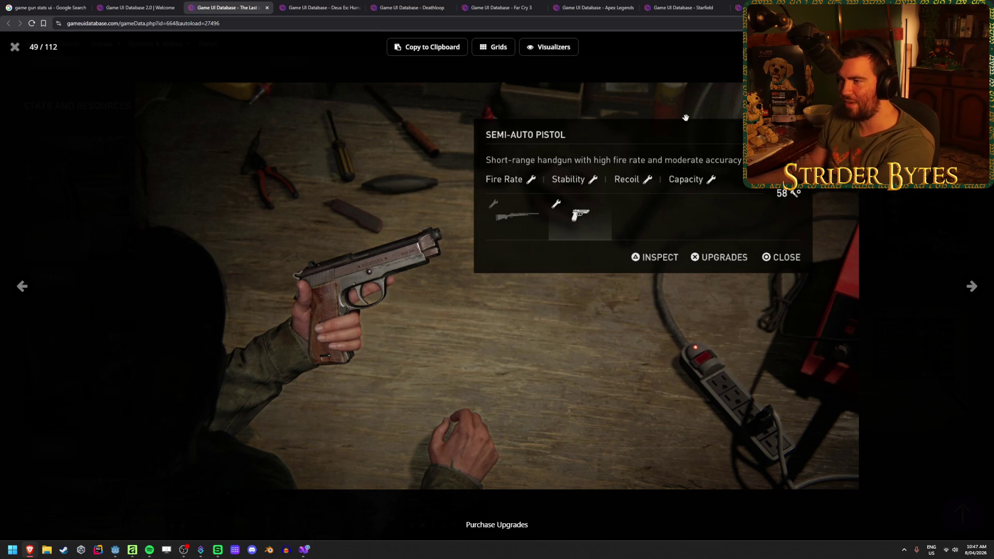
pyautogui.click(15, 47)
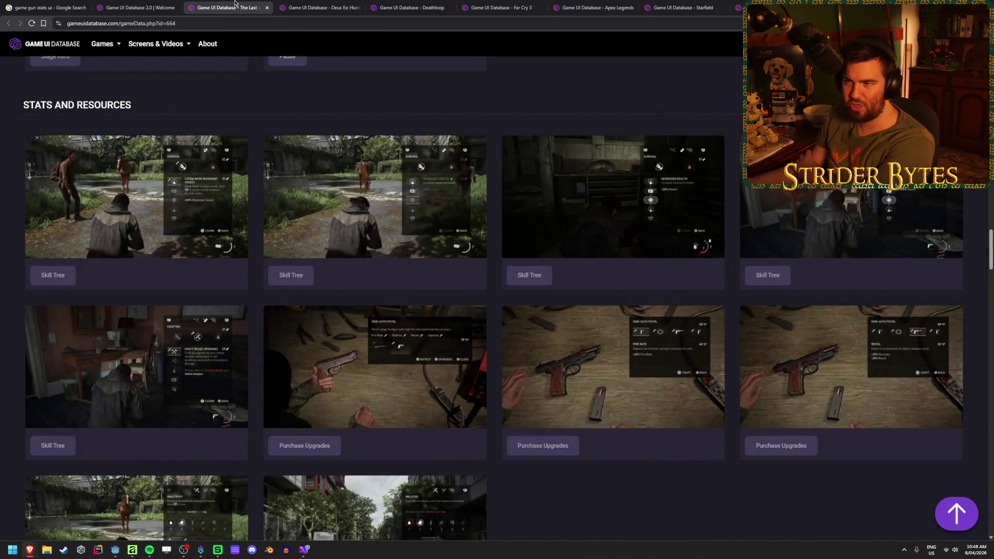
pyautogui.middleClick(236, 4)
pyautogui.click(137, 7)
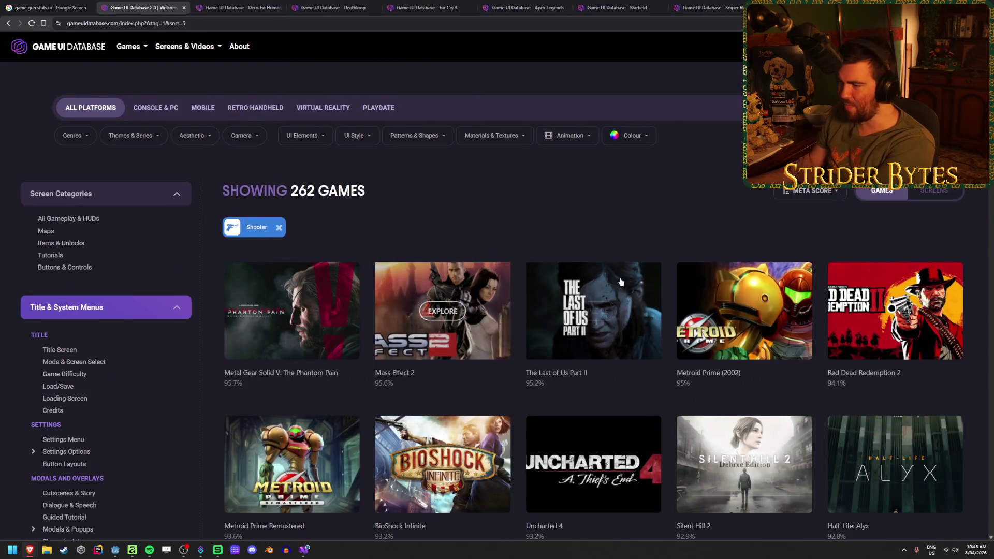
# - Scroll through the shooter games list and jump back to the top
pyautogui.scroll(-6, 523, 268)
pyautogui.scroll(-8, 523, 268)
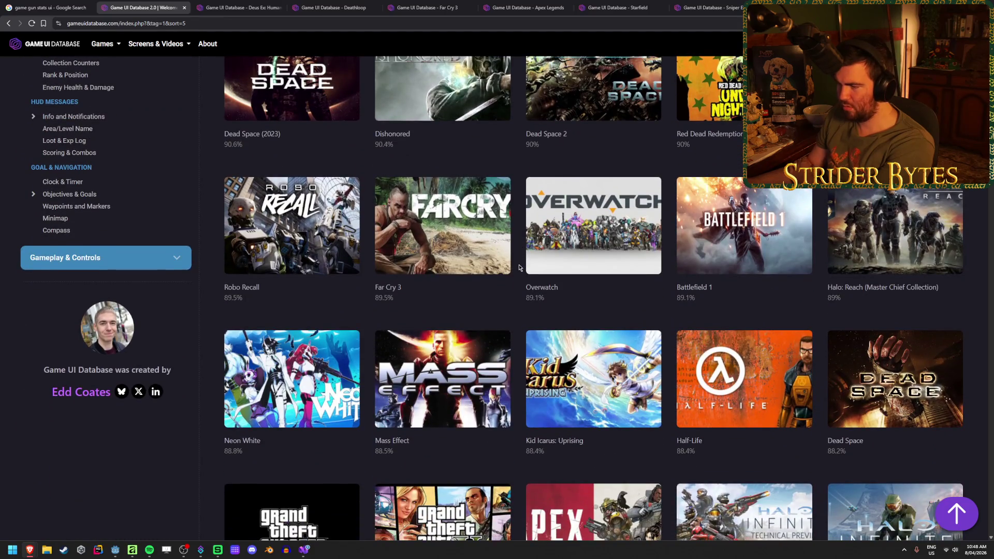
pyautogui.scroll(-6, 519, 268)
pyautogui.scroll(-13, 519, 267)
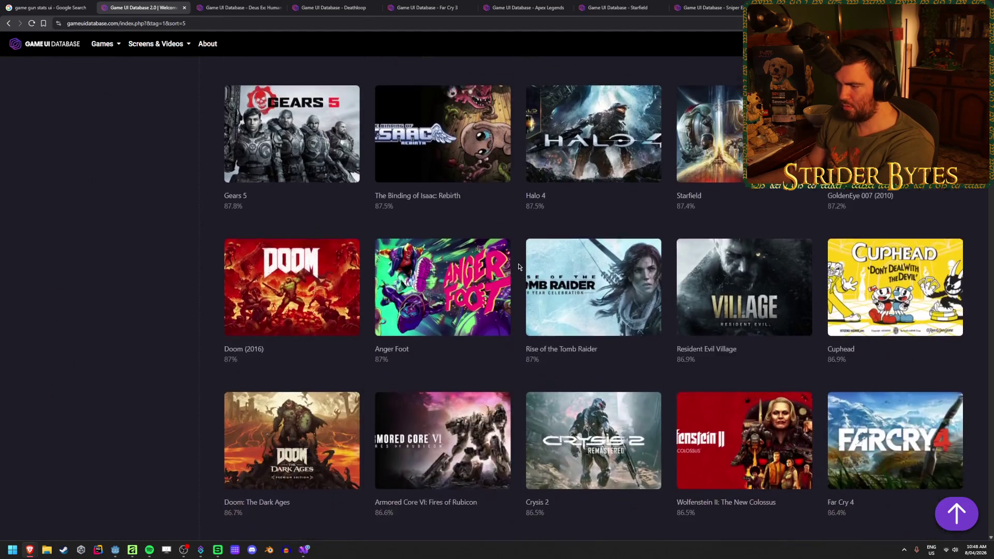
pyautogui.scroll(-11, 518, 266)
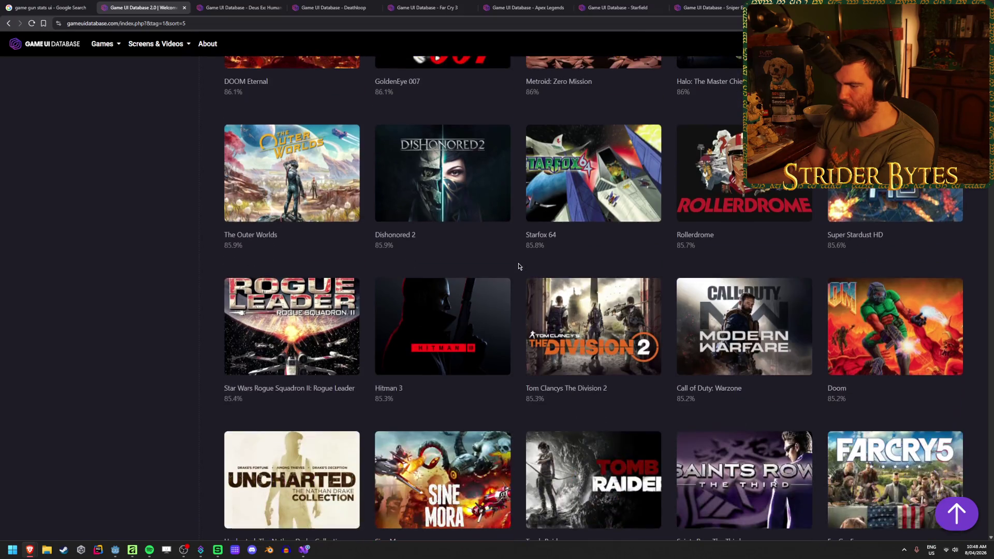
pyautogui.scroll(-7, 519, 265)
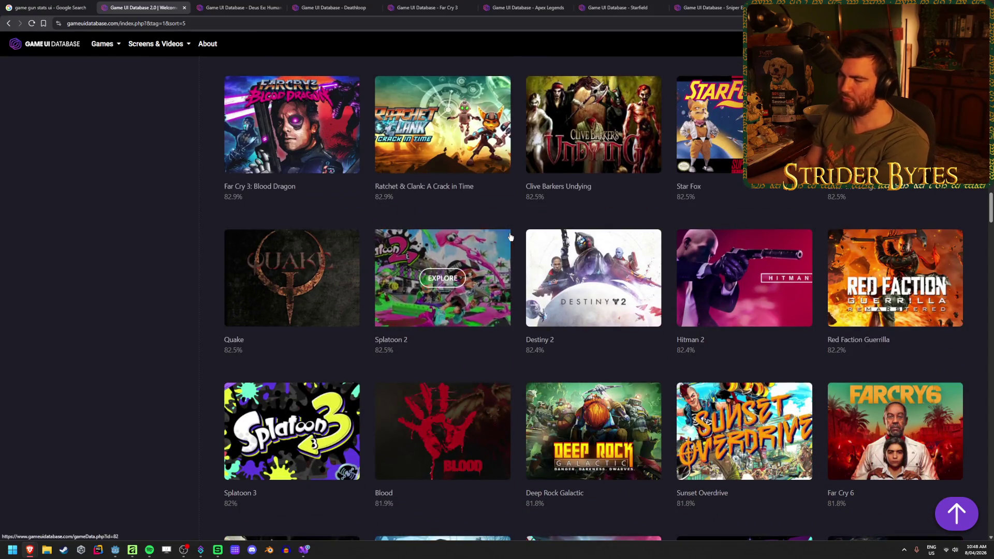
pyautogui.scroll(-2, 516, 223)
pyautogui.scroll(-6, 516, 219)
pyautogui.scroll(-5, 515, 218)
pyautogui.press('Home')
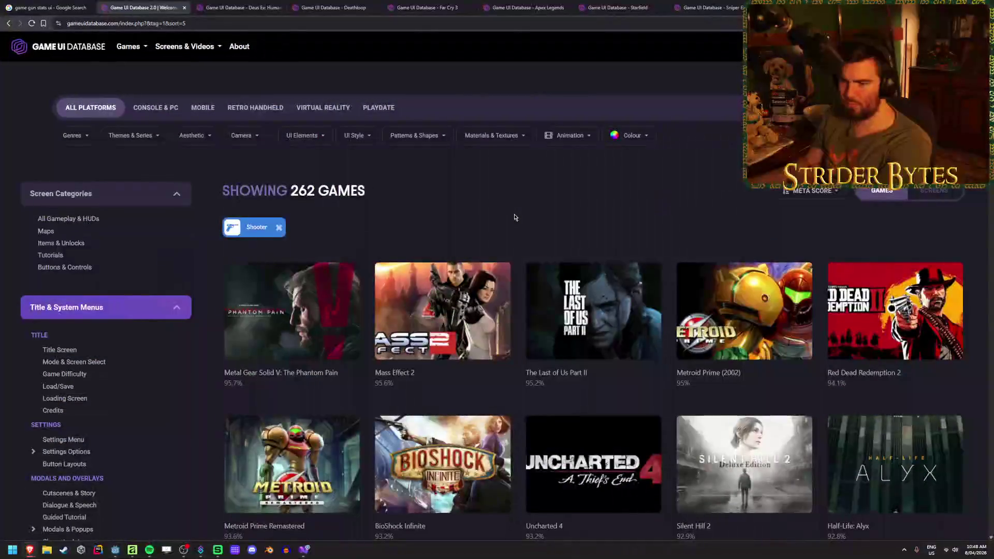
# - Open the Mass Effect 2 page and browse down its weapon and upgrade screenshots
pyautogui.click(434, 301)
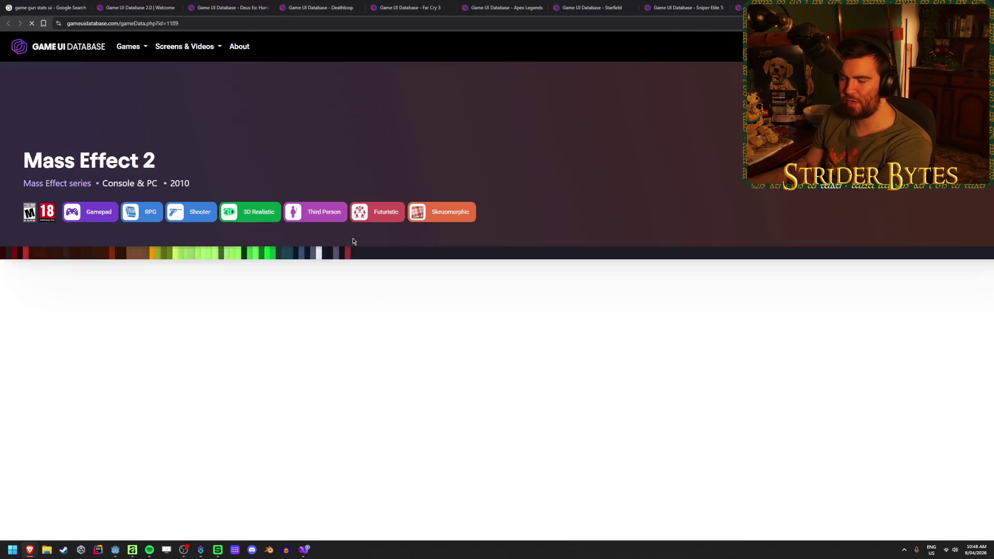
pyautogui.scroll(-5, 495, 297)
pyautogui.scroll(-6, 495, 279)
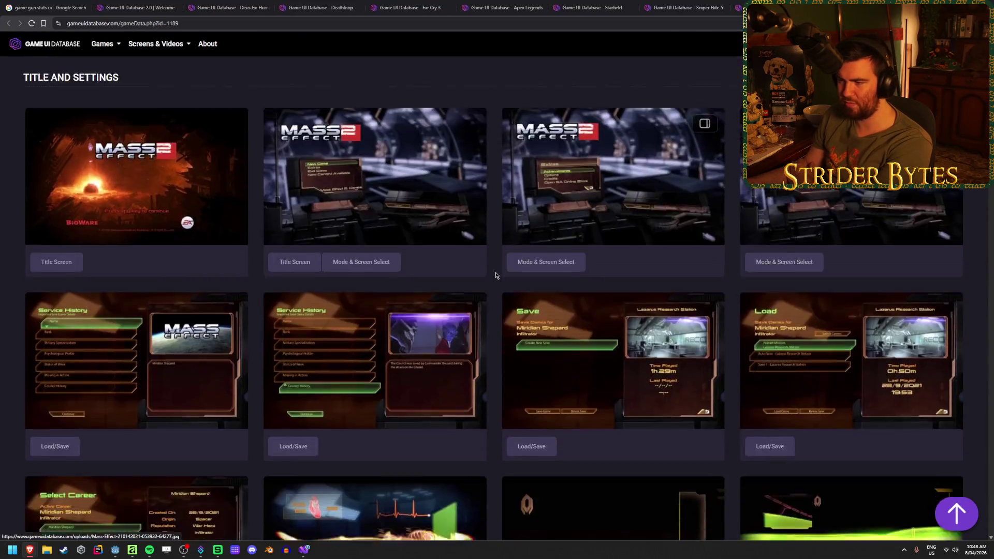
pyautogui.scroll(-15, 495, 275)
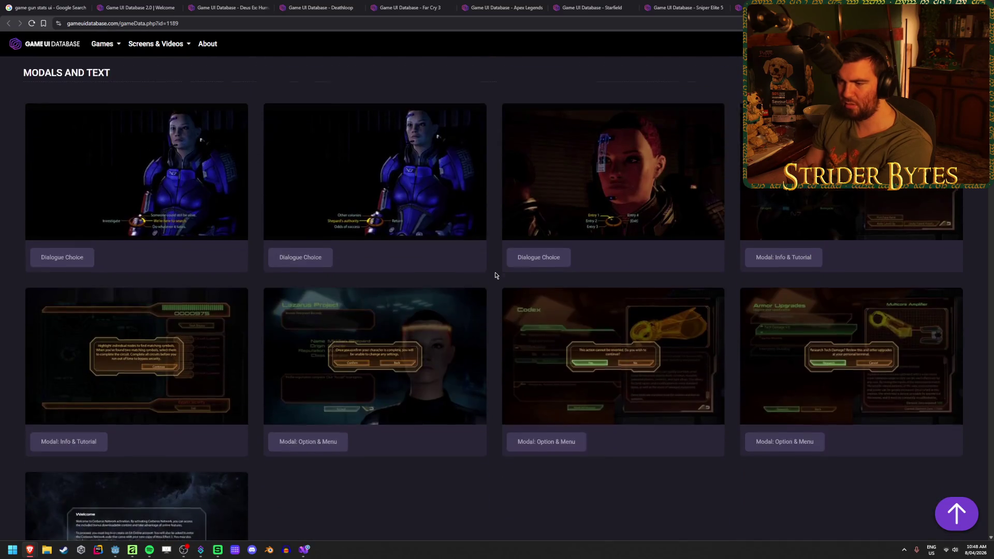
pyautogui.scroll(-20, 495, 275)
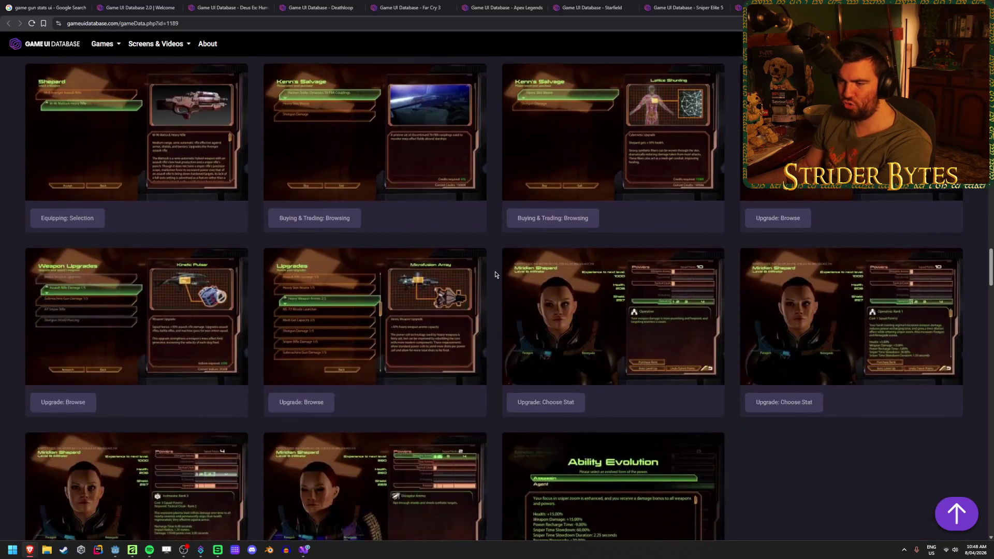
pyautogui.scroll(-20, 494, 275)
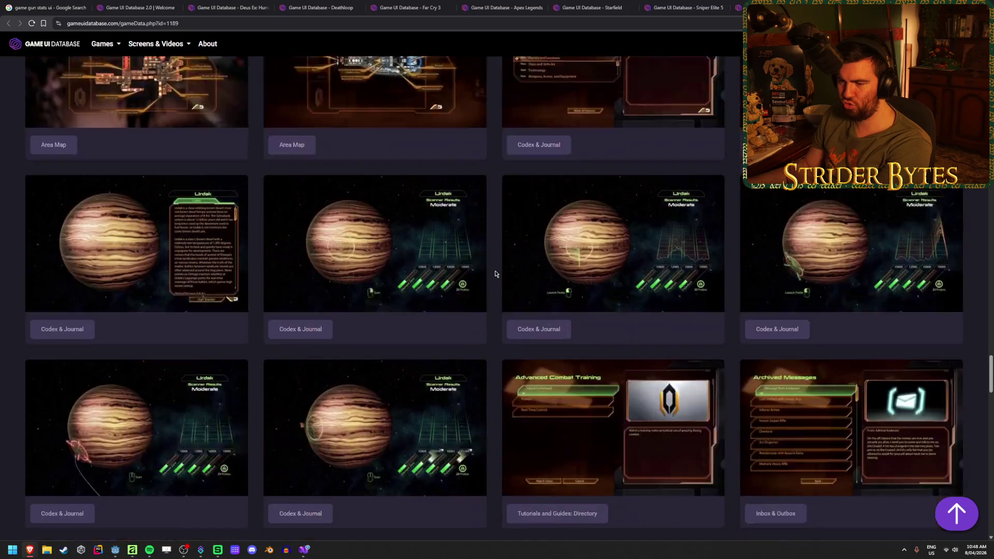
pyautogui.scroll(-10, 494, 274)
pyautogui.scroll(-10, 495, 274)
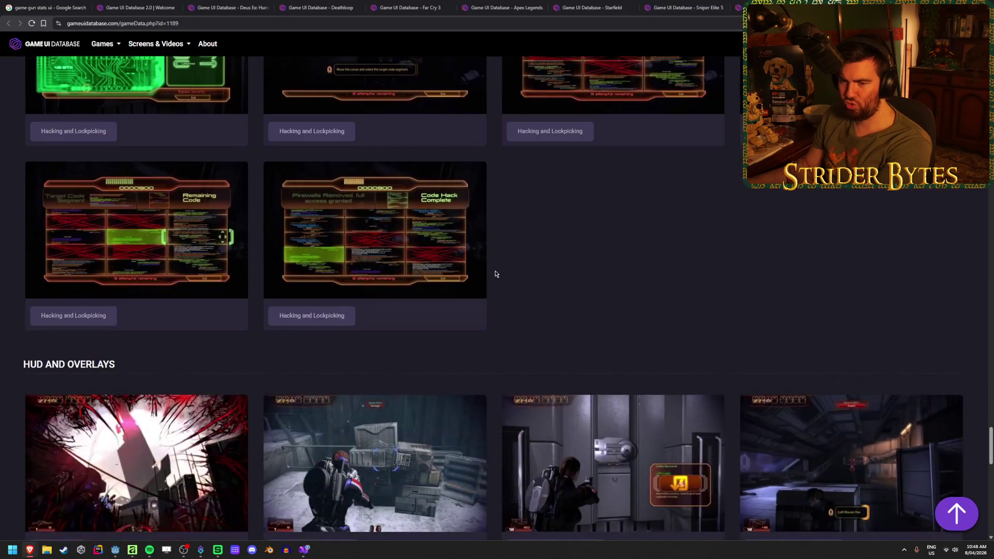
pyautogui.scroll(-15, 495, 274)
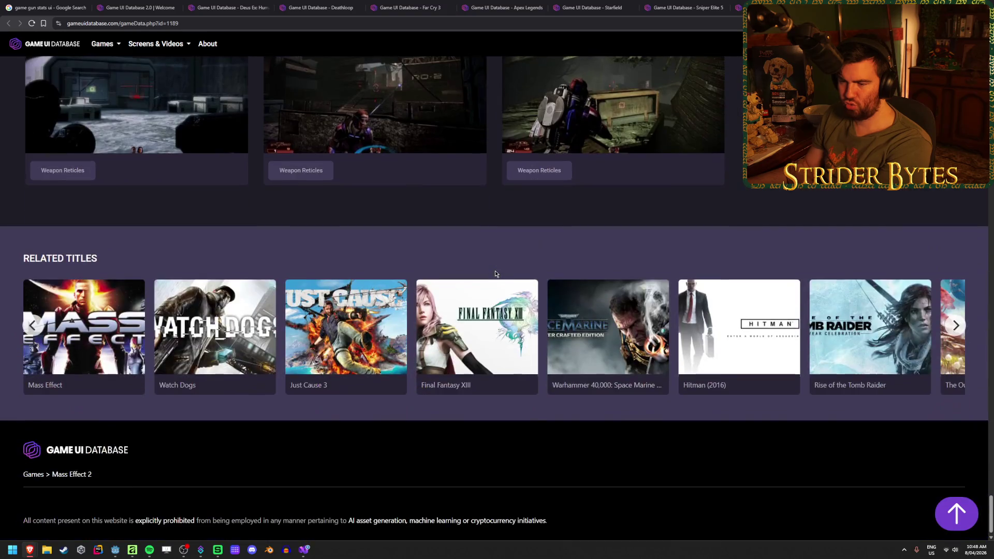
# - Enlarge the Mass Effect 2 Equipping: Selection screenshot, then close the Mass Effect 2 page
pyautogui.scroll(5, 495, 274)
pyautogui.scroll(20, 495, 273)
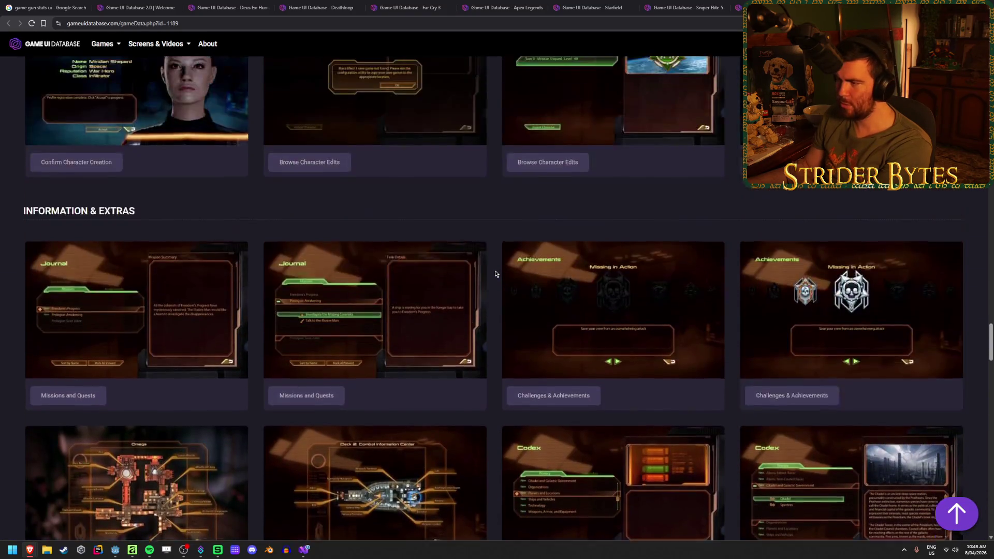
pyautogui.scroll(10, 495, 274)
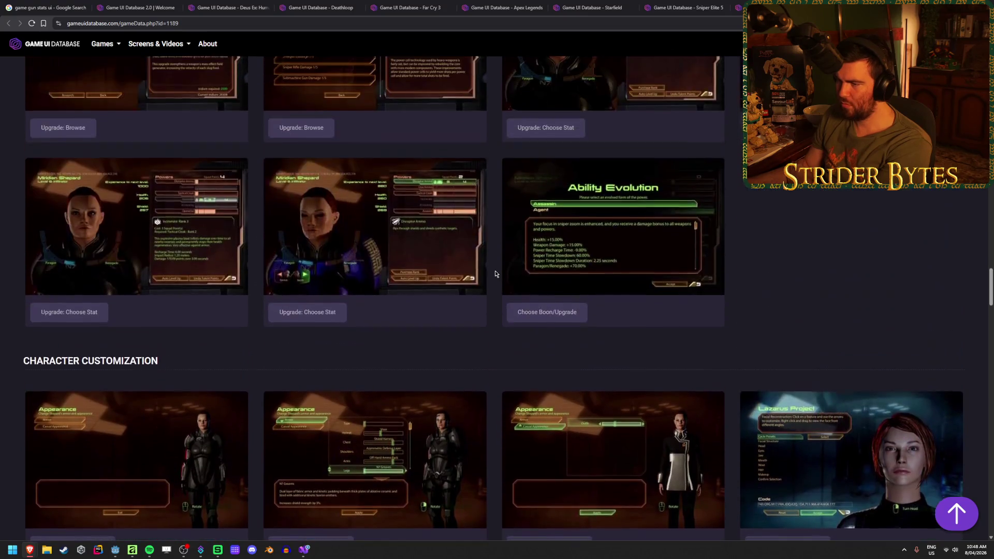
pyautogui.scroll(4, 494, 273)
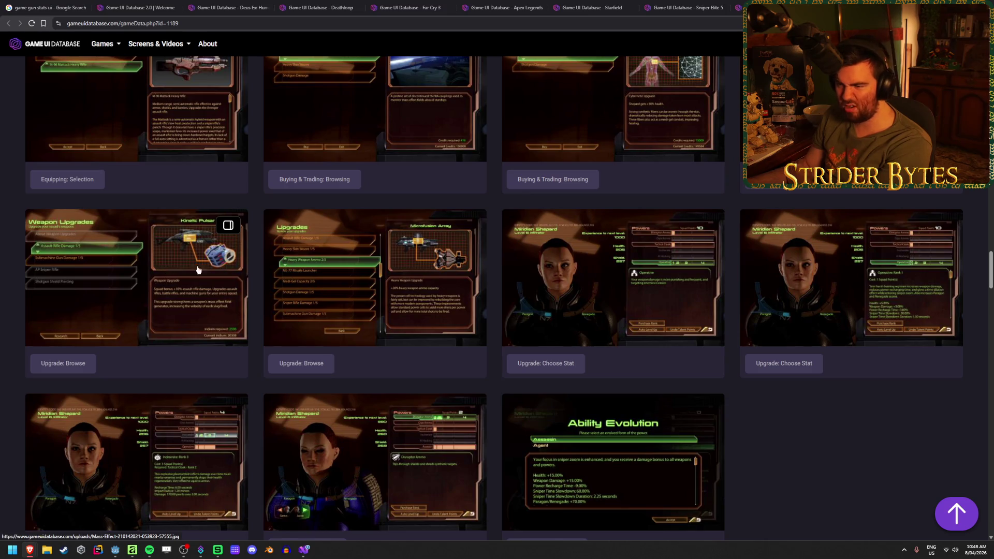
pyautogui.scroll(1, 385, 309)
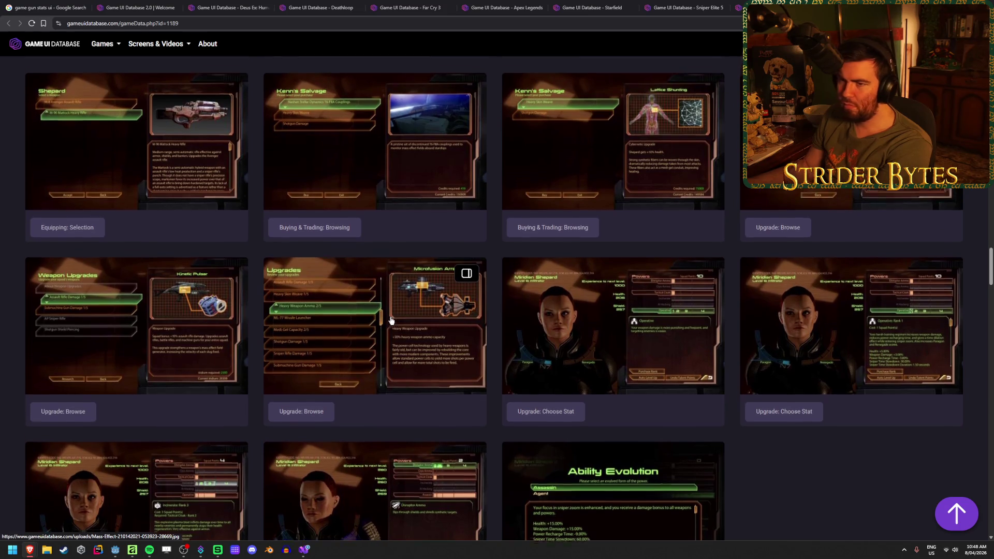
pyautogui.click(173, 182)
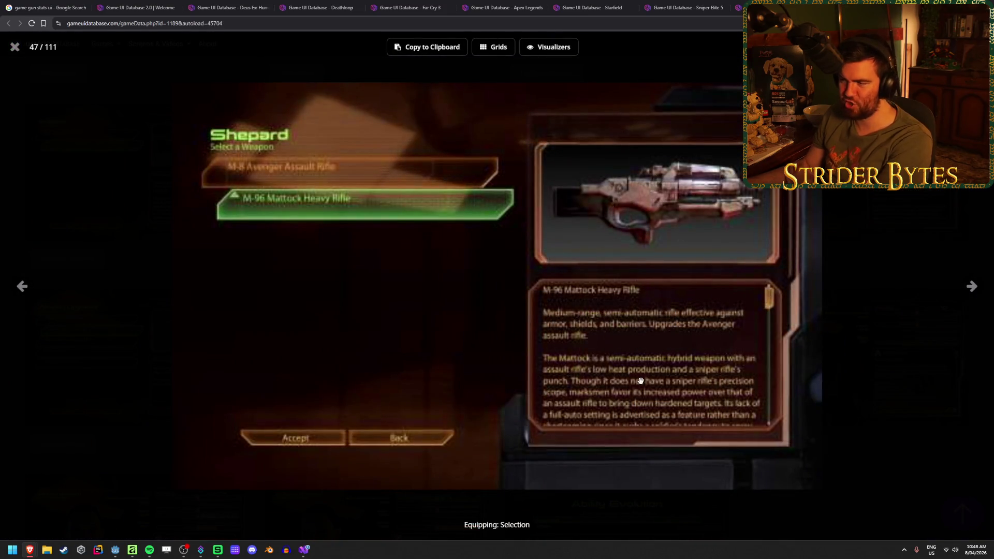
pyautogui.click(16, 48)
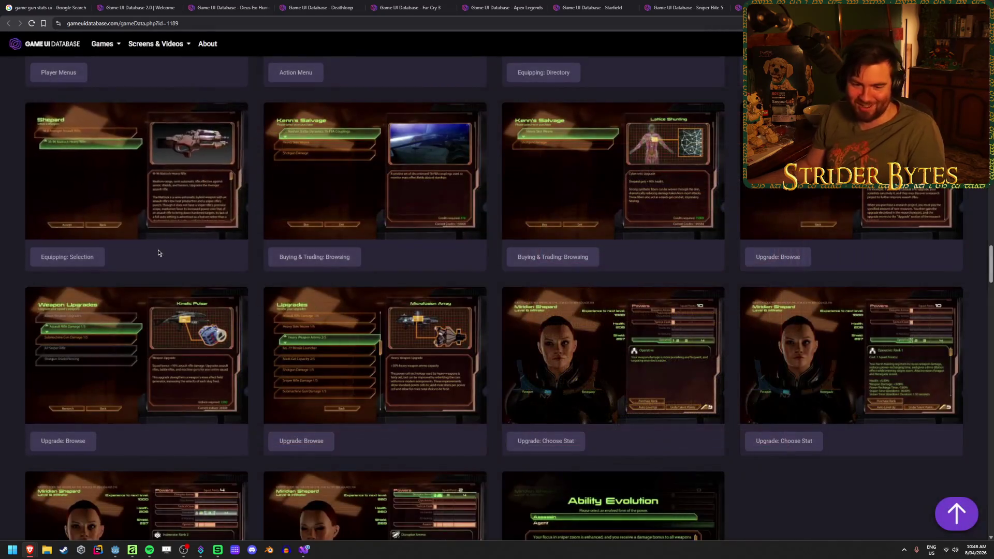
pyautogui.hotkey('ctrl', 'w')
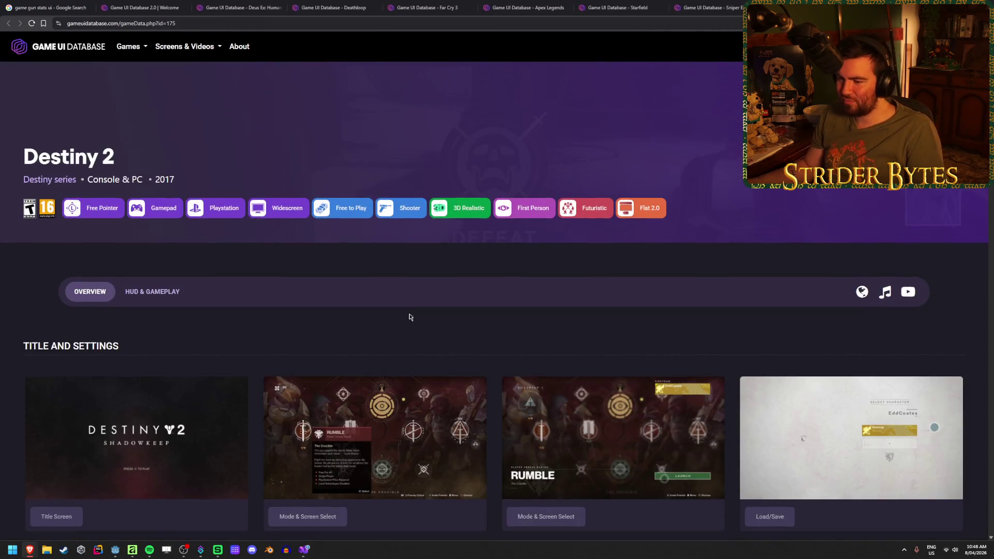
pyautogui.scroll(-10, 411, 316)
pyautogui.scroll(-2, 462, 388)
pyautogui.scroll(3, 462, 388)
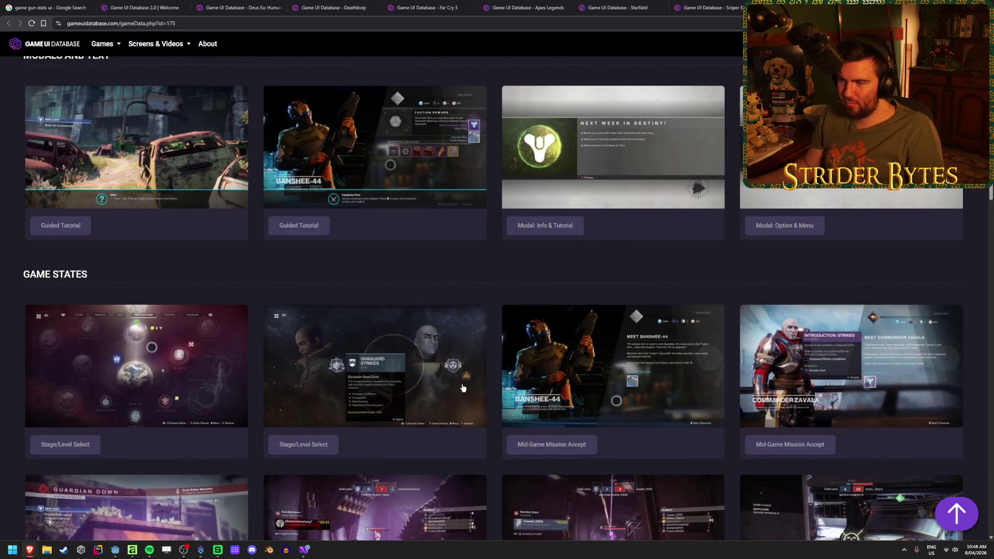
pyautogui.scroll(-5, 463, 387)
pyautogui.scroll(-5, 463, 388)
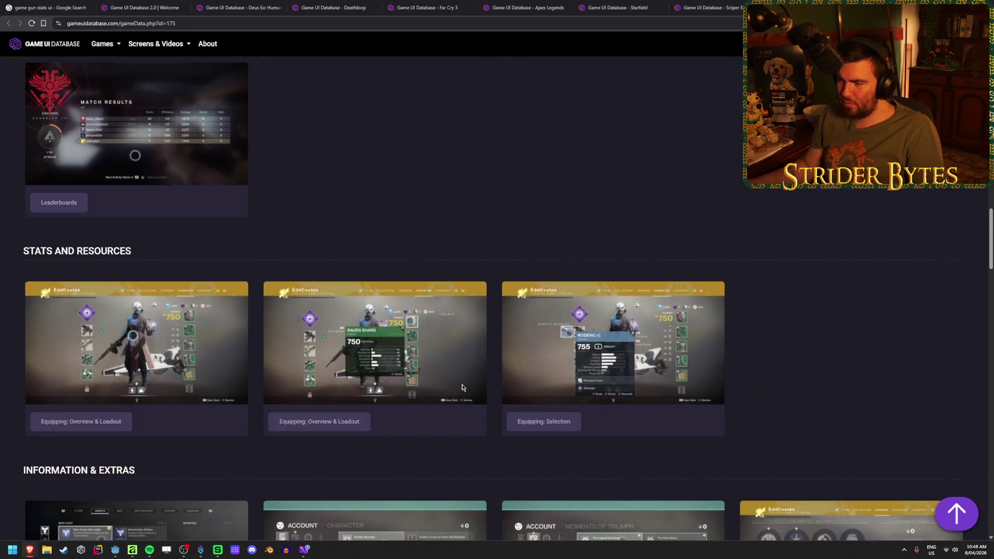
pyautogui.scroll(-2, 460, 389)
pyautogui.click(320, 239)
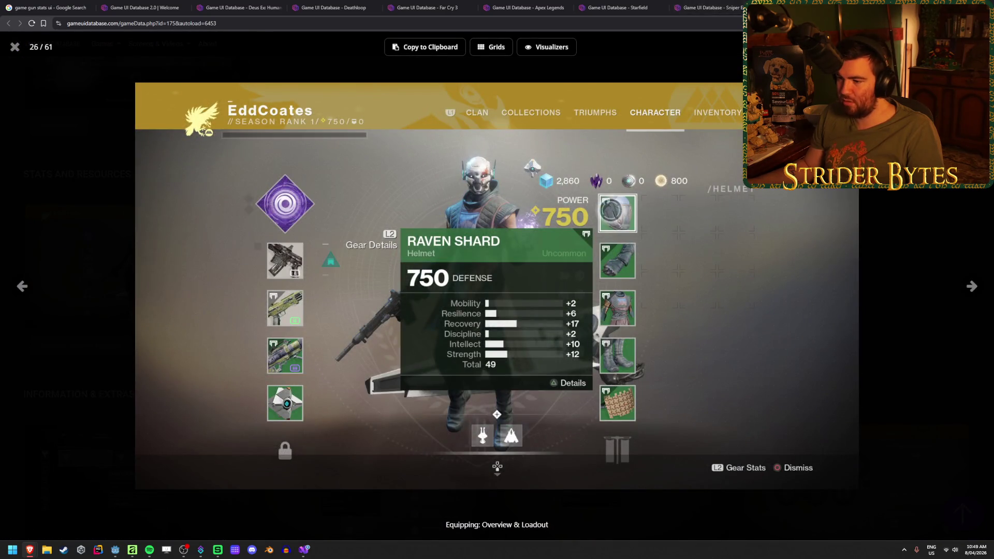
pyautogui.click(709, 7)
pyautogui.scroll(-6, 471, 270)
pyautogui.scroll(-10, 497, 275)
pyautogui.scroll(-10, 495, 275)
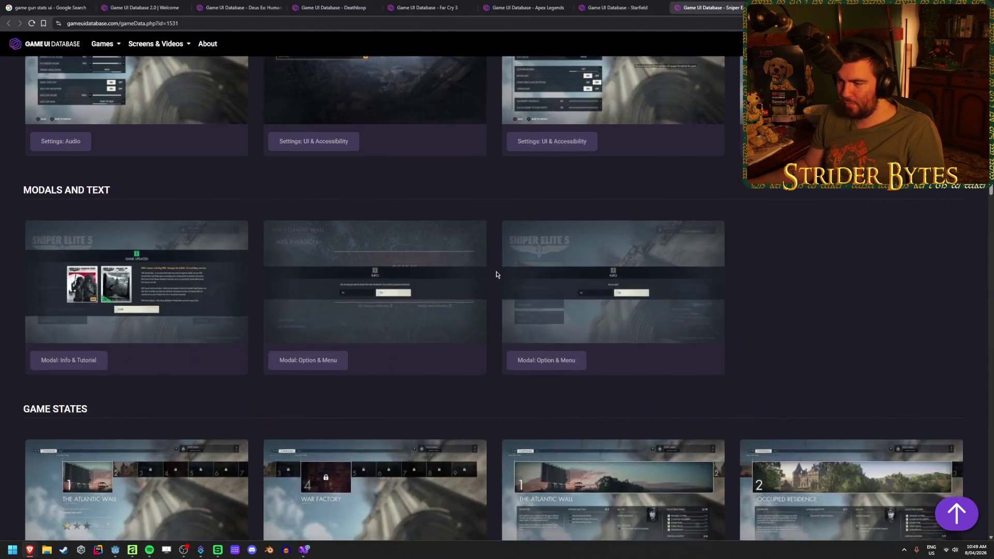
pyautogui.scroll(-2, 489, 279)
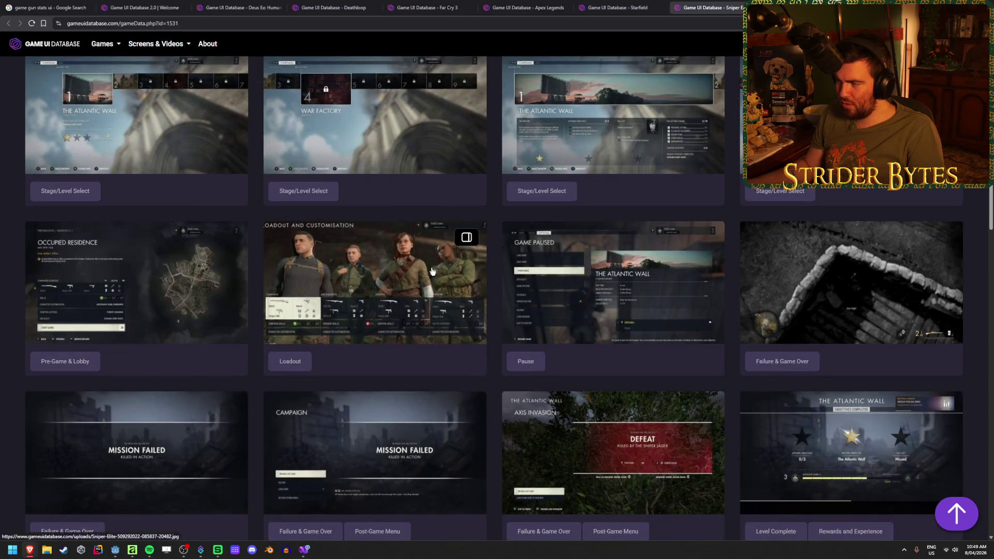
pyautogui.scroll(-8, 491, 274)
pyautogui.scroll(-4, 495, 259)
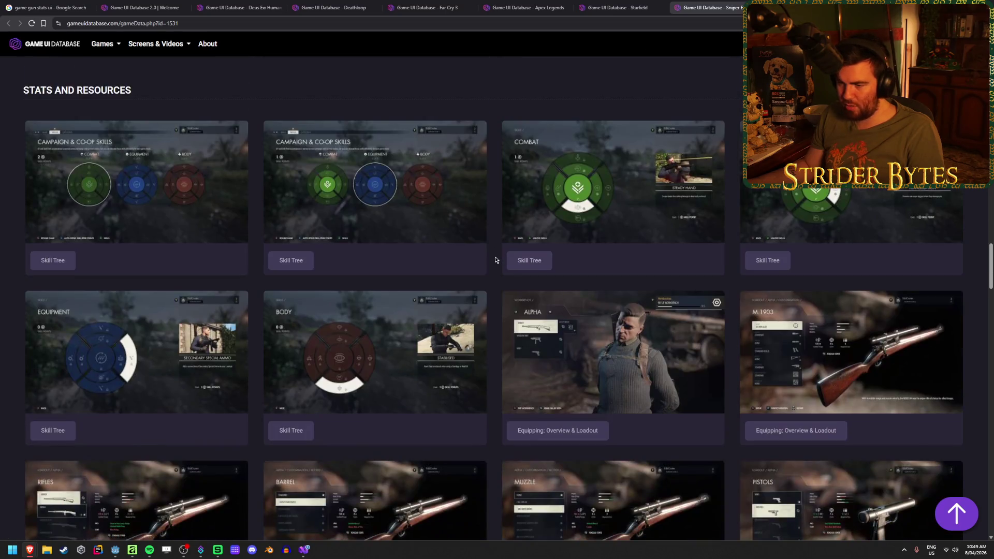
pyautogui.scroll(-3, 495, 259)
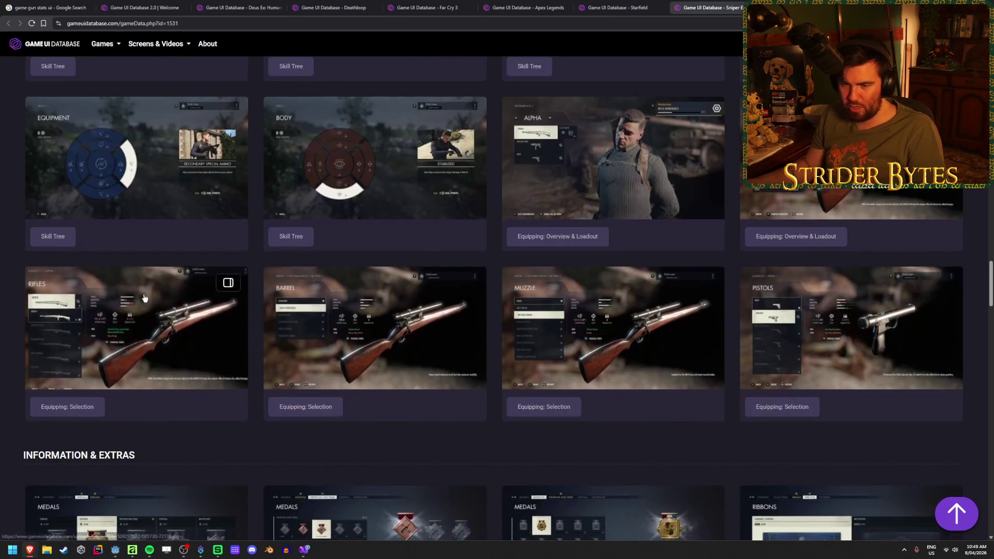
pyautogui.click(426, 310)
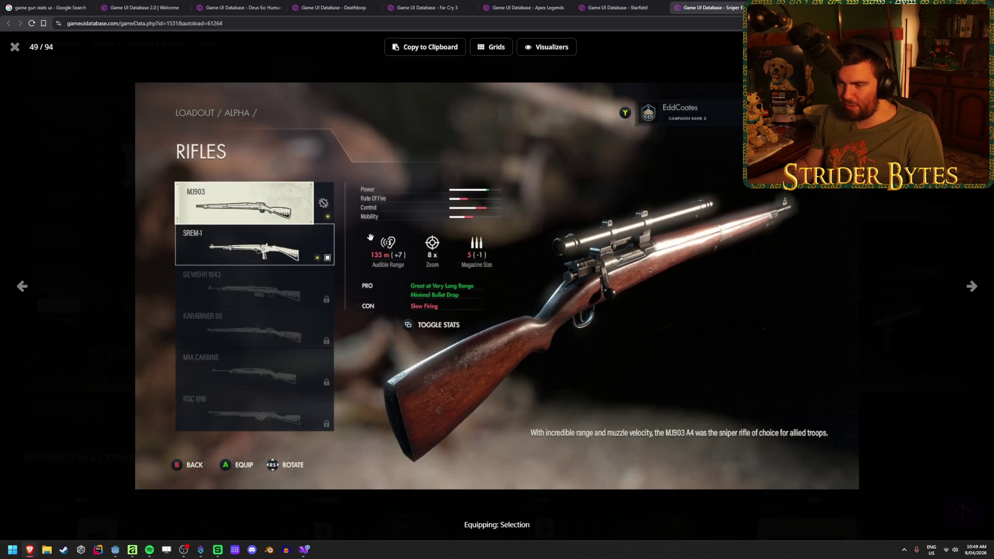
pyautogui.hotkey('ctrl', 'w')
pyautogui.scroll(-15, 457, 374)
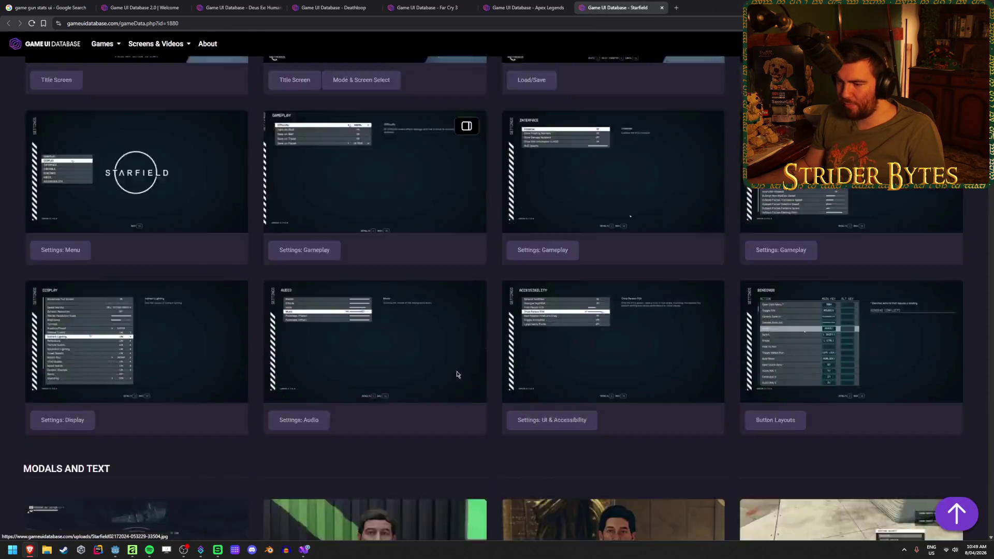
pyautogui.scroll(-10, 458, 375)
pyautogui.scroll(1, 454, 373)
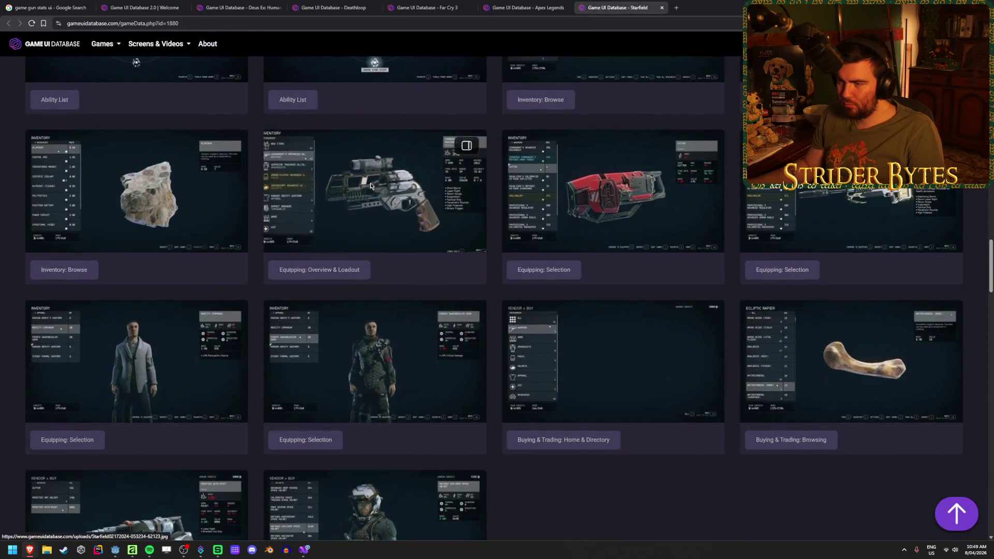
pyautogui.click(445, 207)
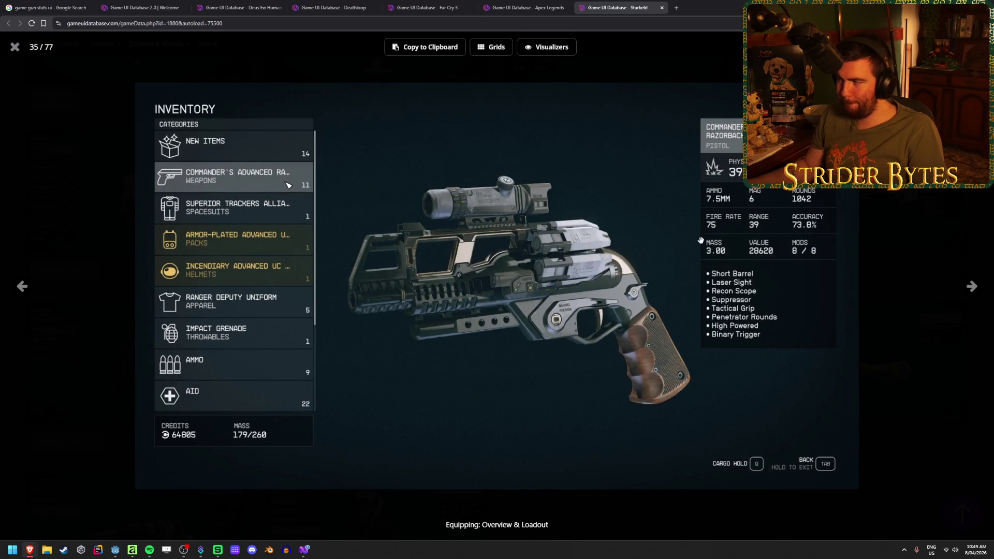
pyautogui.middleClick(605, 3)
pyautogui.scroll(-20, 465, 304)
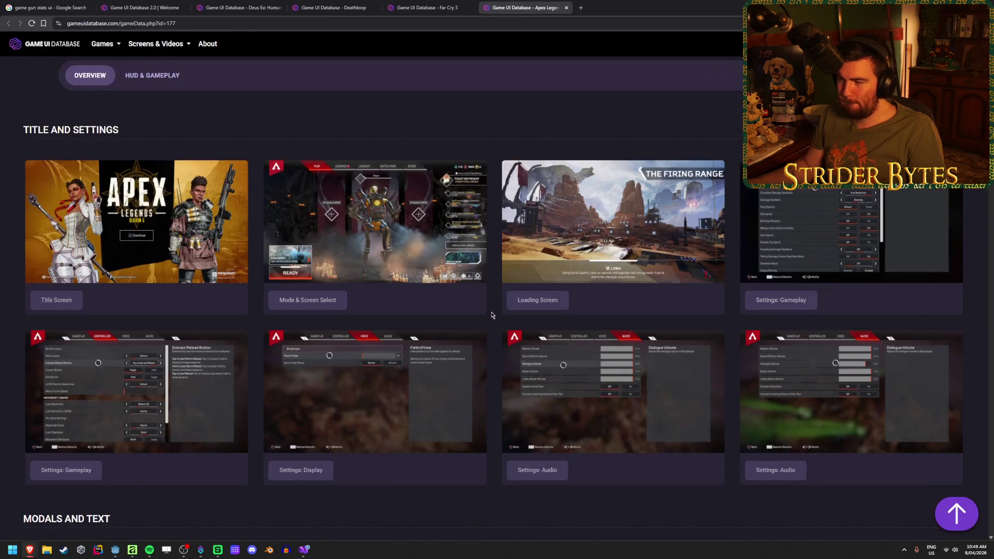
pyautogui.scroll(-15, 492, 312)
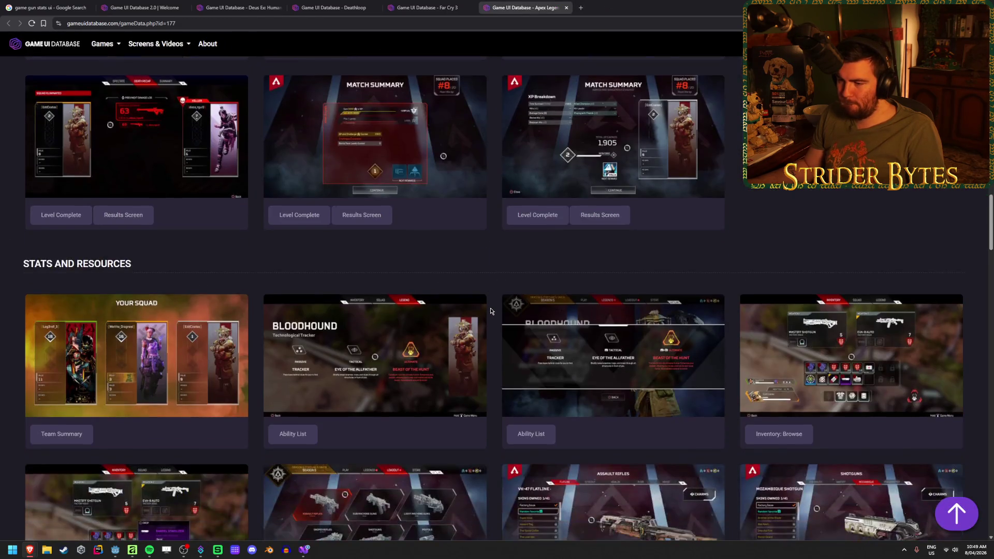
pyautogui.scroll(-5, 491, 311)
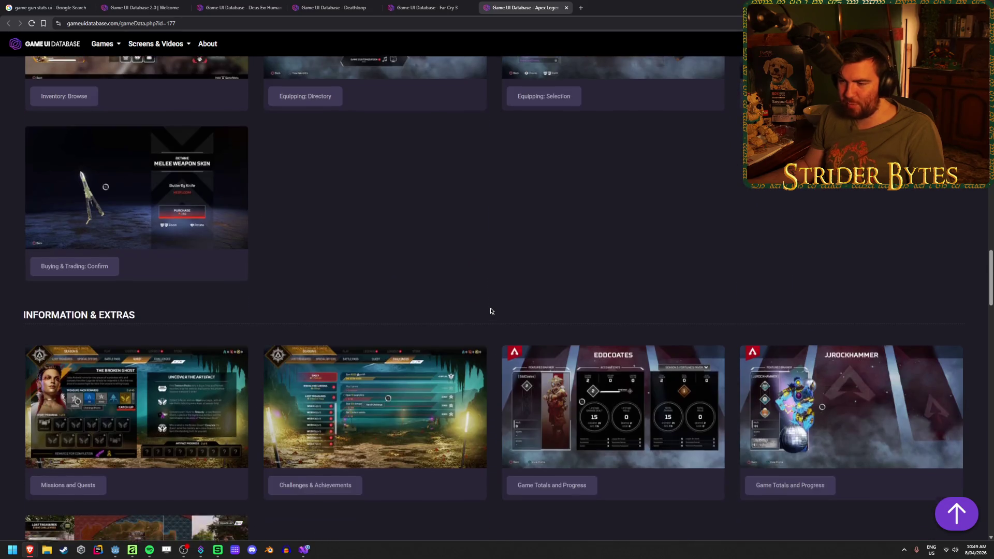
pyautogui.scroll(-15, 492, 311)
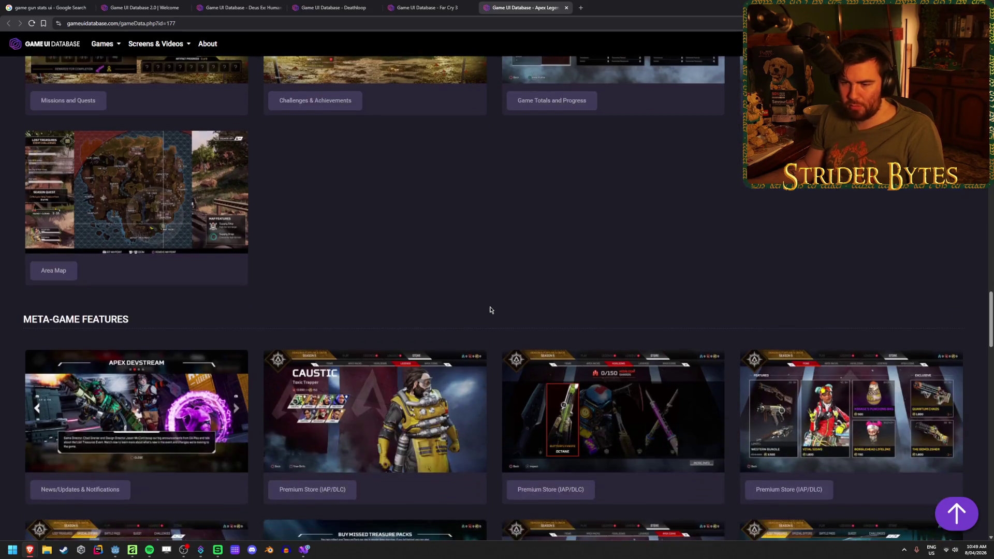
pyautogui.scroll(-5, 491, 309)
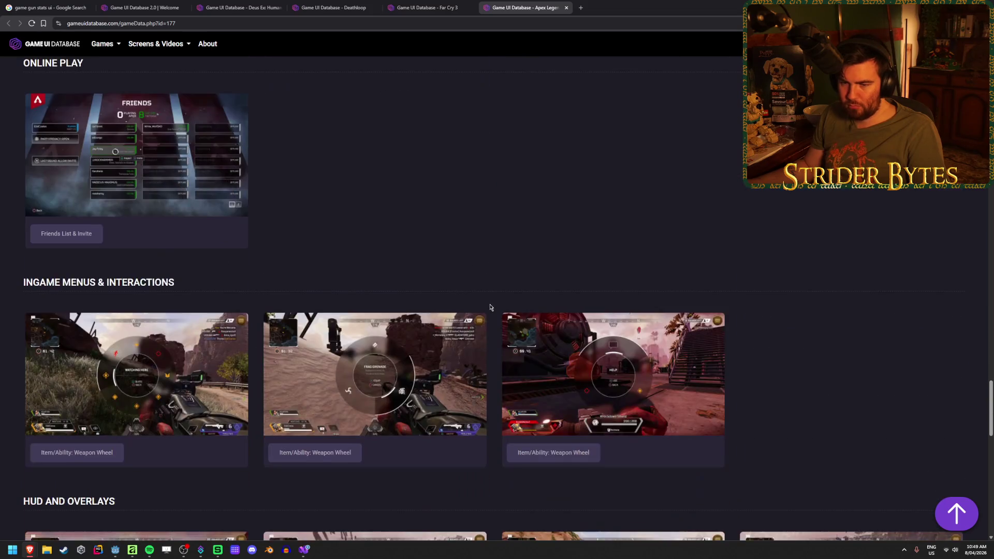
pyautogui.scroll(-13, 490, 307)
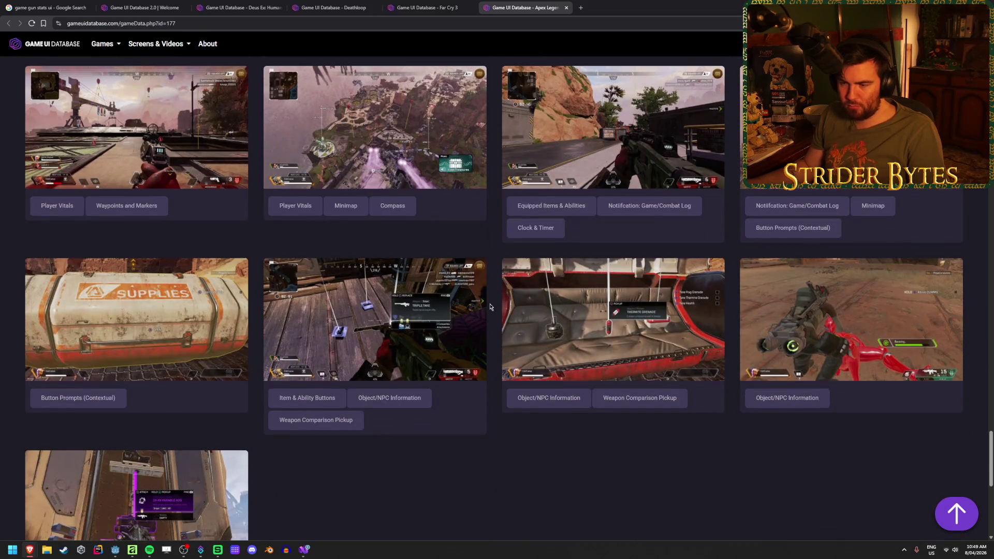
pyautogui.scroll(20, 490, 307)
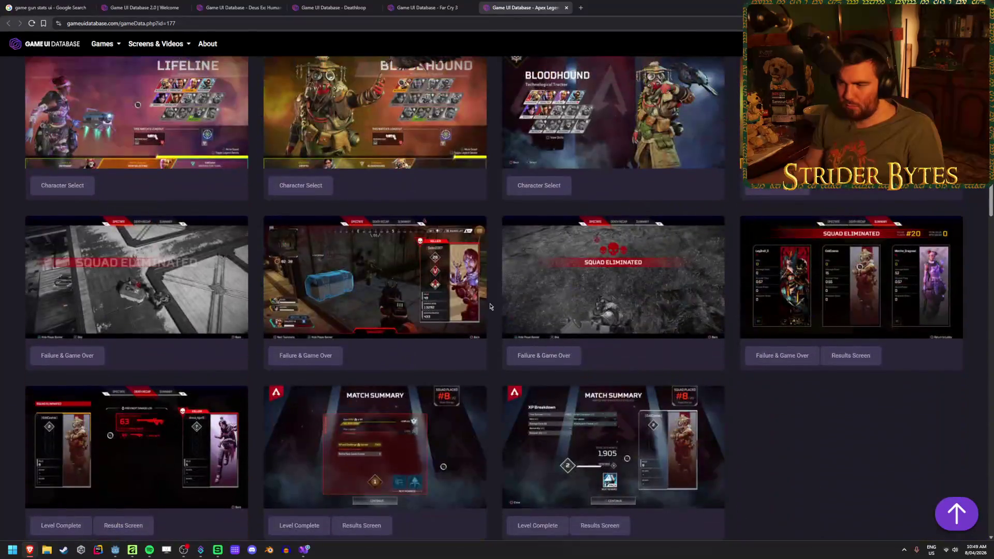
pyautogui.scroll(10, 490, 306)
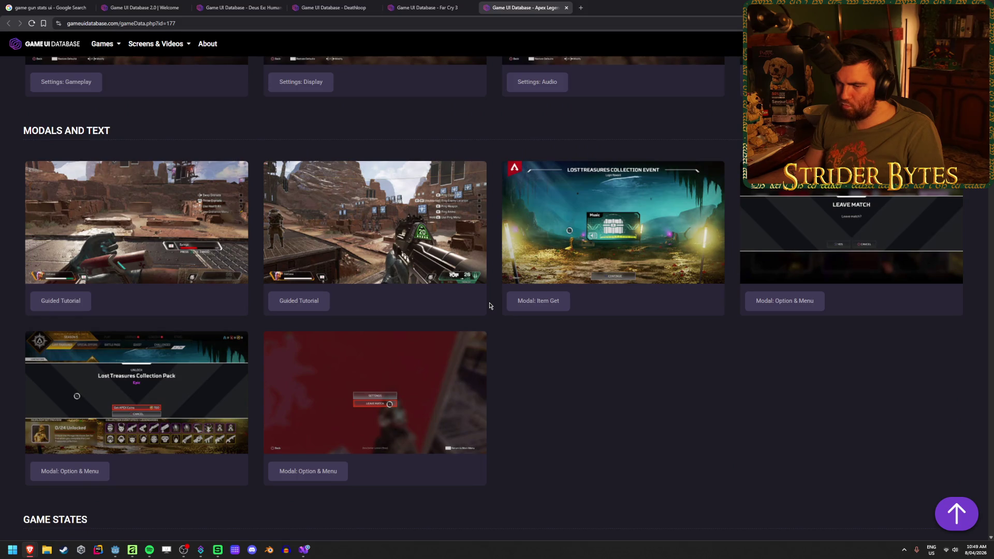
pyautogui.scroll(7, 490, 306)
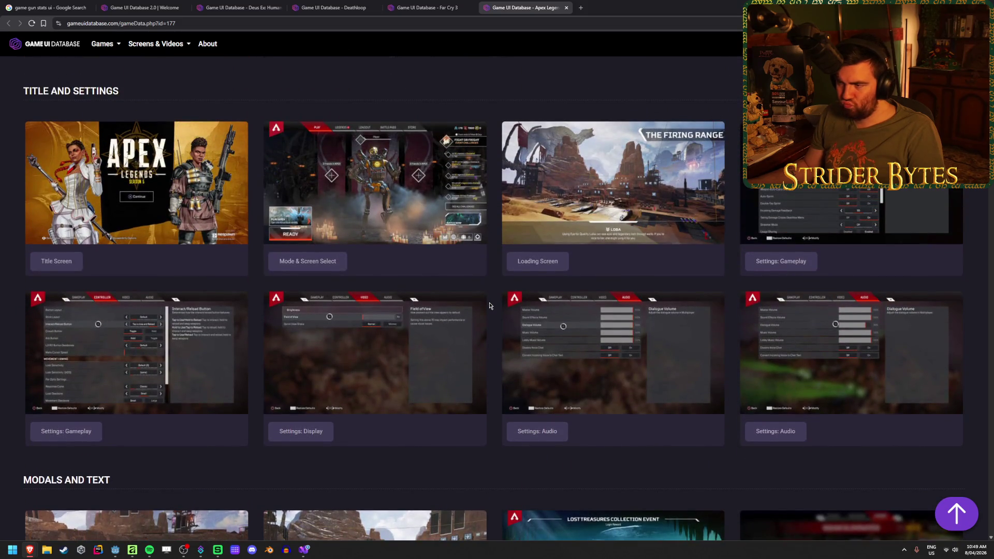
pyautogui.scroll(-10, 491, 306)
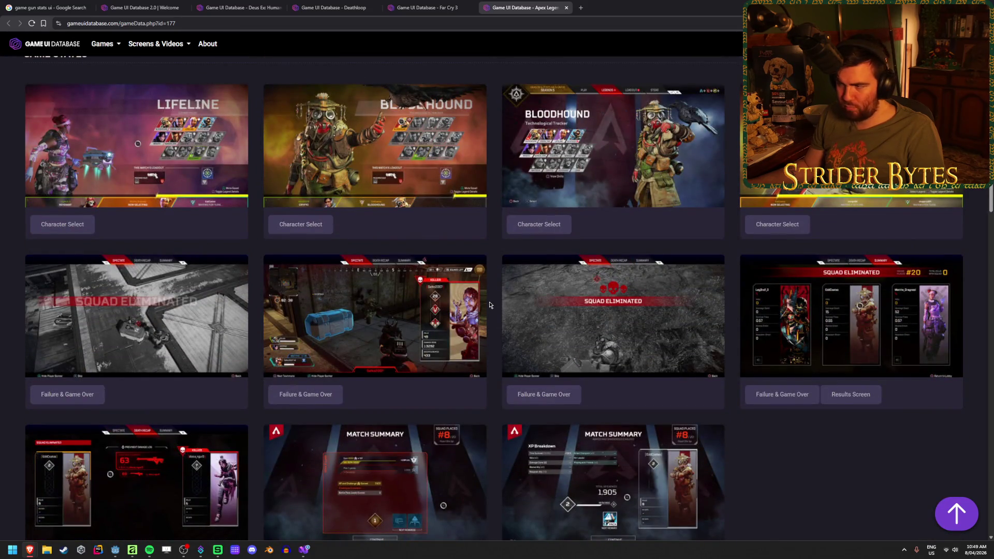
pyautogui.scroll(-5, 490, 305)
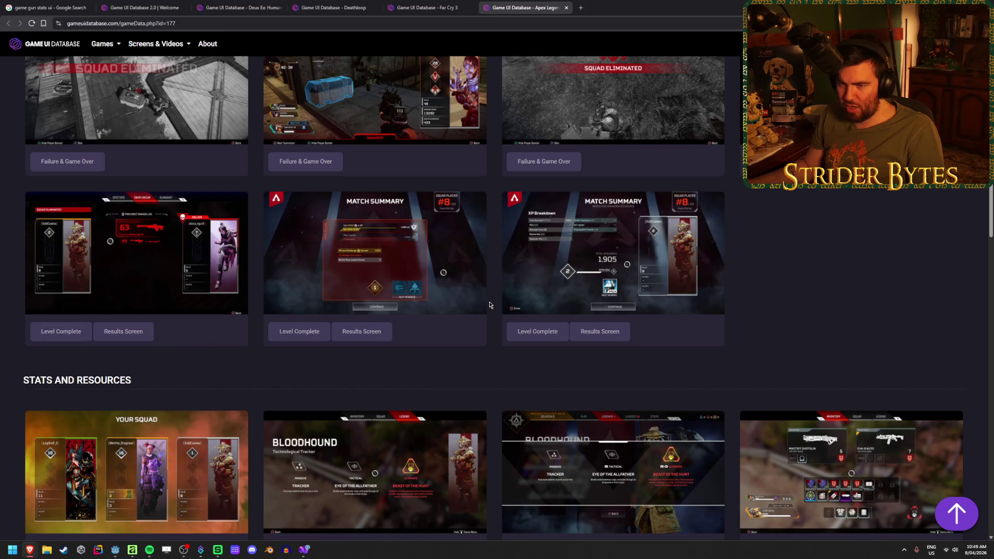
pyautogui.scroll(-5, 490, 305)
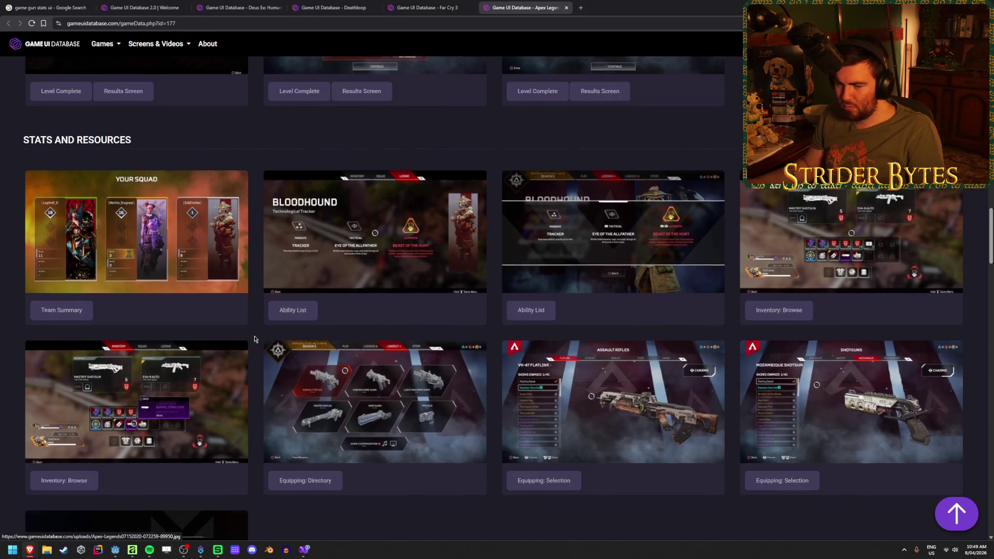
pyautogui.scroll(-6, 174, 315)
pyautogui.scroll(-2, 239, 286)
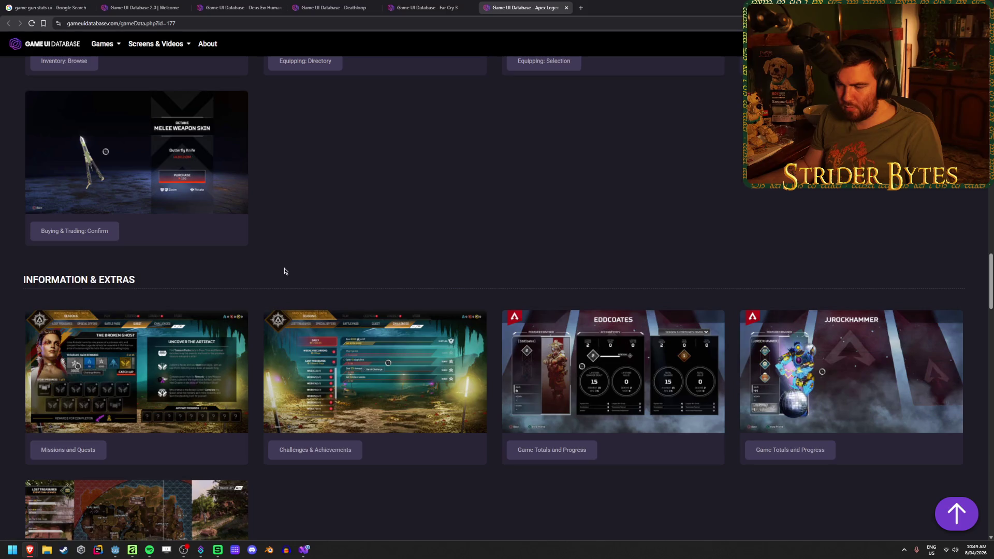
pyautogui.scroll(-4, 284, 271)
pyautogui.scroll(9, 284, 270)
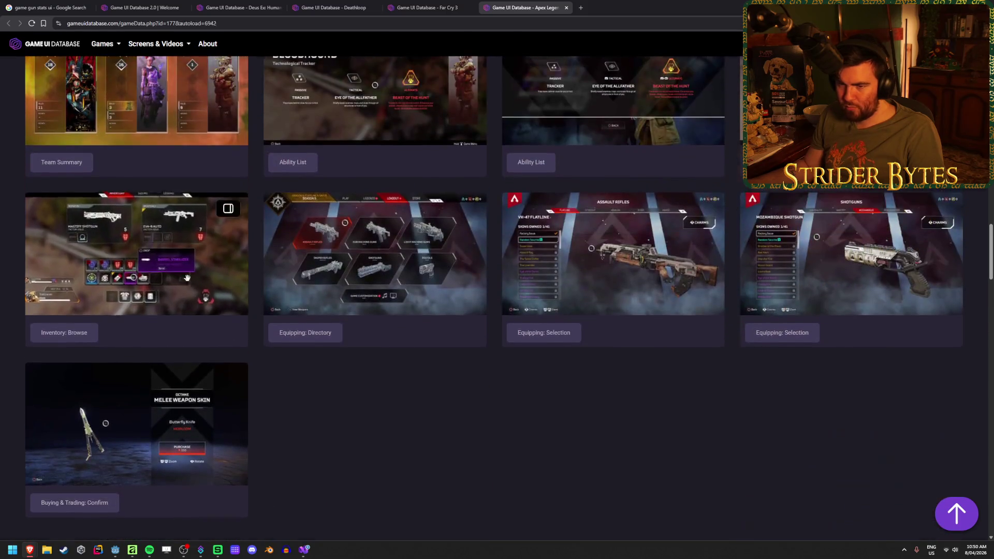
pyautogui.click(67, 289)
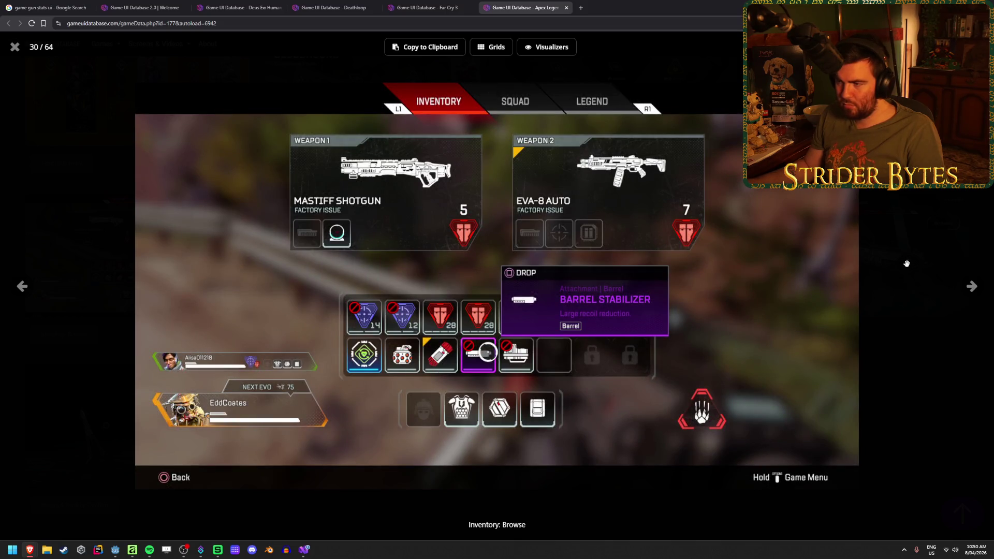
pyautogui.click(15, 51)
pyautogui.scroll(10, 487, 347)
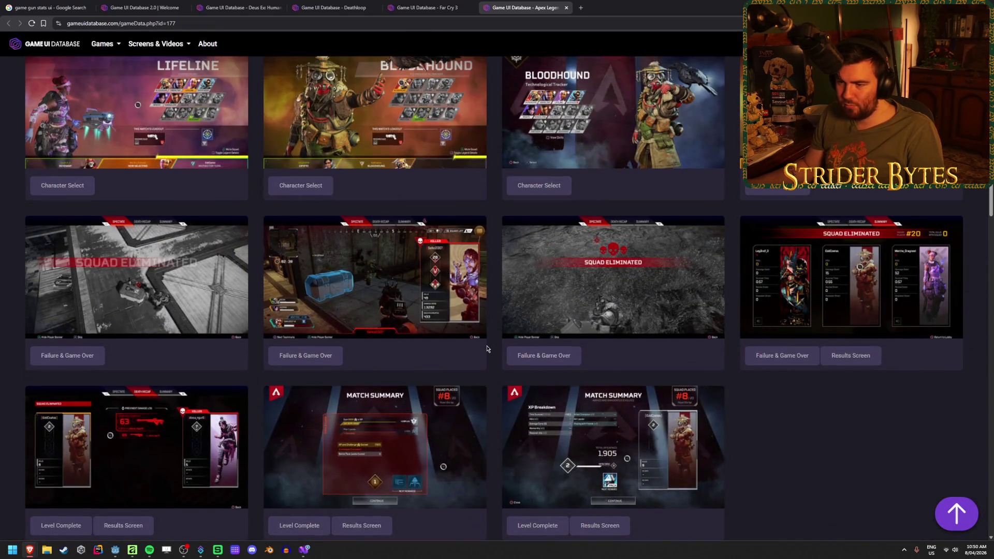
pyautogui.scroll(10, 487, 348)
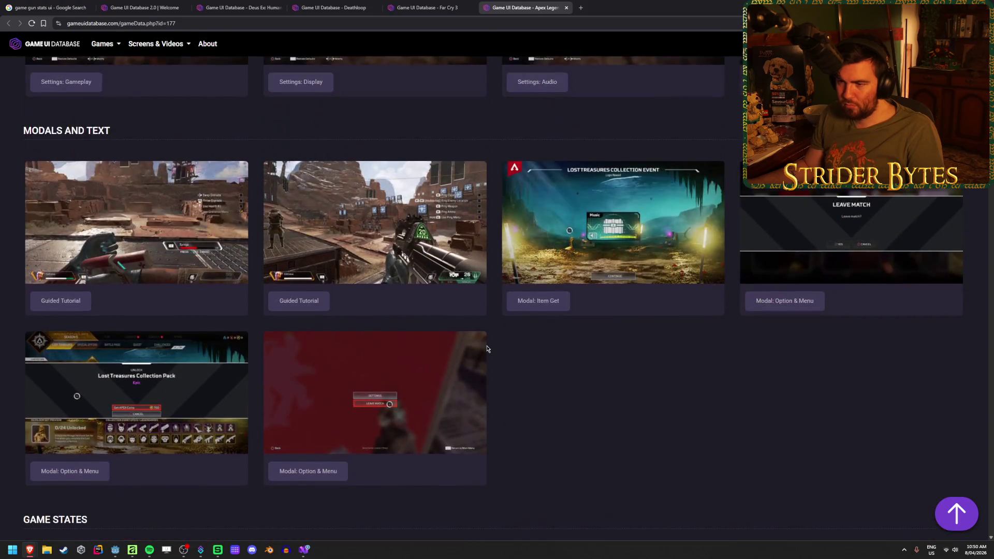
pyautogui.scroll(8, 487, 349)
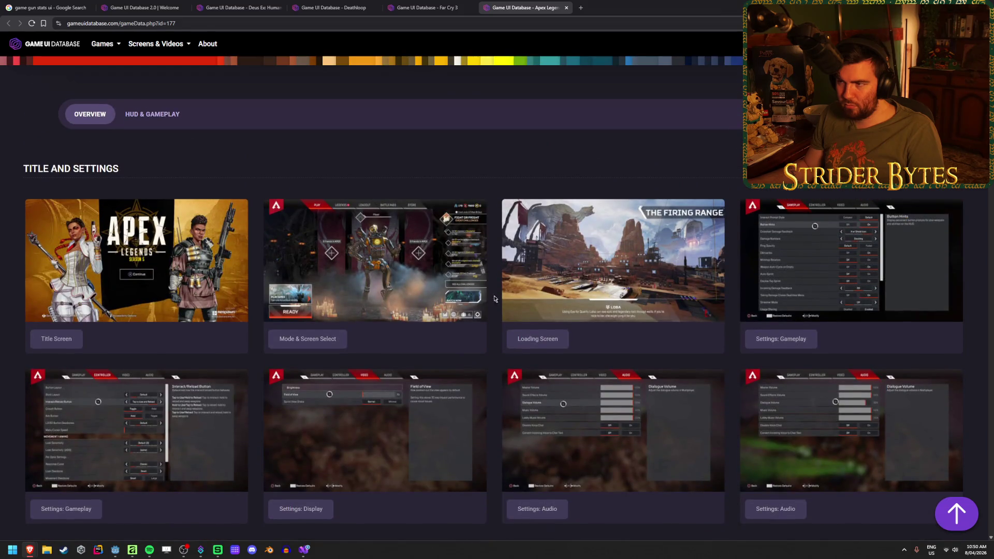
# - Close the Apex Legends page, view Far Cry 3's 1911 handgun Buy screenshot, then close Far Cry 3
pyautogui.middleClick(491, 3)
pyautogui.scroll(-20, 470, 233)
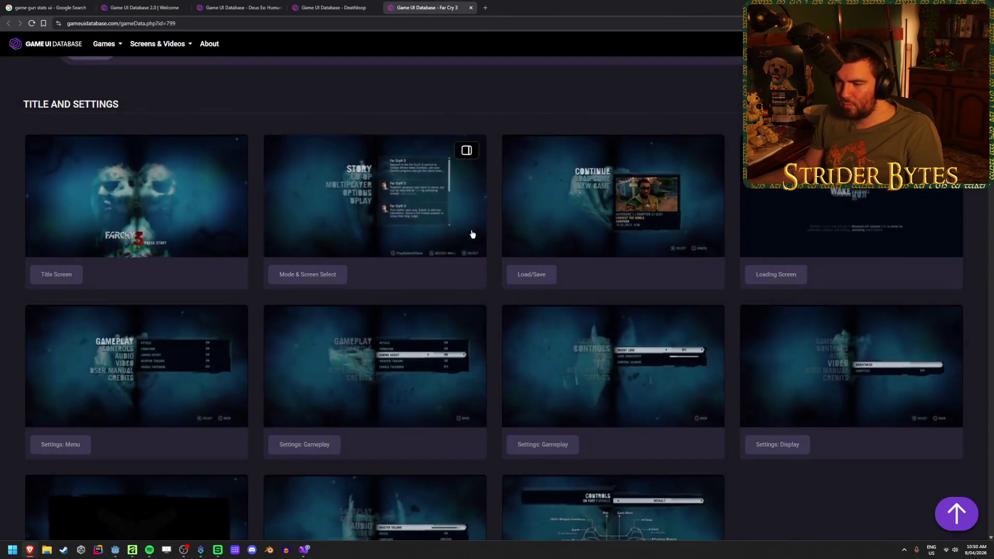
pyautogui.scroll(-3, 482, 297)
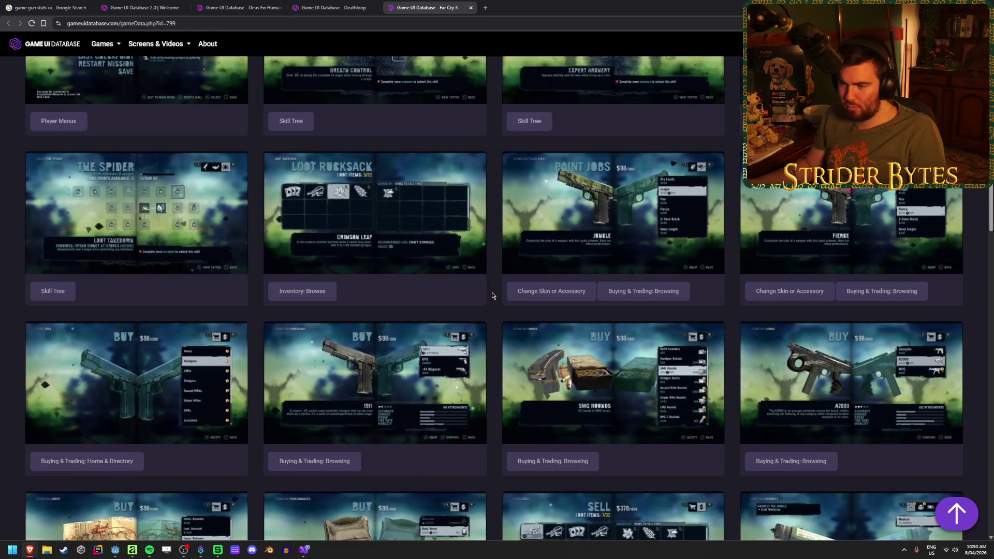
pyautogui.click(368, 375)
pyautogui.hotkey('ctrl', 'w')
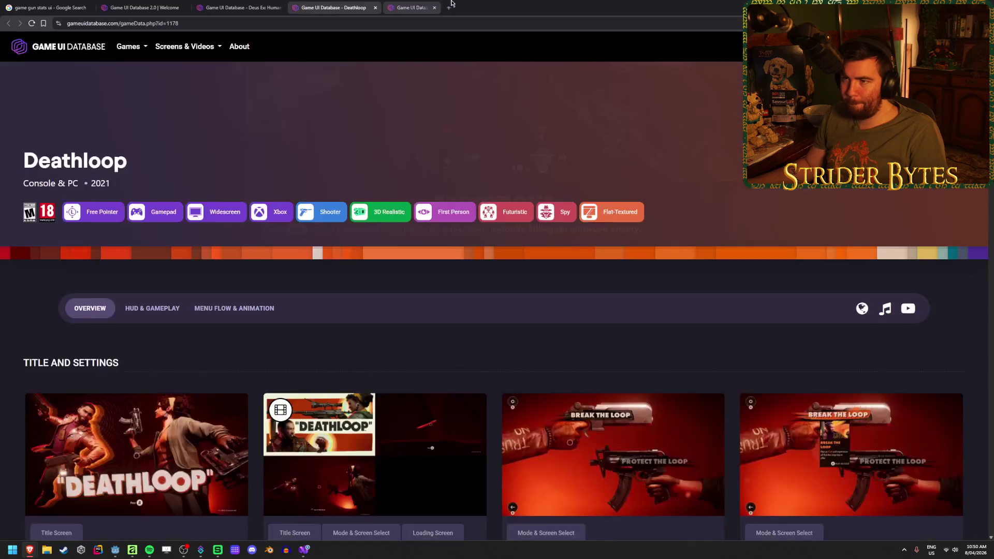
# - Play the Deathloop equipping and loadout video, then close the Deathloop page
pyautogui.scroll(-4, 362, 334)
pyautogui.scroll(-15, 500, 331)
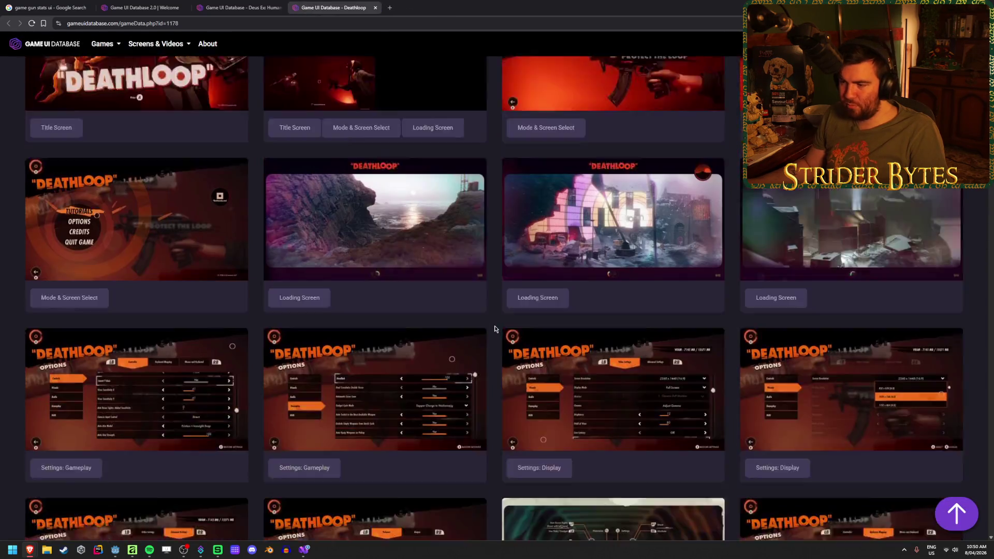
pyautogui.scroll(-14, 495, 328)
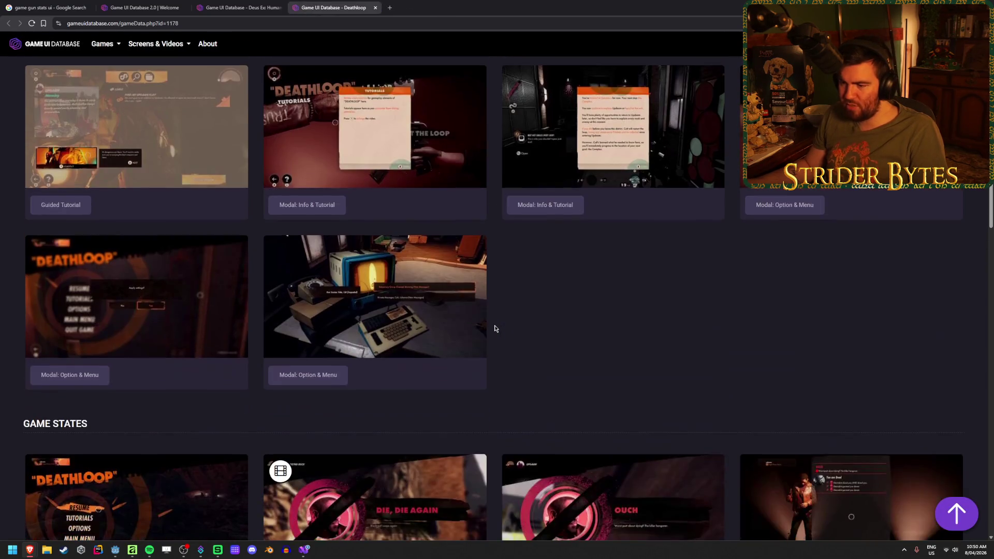
pyautogui.scroll(-10, 492, 336)
pyautogui.scroll(7, 491, 337)
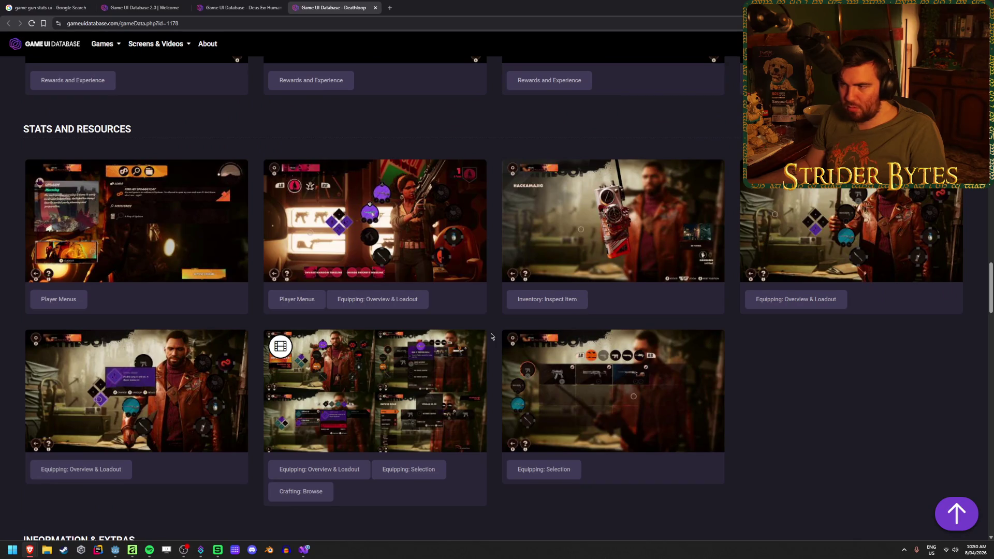
pyautogui.click(484, 337)
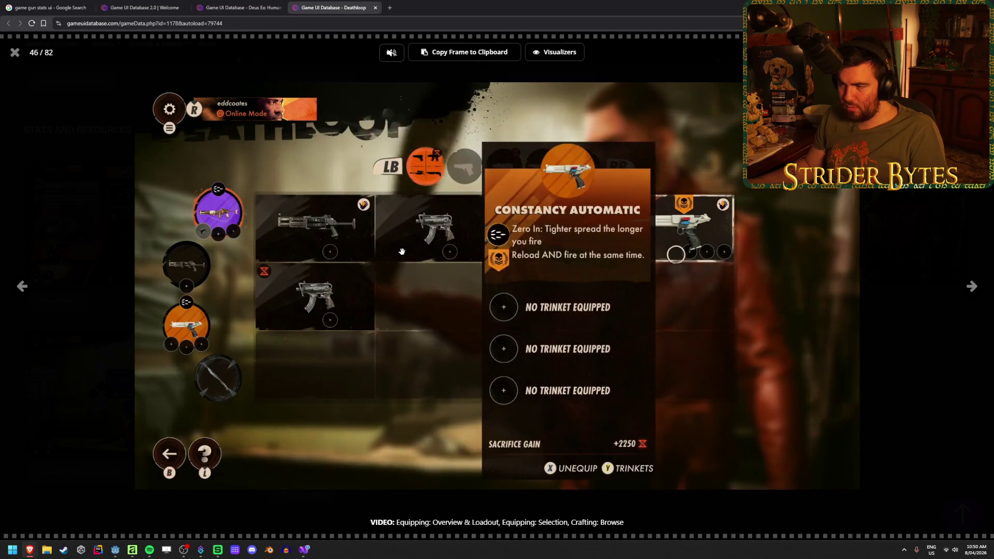
pyautogui.middleClick(336, 3)
# - Scroll the Deus Ex page past Hacking and Lockpicking and HUD to Related Titles
pyautogui.scroll(-15, 448, 313)
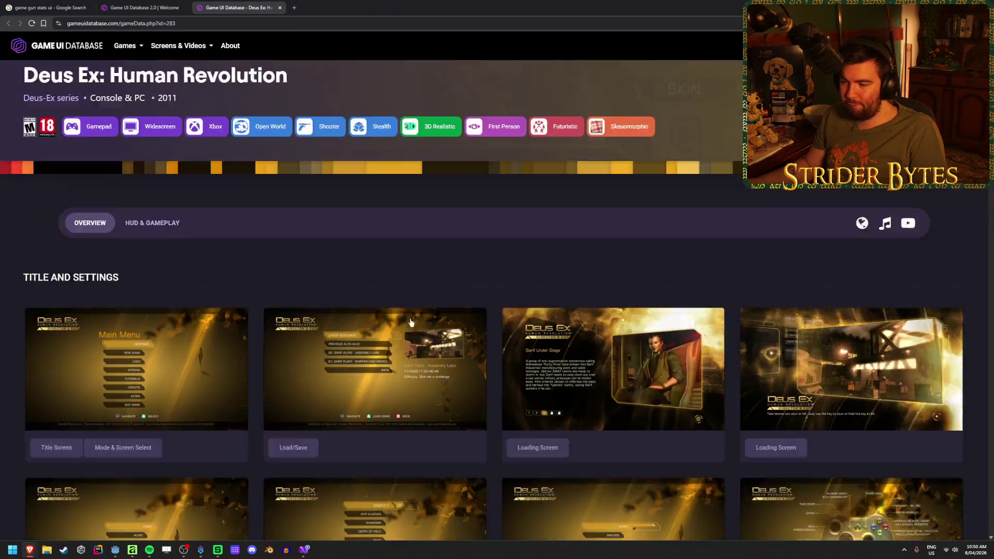
pyautogui.scroll(-3, 450, 314)
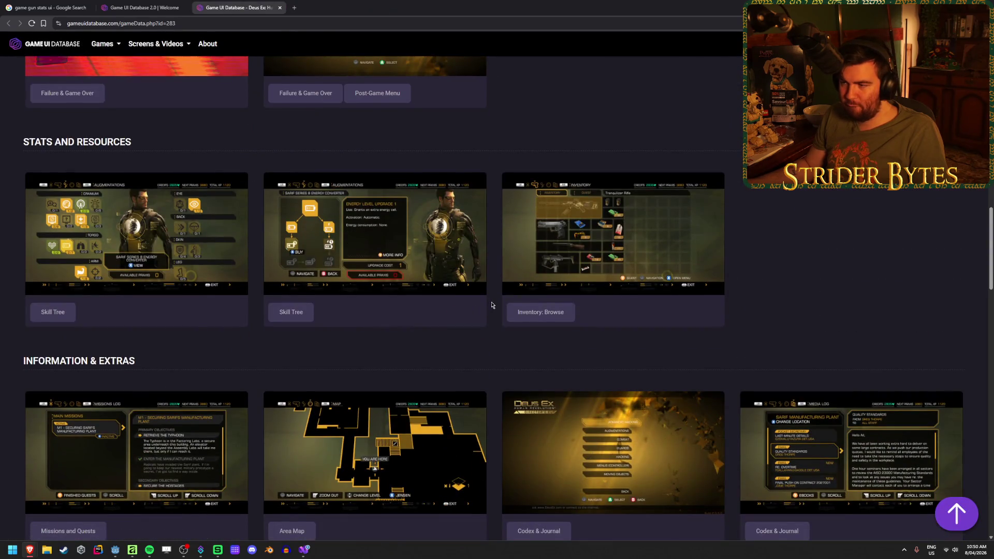
pyautogui.scroll(-4, 498, 303)
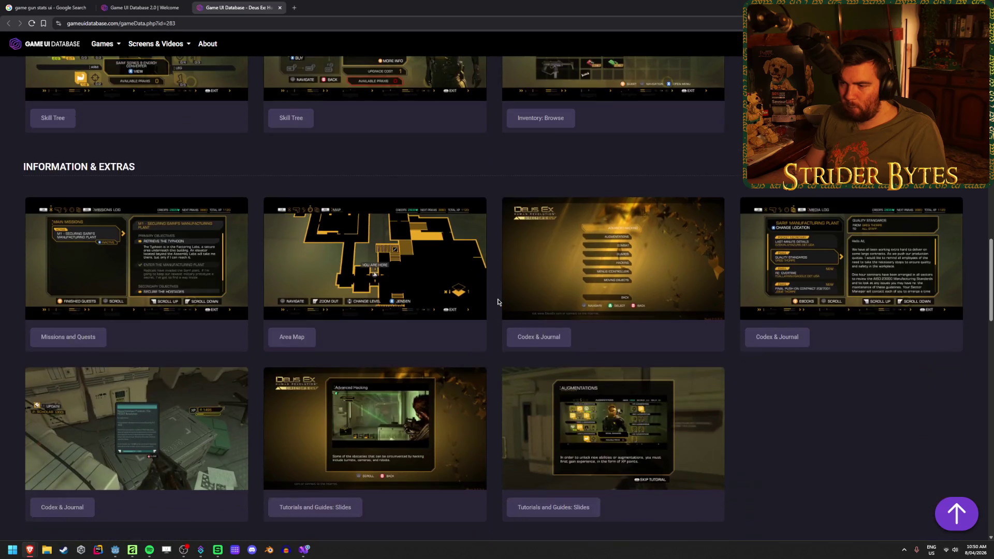
pyautogui.scroll(-8, 498, 302)
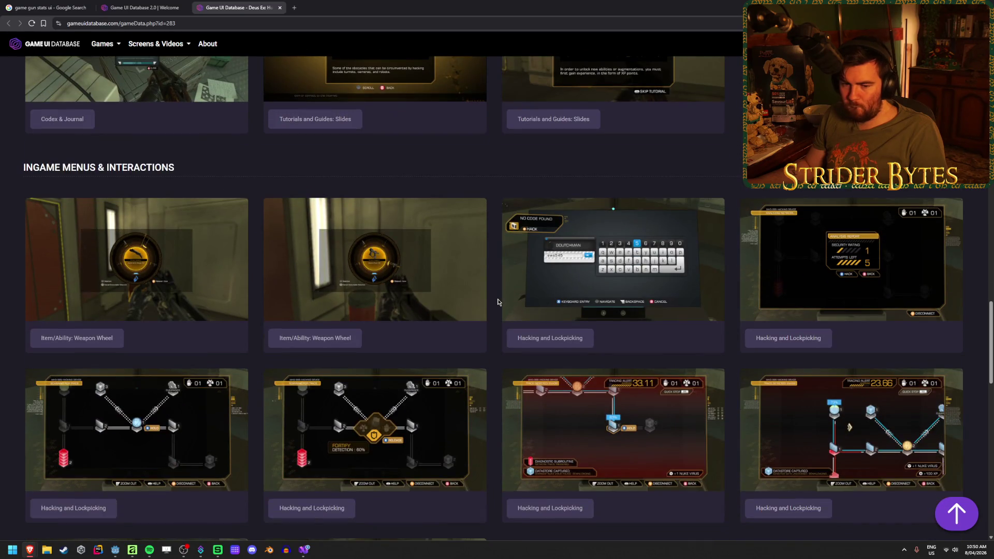
pyautogui.scroll(-2, 498, 302)
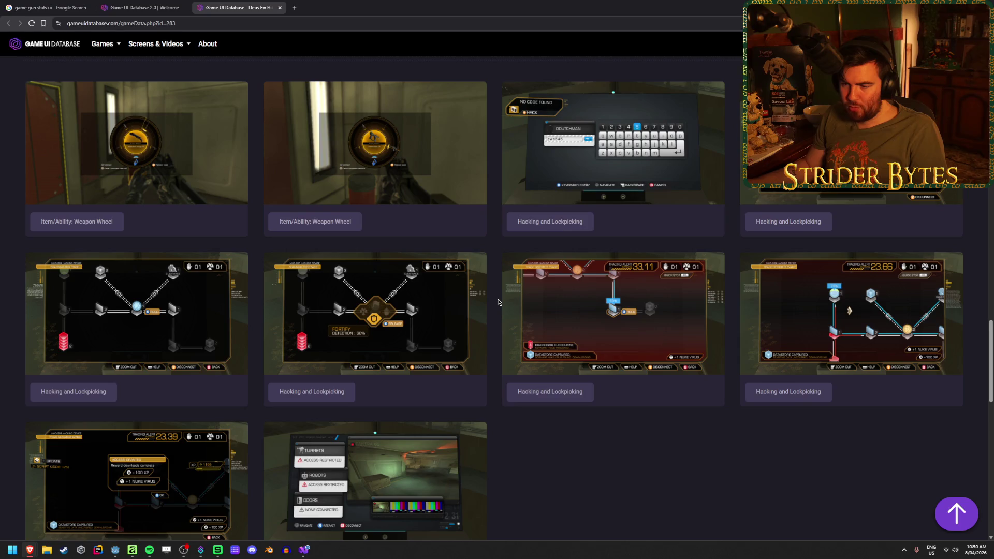
pyautogui.scroll(-2, 498, 302)
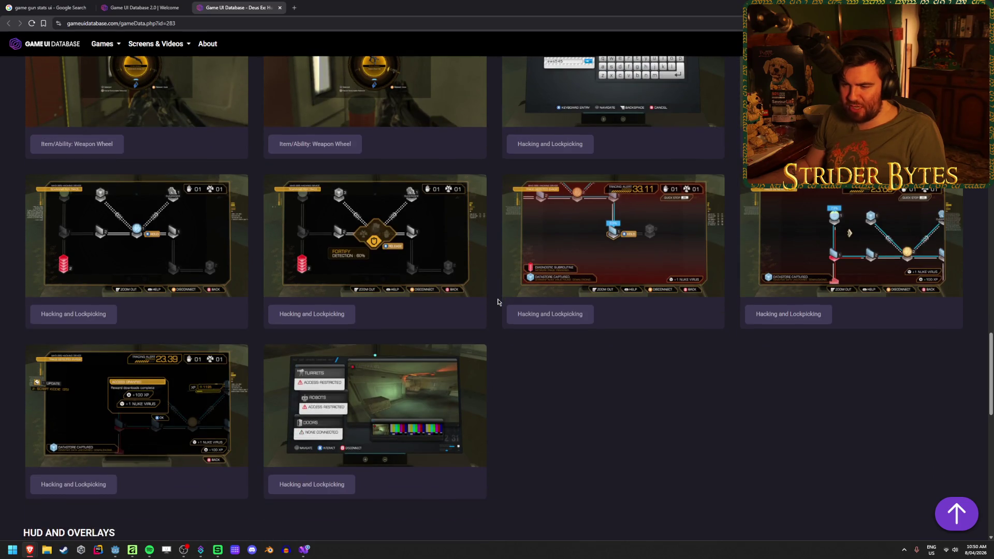
pyautogui.scroll(-8, 498, 303)
pyautogui.scroll(-5, 493, 304)
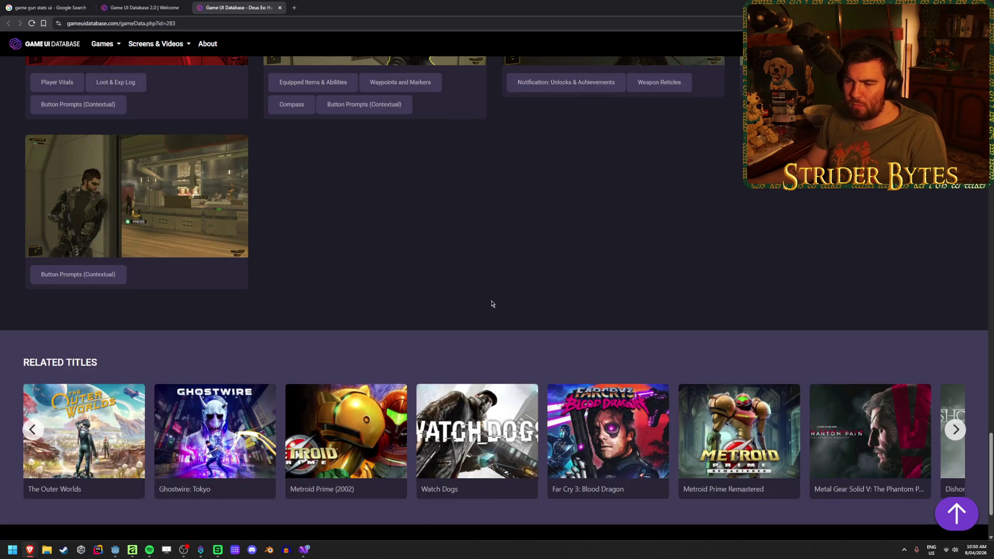
pyautogui.scroll(15, 513, 317)
# - Close the Deus Ex: Human Revolution page and scroll the 262-game Shooter list
pyautogui.middleClick(234, 7)
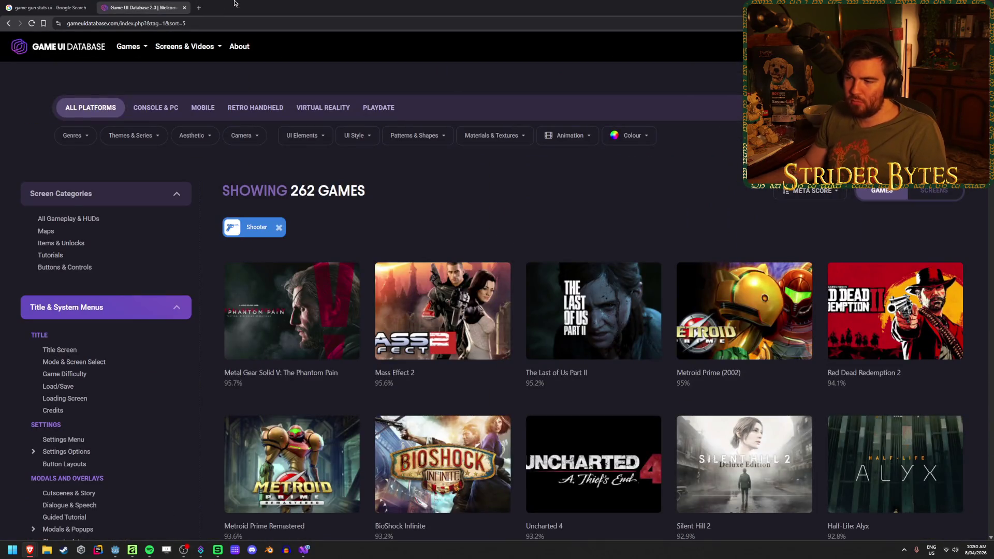
pyautogui.scroll(-4, 550, 231)
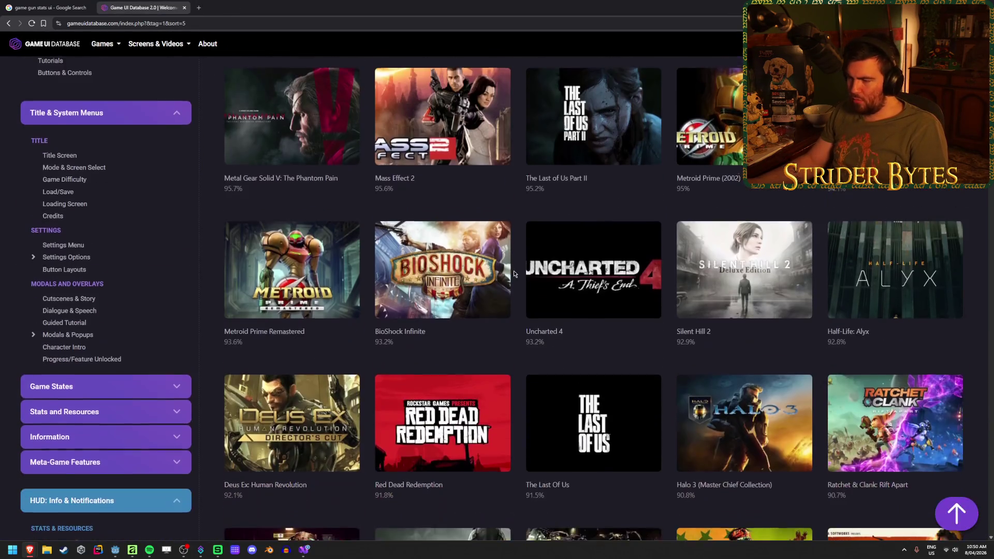
pyautogui.scroll(-8, 514, 274)
pyautogui.scroll(3, 517, 282)
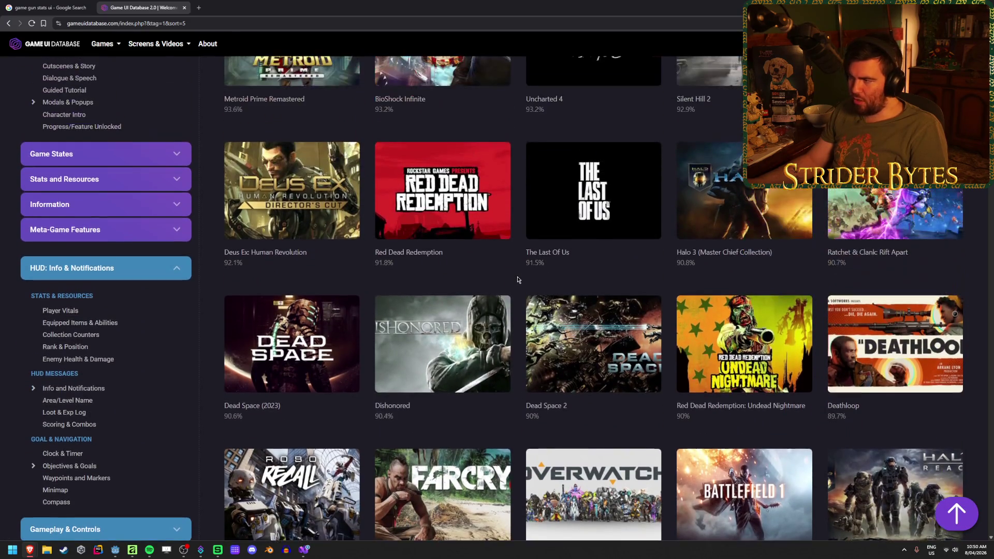
pyautogui.scroll(-5, 518, 280)
pyautogui.scroll(-6, 518, 280)
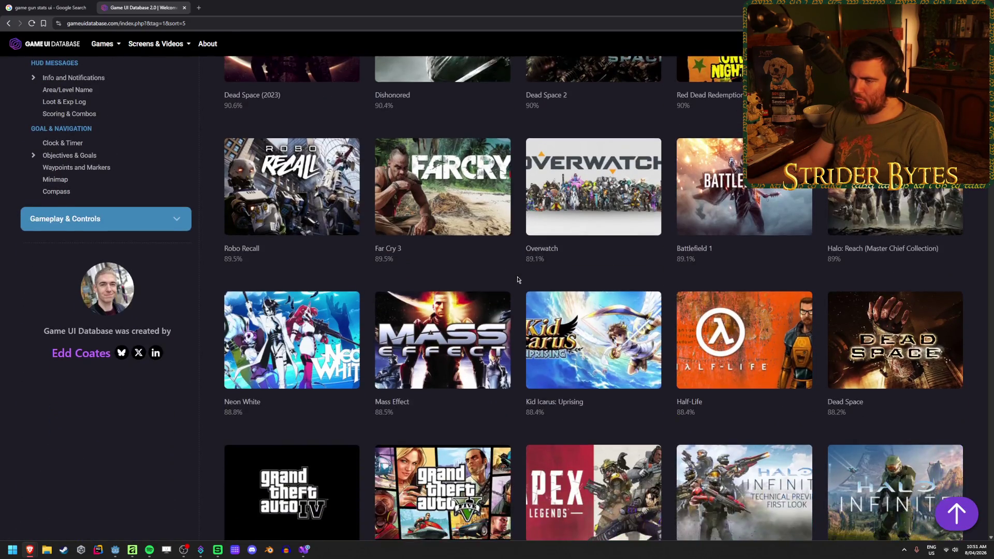
pyautogui.scroll(-13, 518, 280)
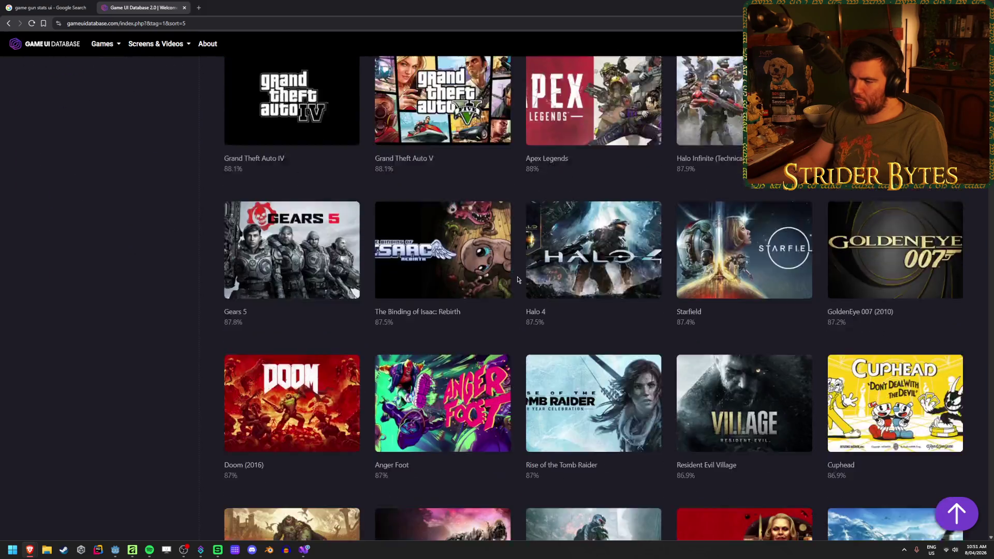
pyautogui.scroll(-8, 518, 280)
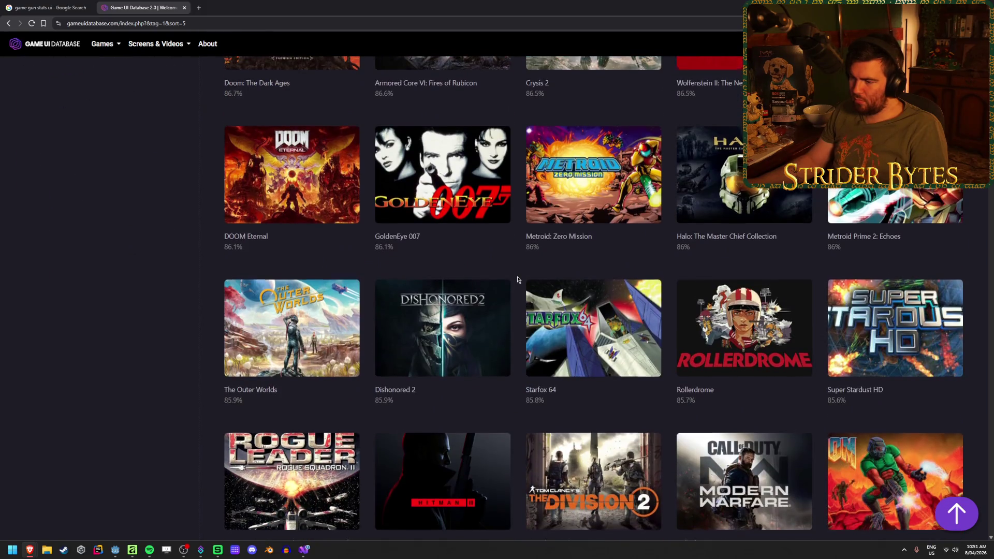
pyautogui.scroll(-14, 518, 280)
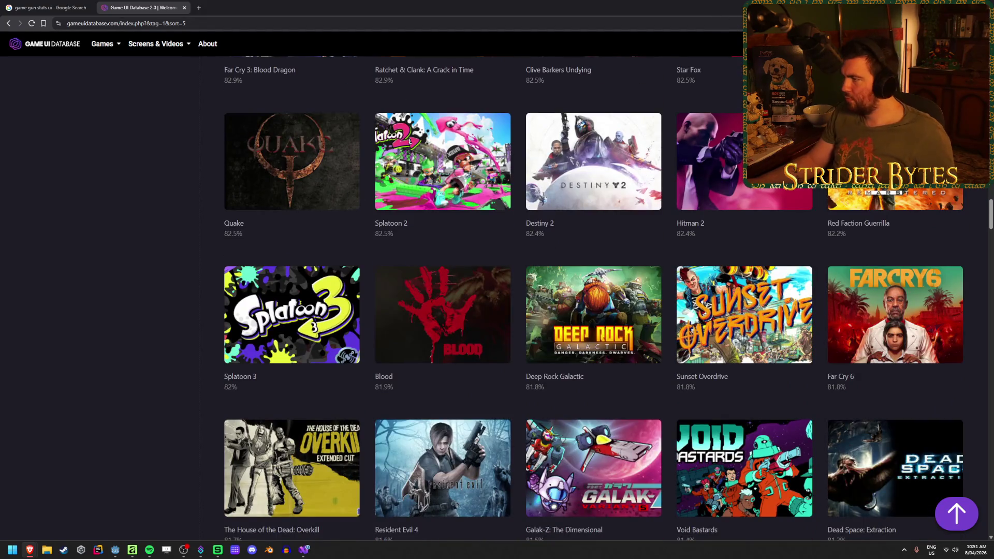
pyautogui.hotkey('ctrl', 'k')
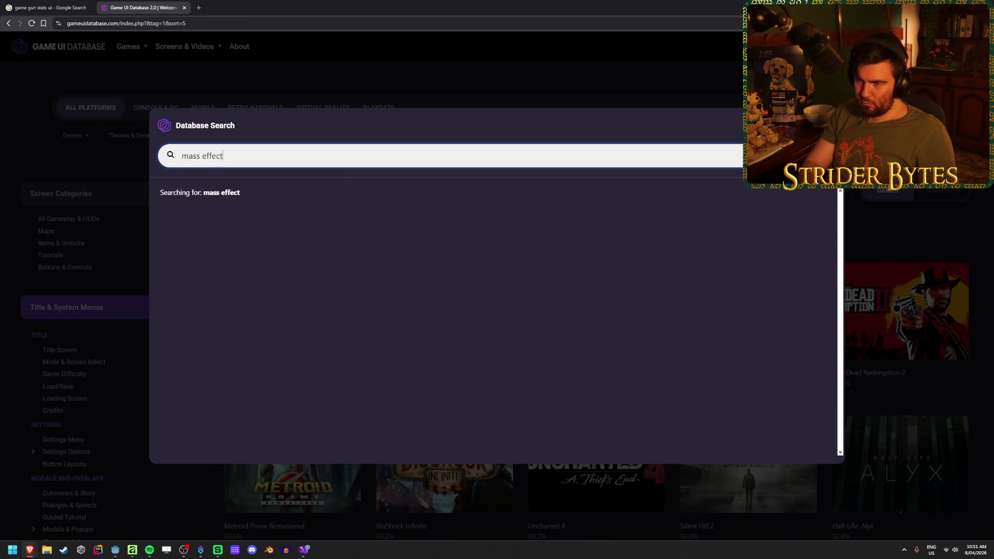
pyautogui.write('mass effect')
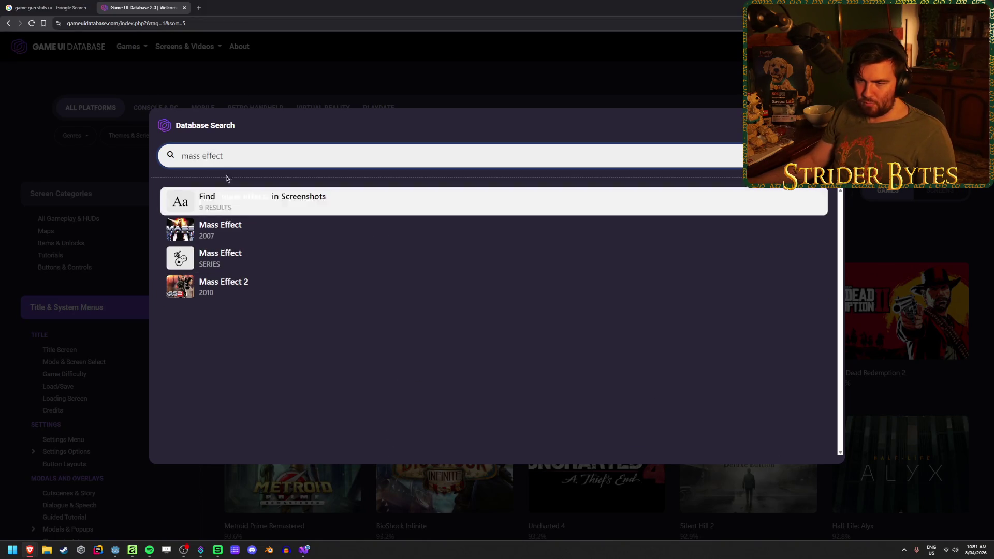
# - Google-image-search 'mass effect 3 gun ui', preview the weapon upgrade screen, then return to Game UI Database
pyautogui.click(199, 8)
pyautogui.write('mass ')
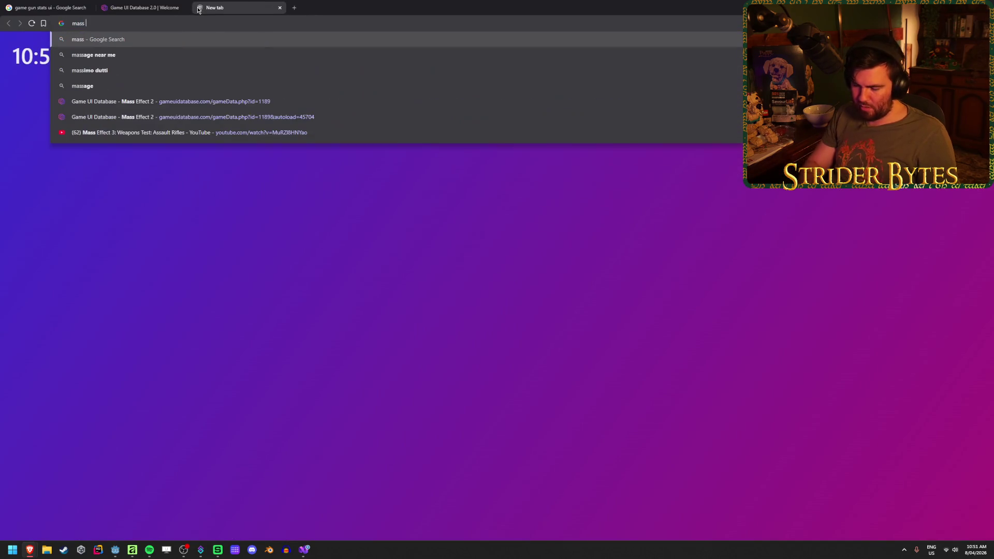
pyautogui.write('effect 3 gun ')
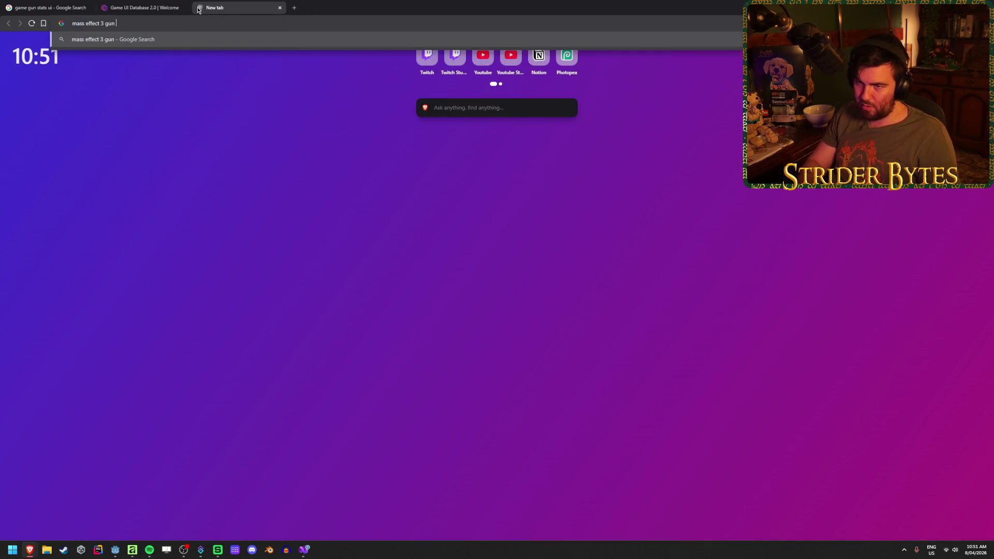
pyautogui.write('ui')
pyautogui.press('Return')
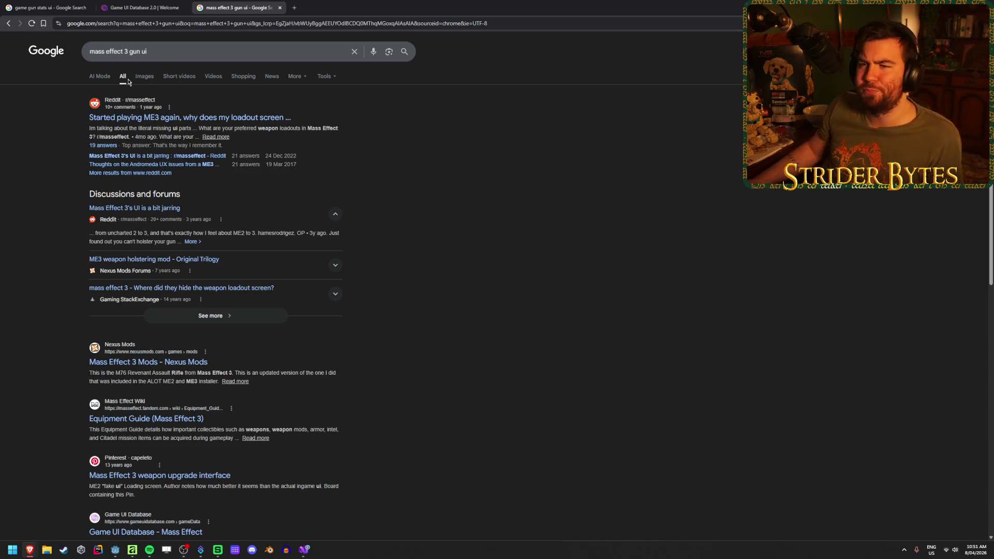
pyautogui.click(144, 76)
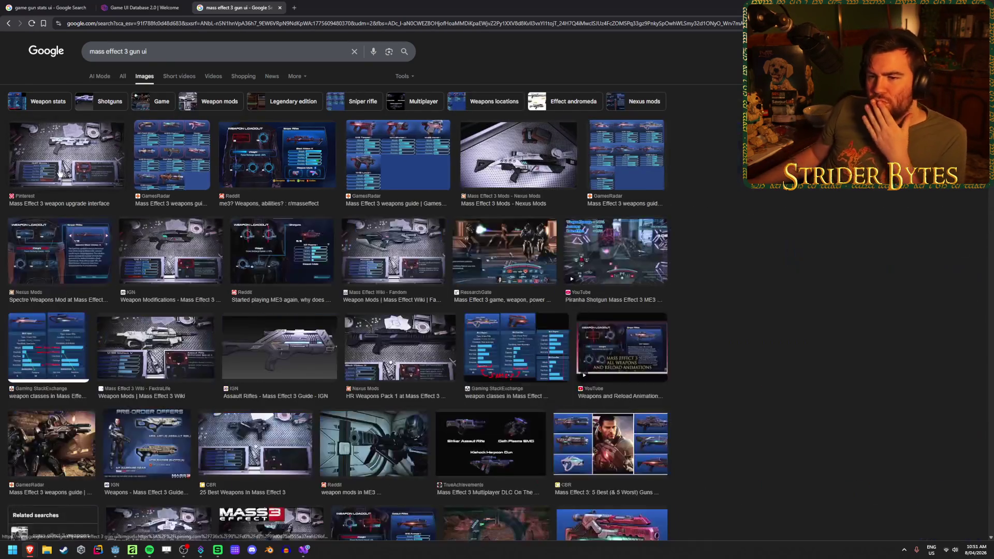
pyautogui.click(59, 173)
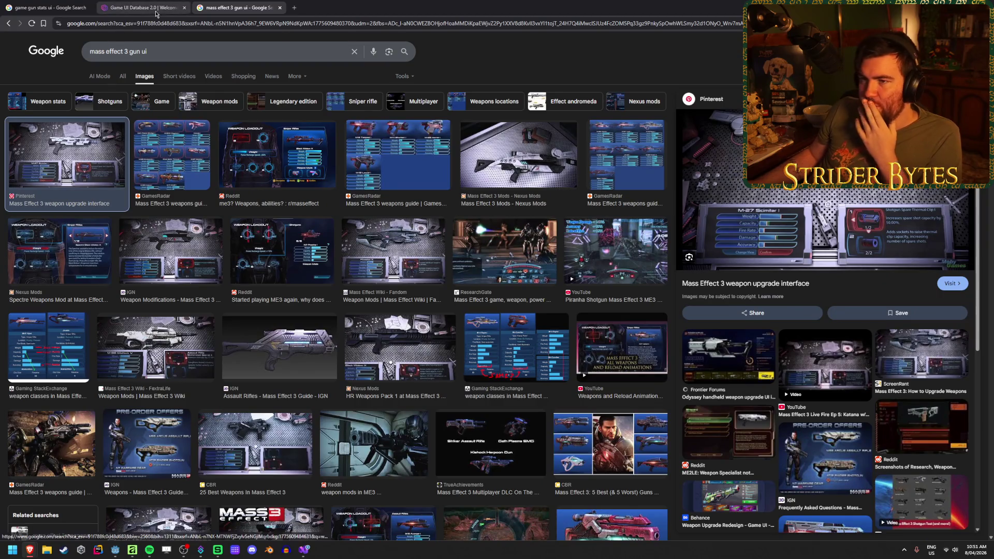
pyautogui.click(138, 8)
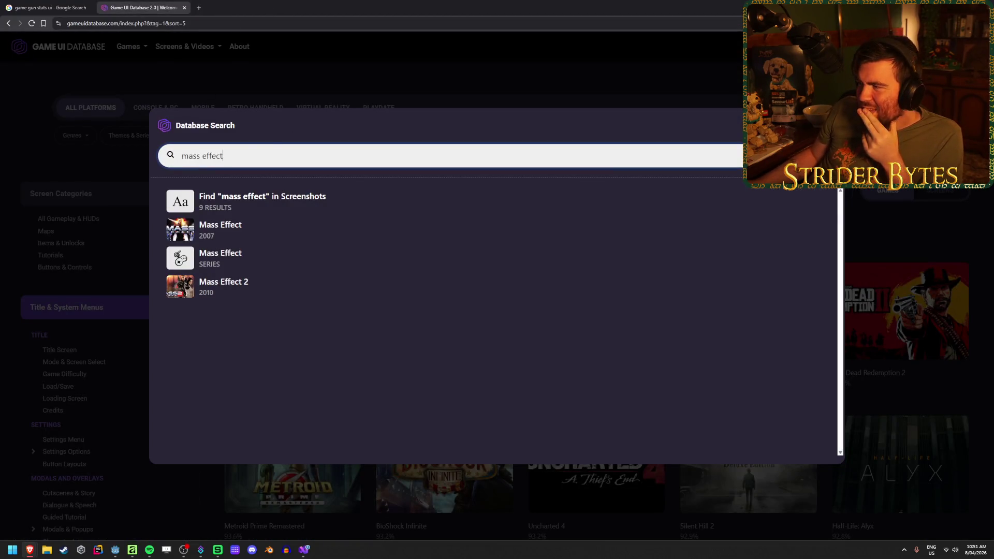
# - Dismiss the database search and browse the Shooter grid to open Just Cause 3 in a background tab
pyautogui.press('Escape')
pyautogui.scroll(-3, 500, 182)
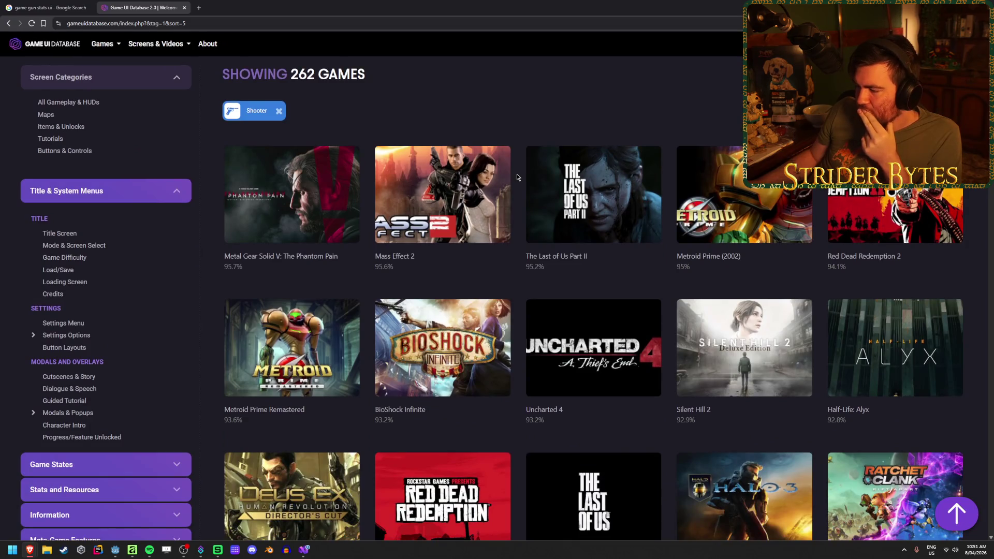
pyautogui.scroll(-4, 516, 177)
pyautogui.scroll(-10, 517, 177)
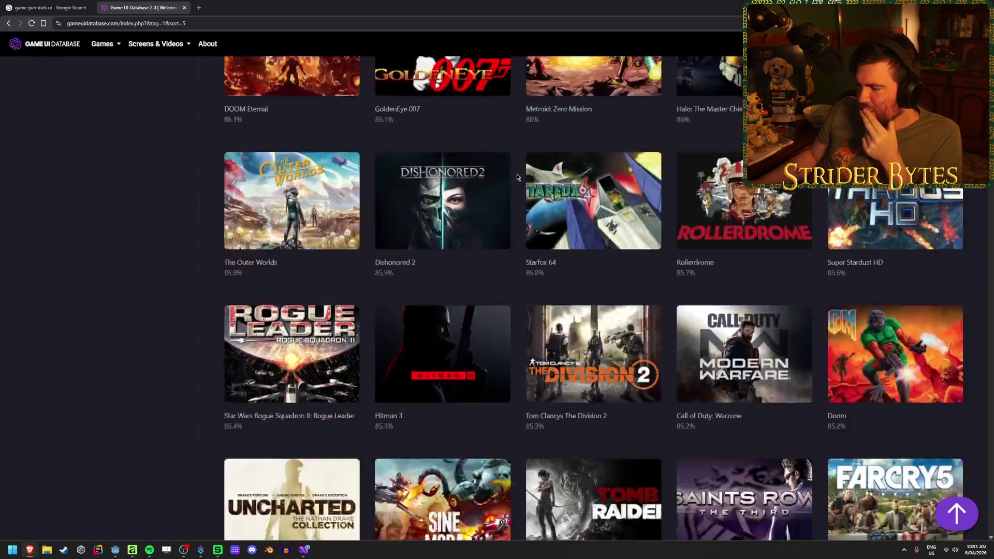
pyautogui.scroll(-12, 516, 177)
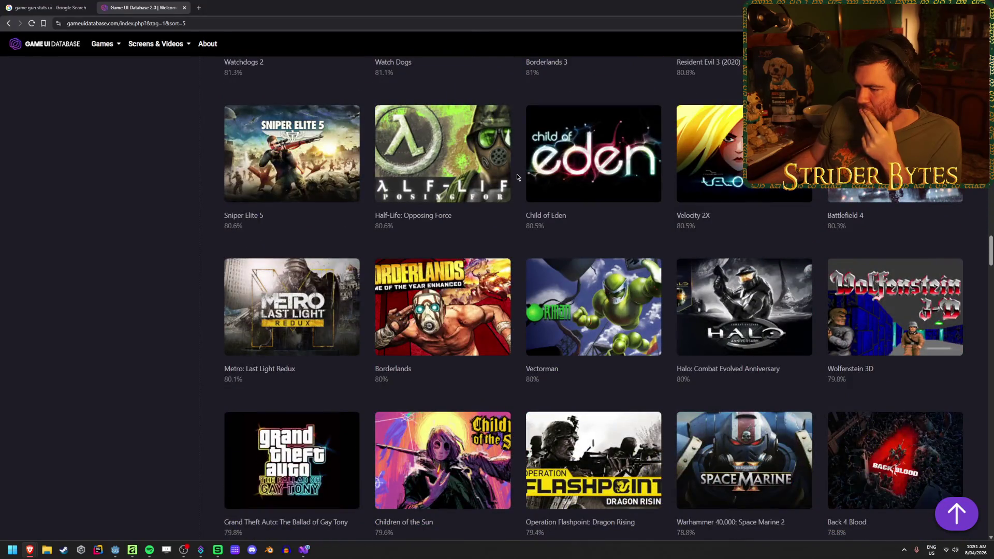
pyautogui.scroll(-12, 517, 177)
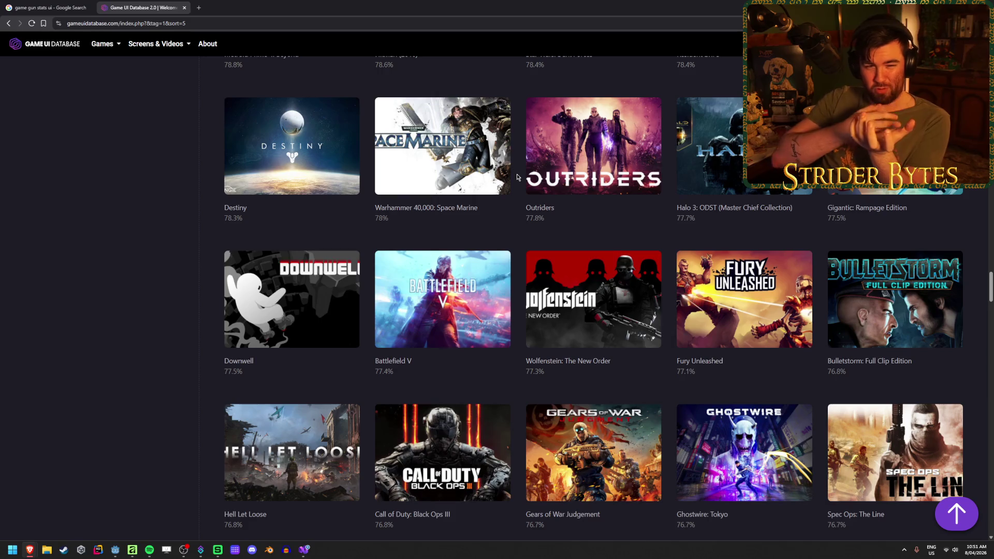
pyautogui.scroll(-3, 517, 177)
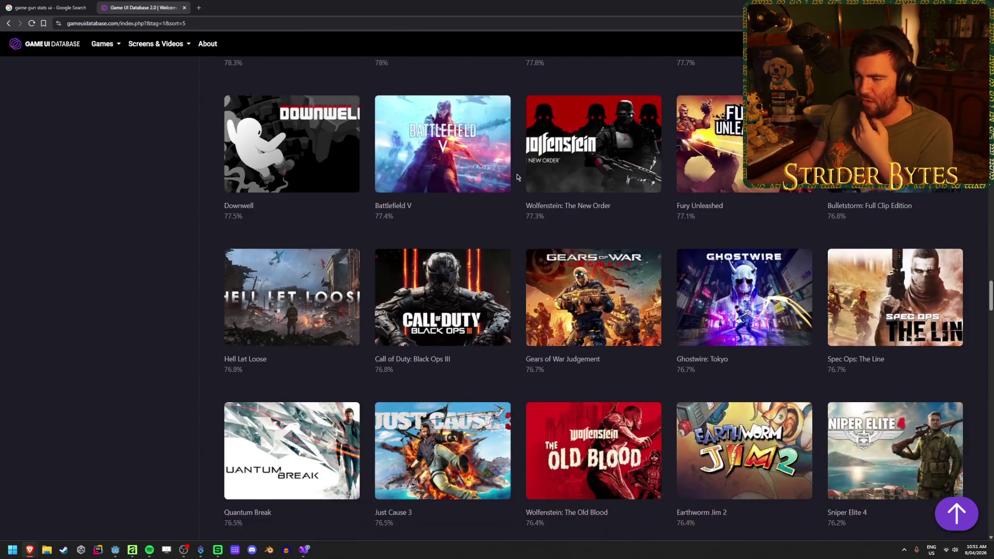
pyautogui.scroll(-4, 516, 177)
pyautogui.scroll(-6, 517, 177)
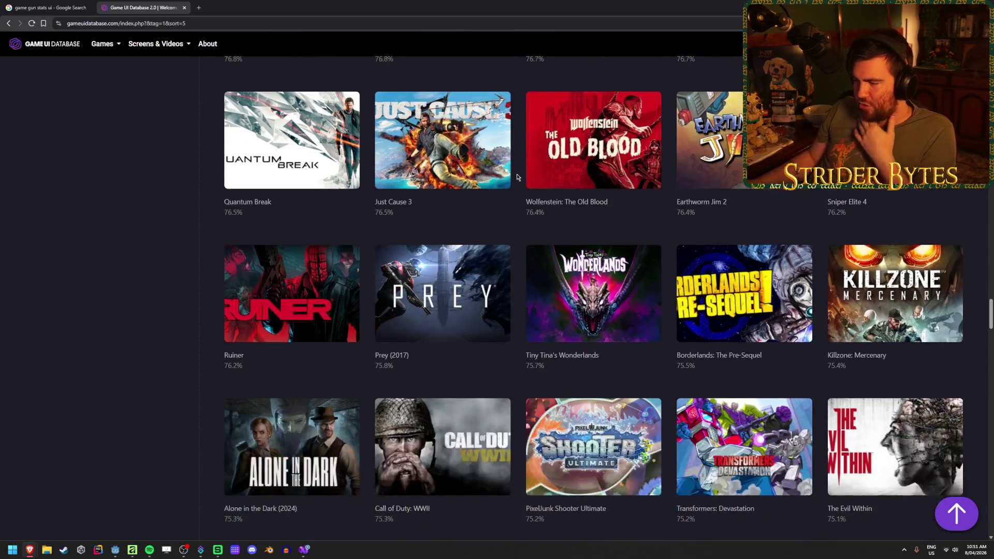
pyautogui.scroll(-3, 517, 177)
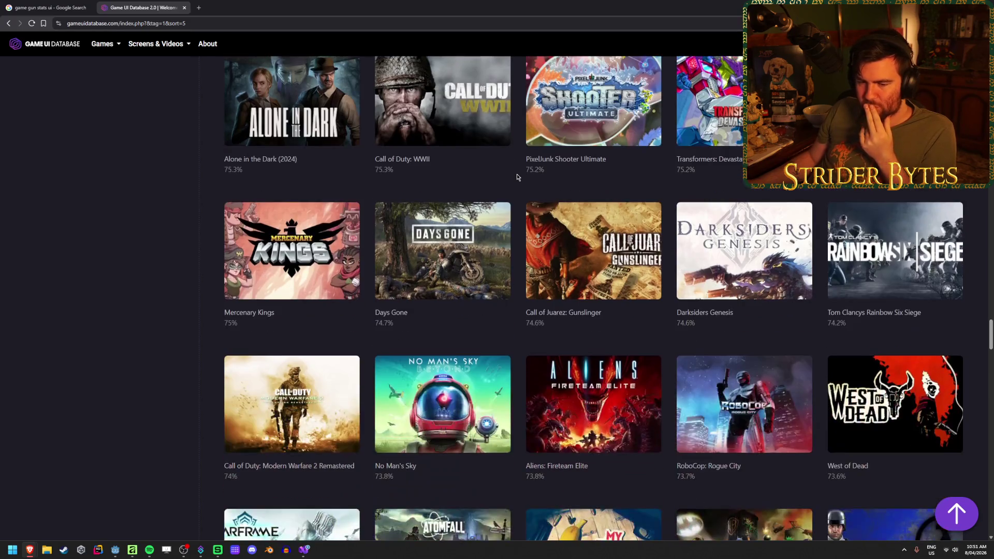
pyautogui.scroll(15, 517, 177)
pyautogui.scroll(-10, 517, 177)
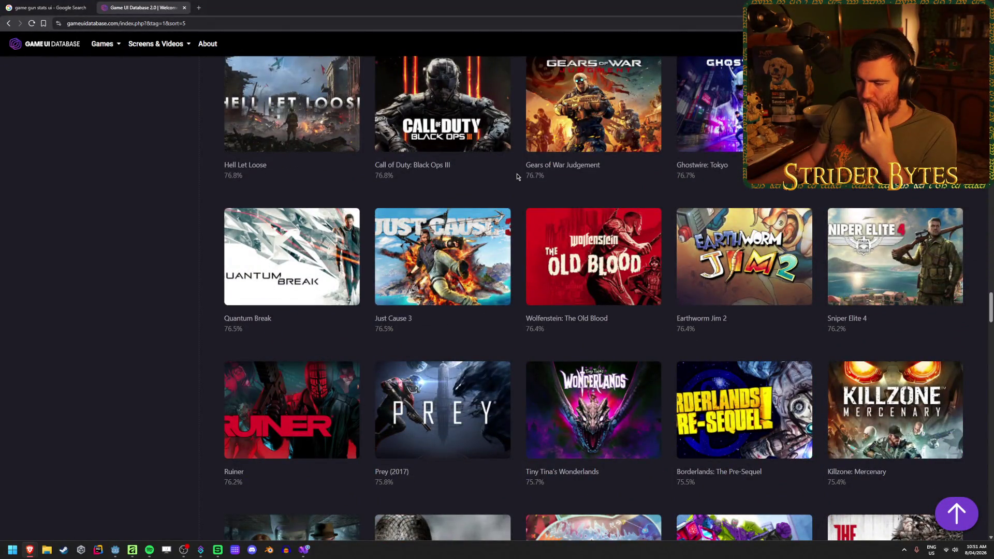
pyautogui.scroll(-1, 517, 178)
pyautogui.middleClick(505, 202)
# - Browse further down the grid and open RoboCop: Rogue City in a new tab
pyautogui.scroll(-4, 518, 236)
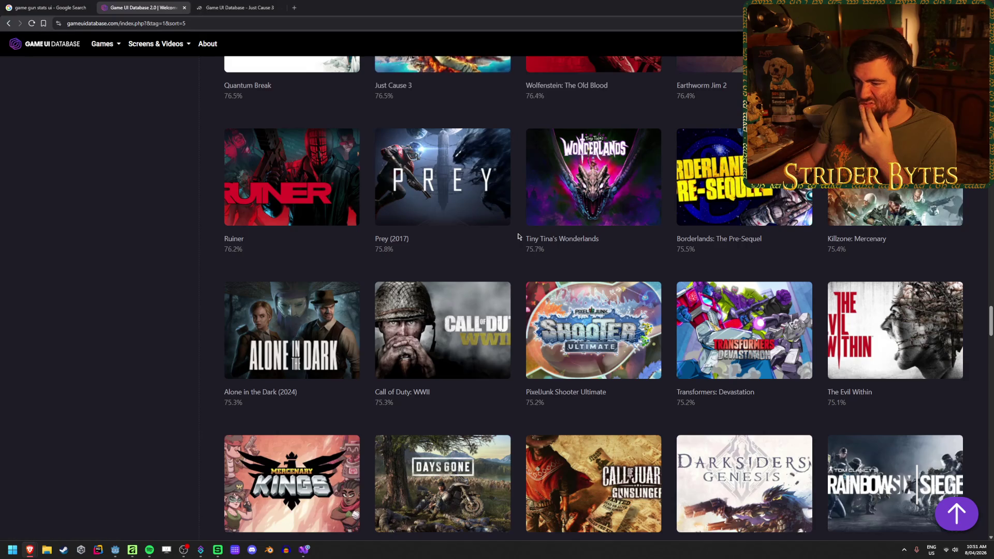
pyautogui.scroll(-2, 518, 237)
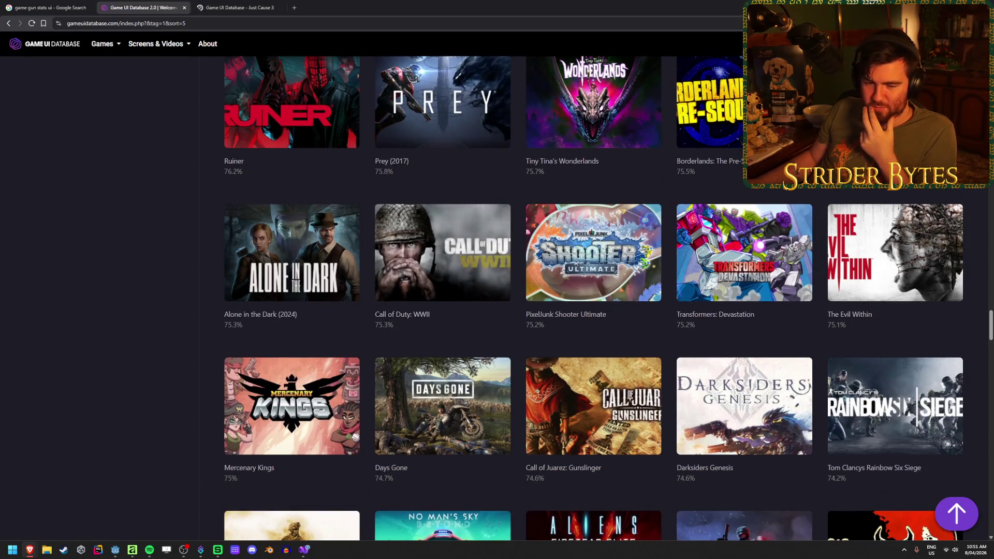
pyautogui.scroll(-1, 516, 257)
pyautogui.scroll(-2, 515, 257)
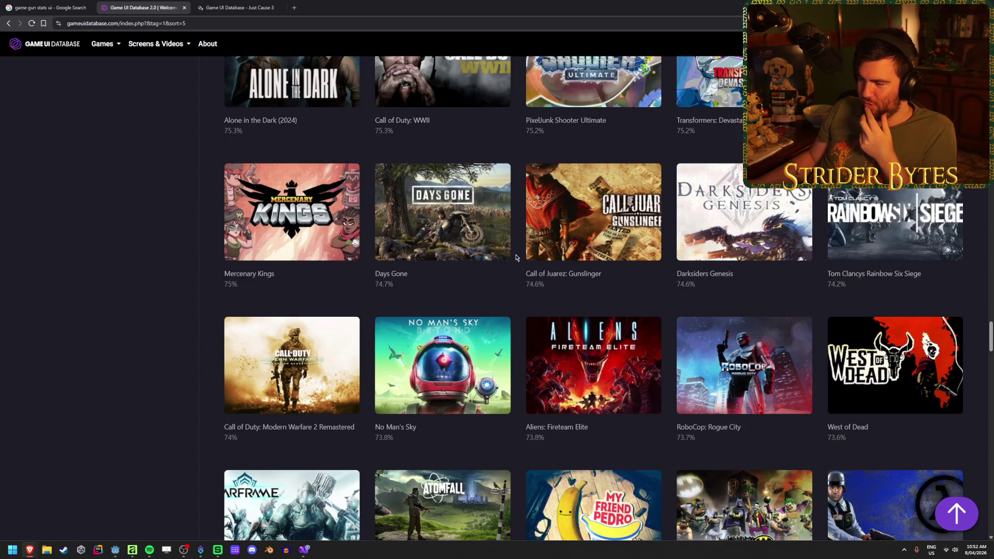
pyautogui.scroll(-1, 515, 257)
pyautogui.middleClick(743, 287)
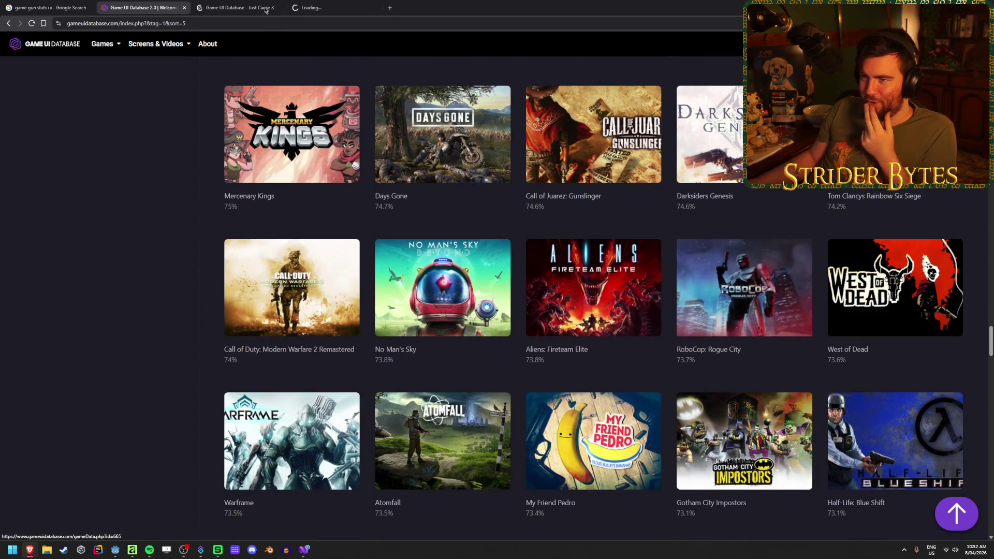
# - Look through the RoboCop: Rogue City screenshots, then close its page
pyautogui.click(318, 8)
pyautogui.scroll(-6, 273, 289)
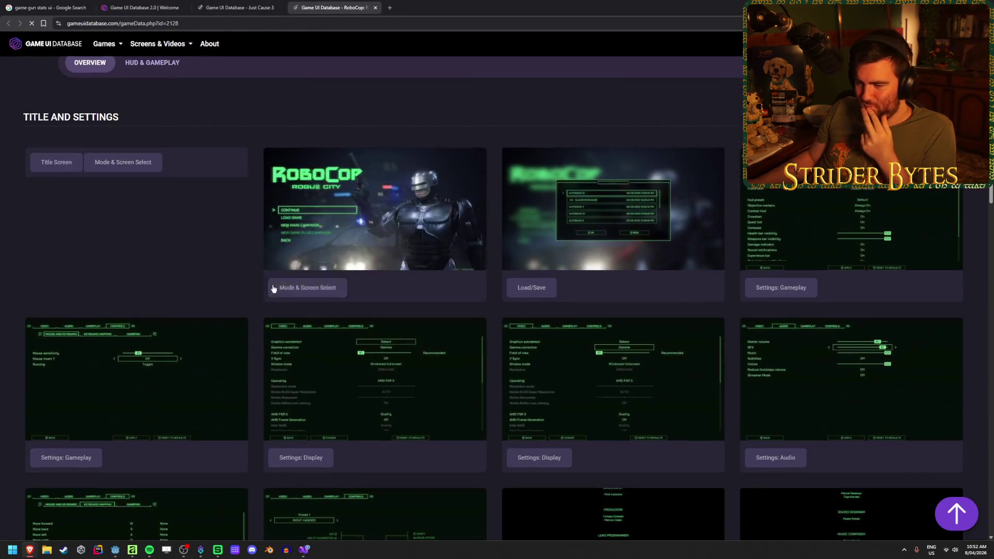
pyautogui.scroll(-10, 466, 254)
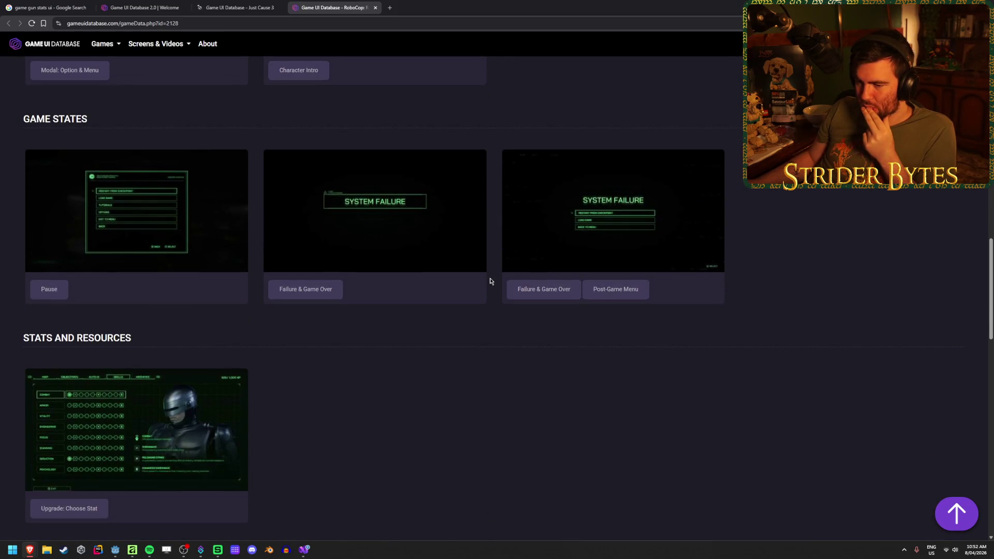
pyautogui.scroll(-6, 491, 281)
pyautogui.scroll(-2, 491, 281)
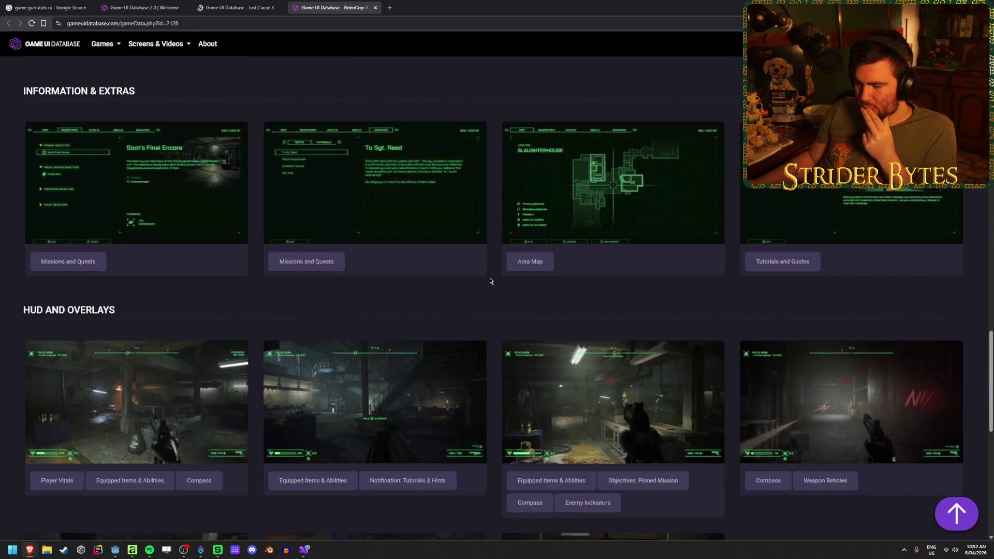
pyautogui.scroll(-3, 491, 281)
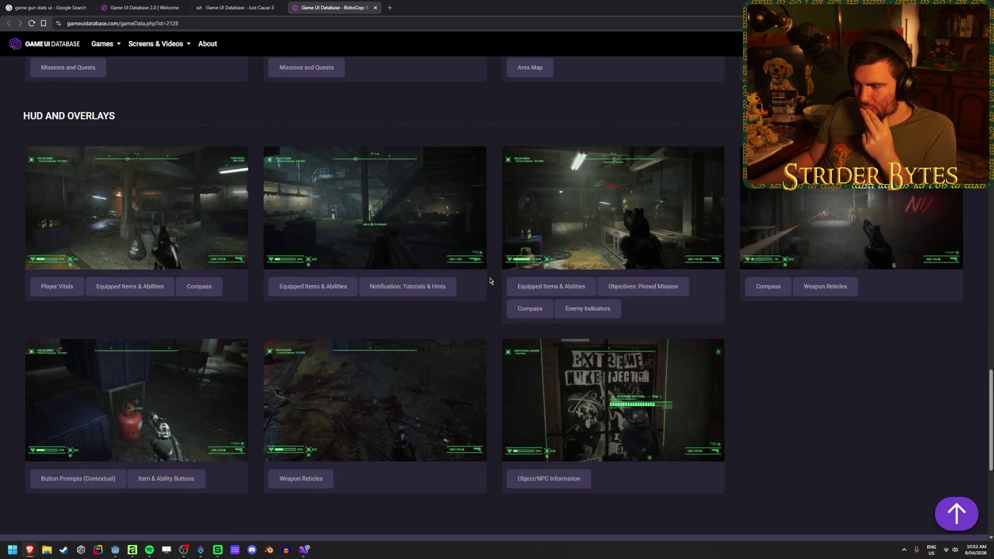
pyautogui.scroll(-3, 490, 281)
pyautogui.scroll(15, 490, 281)
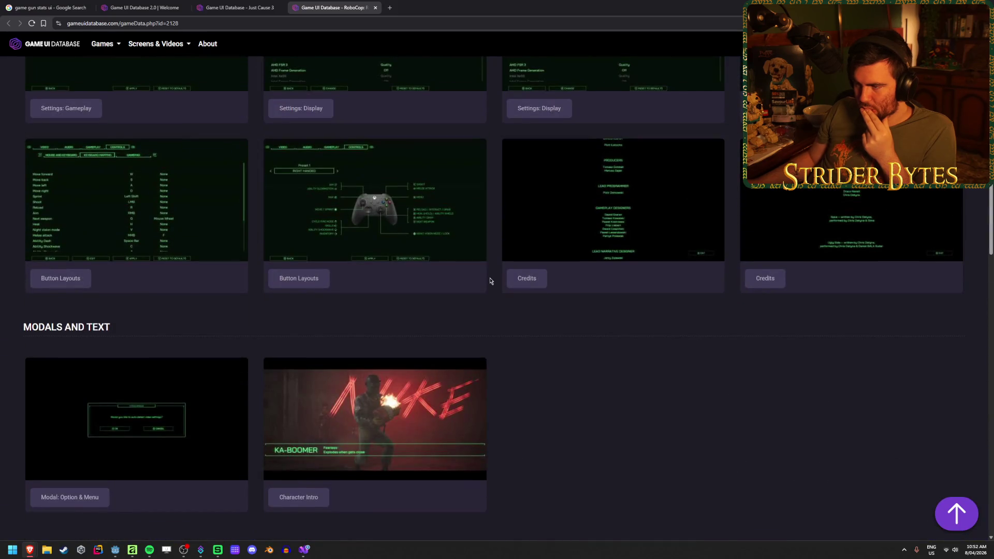
pyautogui.scroll(3, 490, 281)
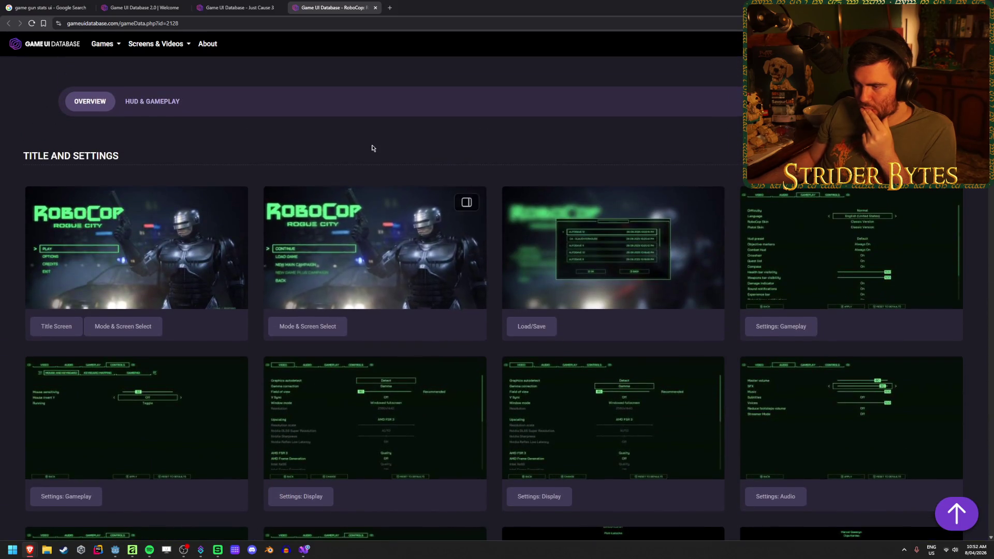
pyautogui.hotkey('ctrl', 'w')
# - Enlarge the Just Cause 3 Dual Wield weapon shop screenshot, then close the Just Cause 3 page
pyautogui.scroll(-15, 494, 281)
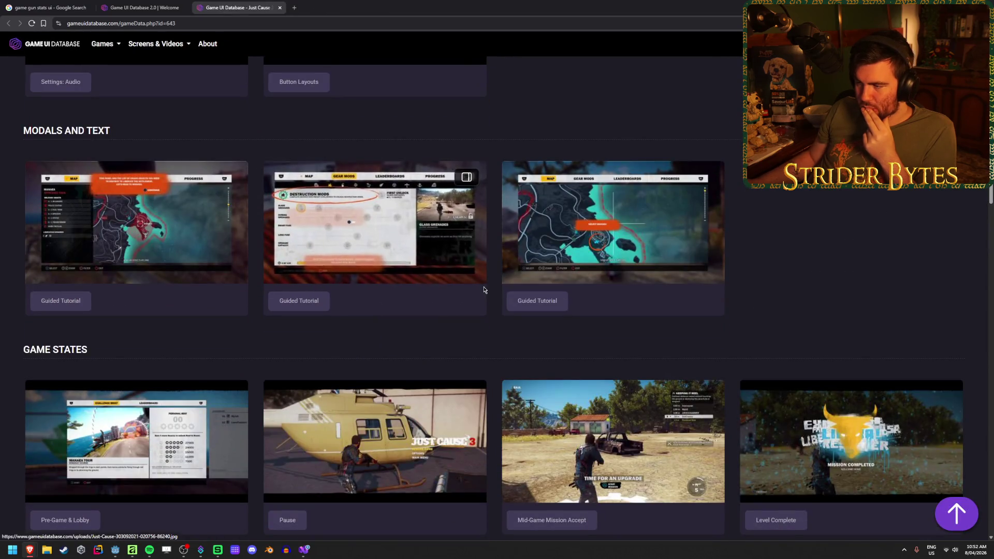
pyautogui.scroll(-4, 495, 281)
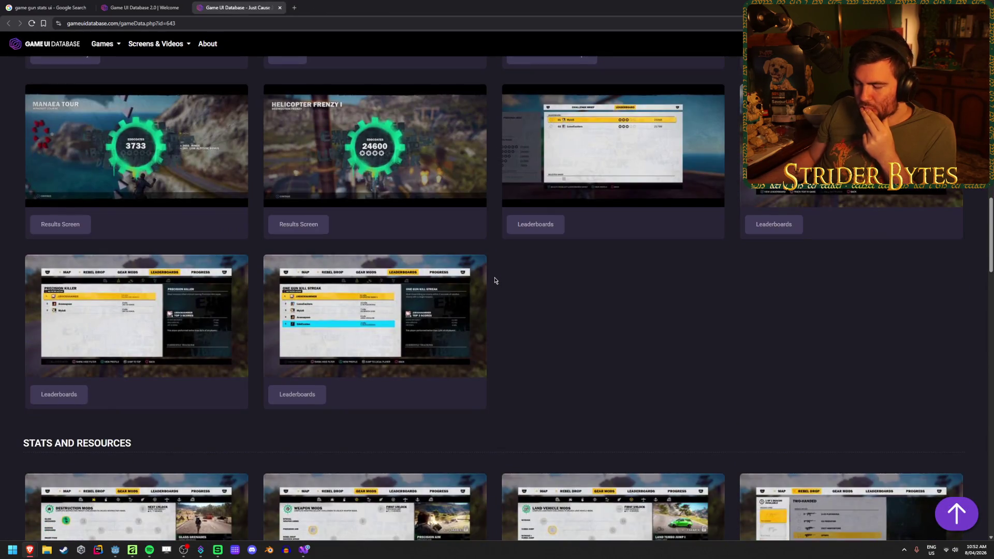
pyautogui.scroll(-4, 494, 281)
pyautogui.scroll(-2, 494, 280)
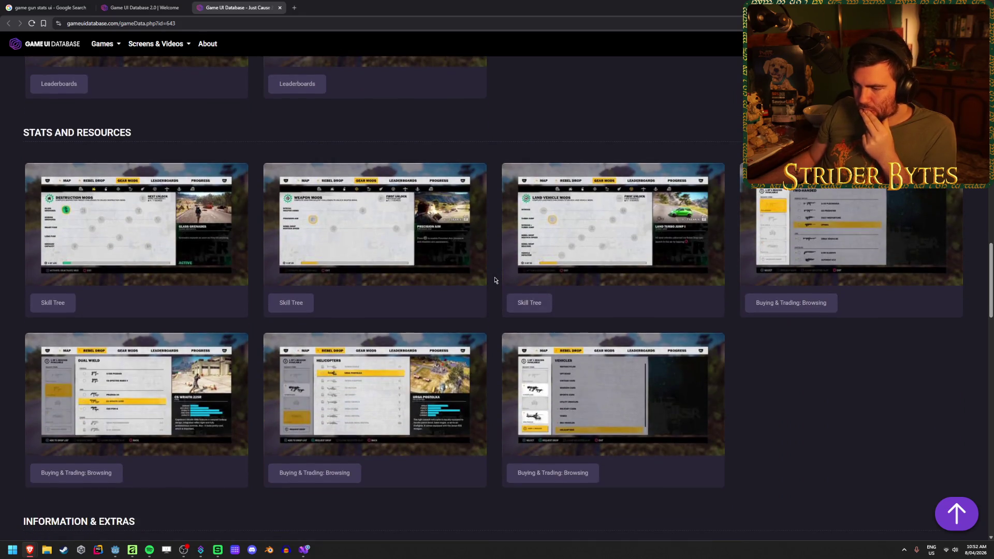
pyautogui.click(140, 405)
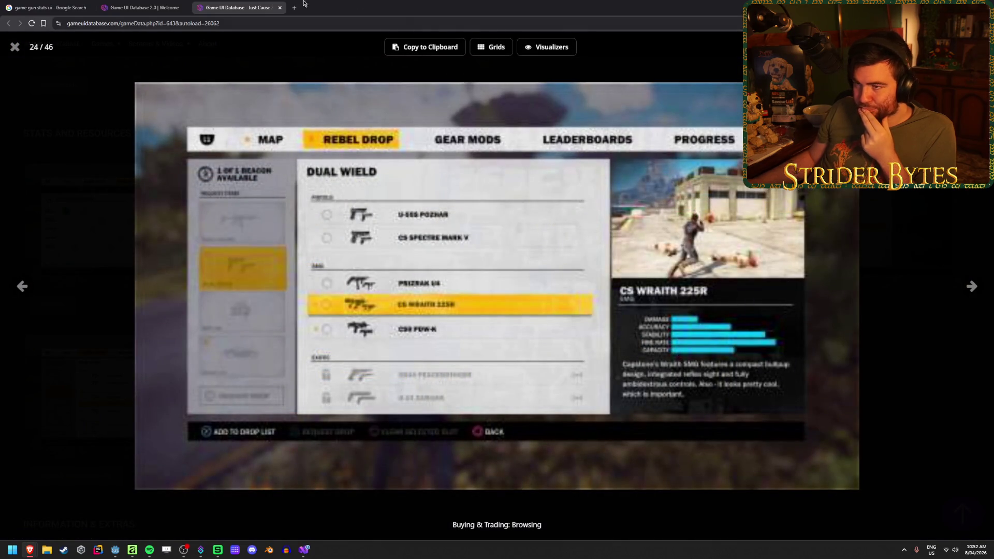
pyautogui.hotkey('ctrl', 'w')
pyautogui.scroll(-3, 133, 416)
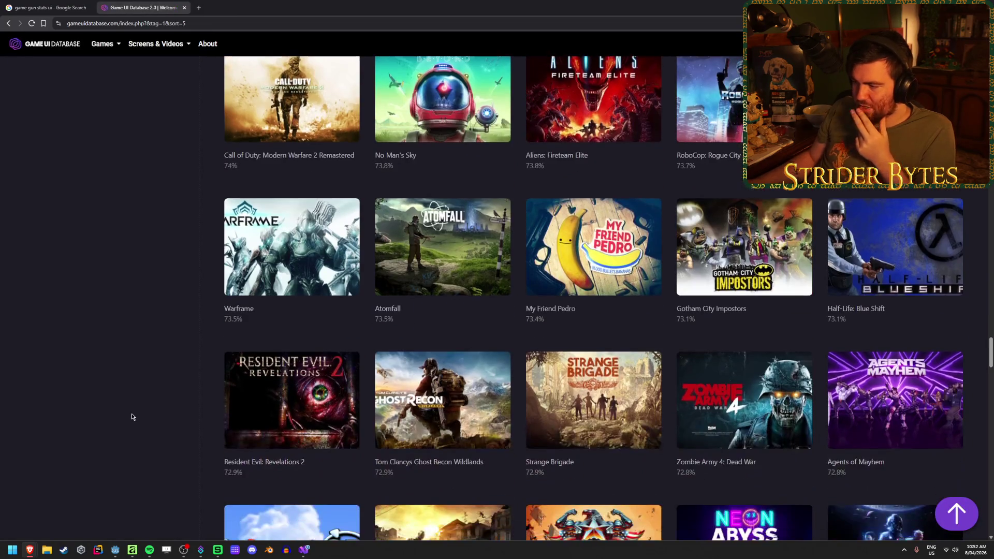
# - Browse the games grid and search the database for 'helldiver'
pyautogui.scroll(-3, 133, 415)
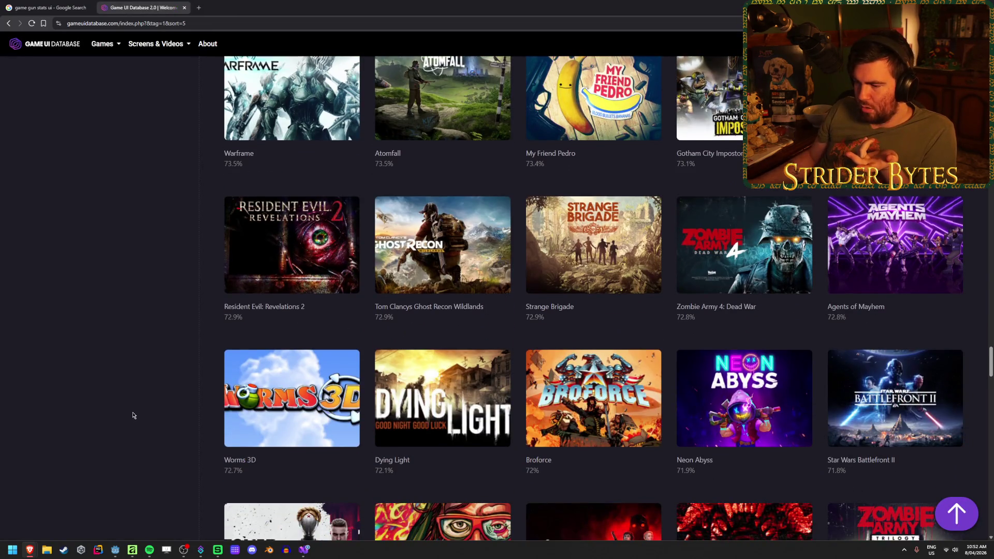
pyautogui.scroll(-6, 133, 415)
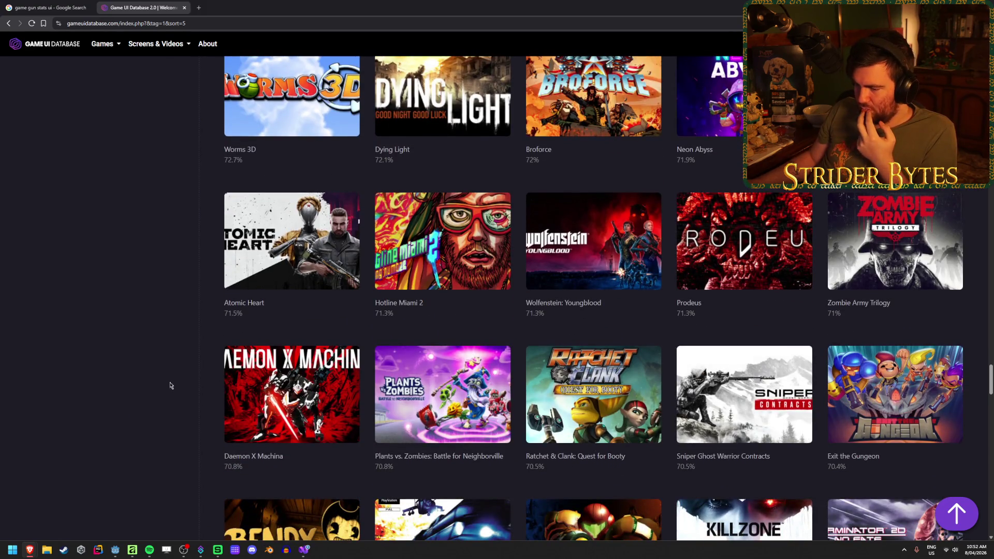
pyautogui.scroll(-2, 155, 385)
pyautogui.scroll(-7, 155, 385)
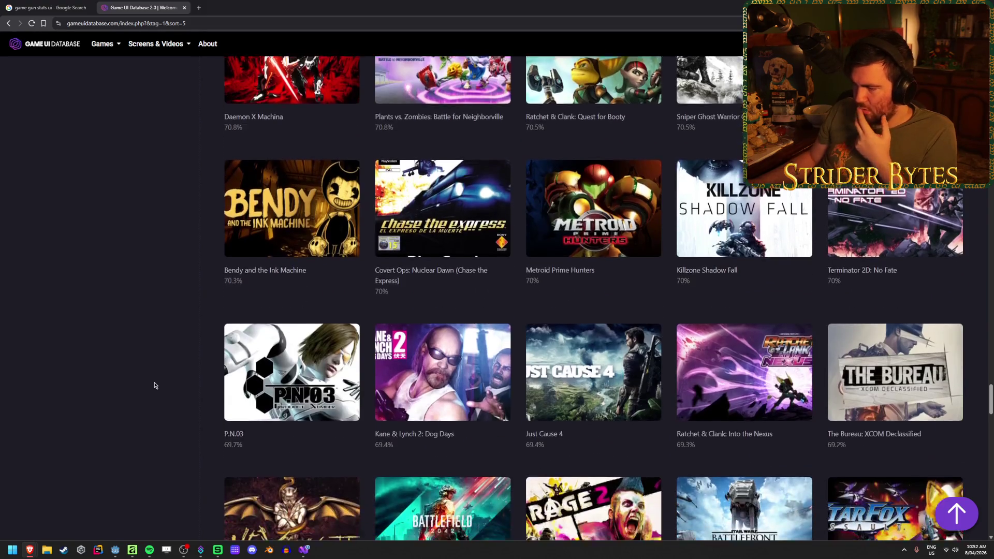
pyautogui.scroll(-6, 155, 385)
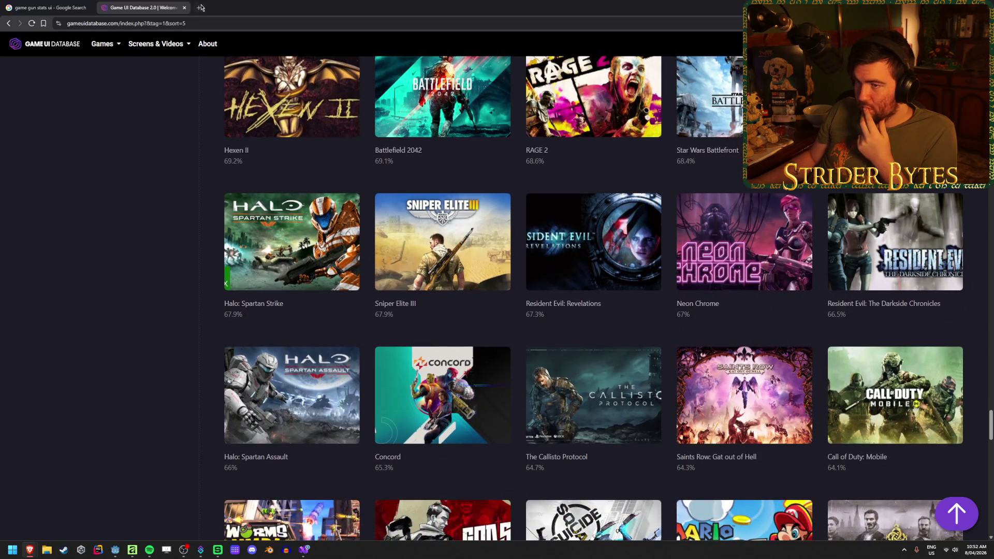
pyautogui.hotkey('ctrl', 'k')
pyautogui.write('helldiver')
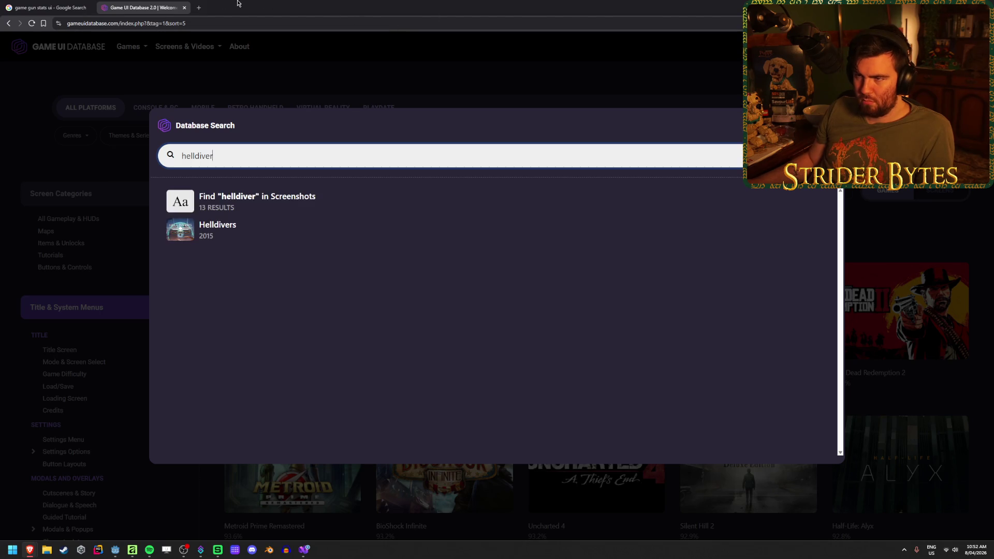
# - Run a Google search for 'helldivers 2 gun ui' in a new tab
pyautogui.click(199, 7)
pyautogui.write('helldivers 2 gun u')
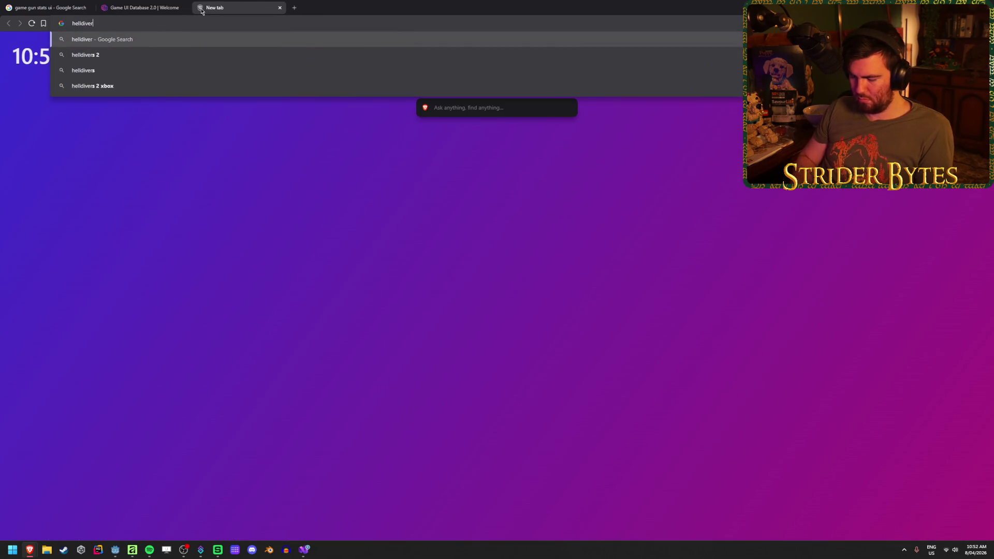
pyautogui.write('i')
pyautogui.press('Return')
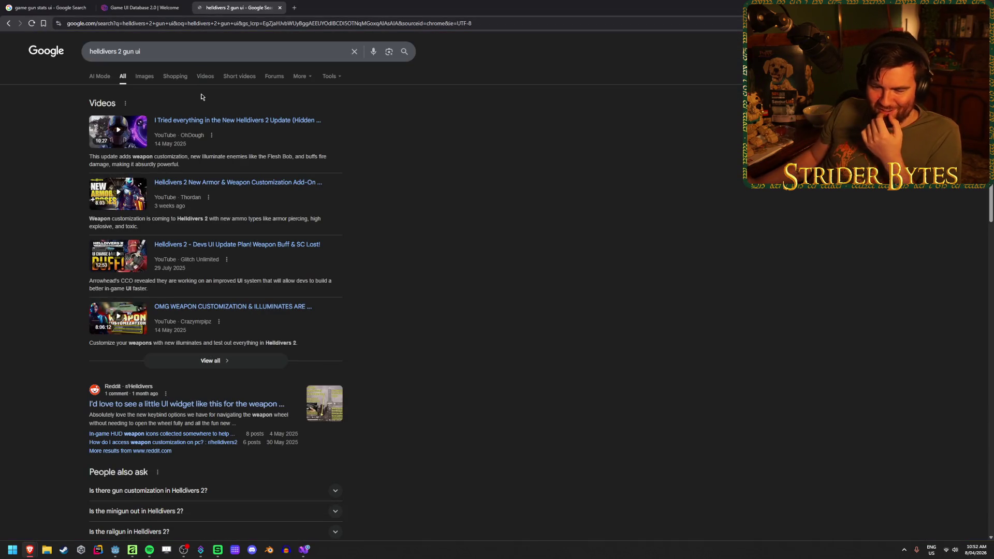
# - Show Helldivers 2 image results and preview the IGN and GamesRadar weapon screenshots
pyautogui.click(144, 76)
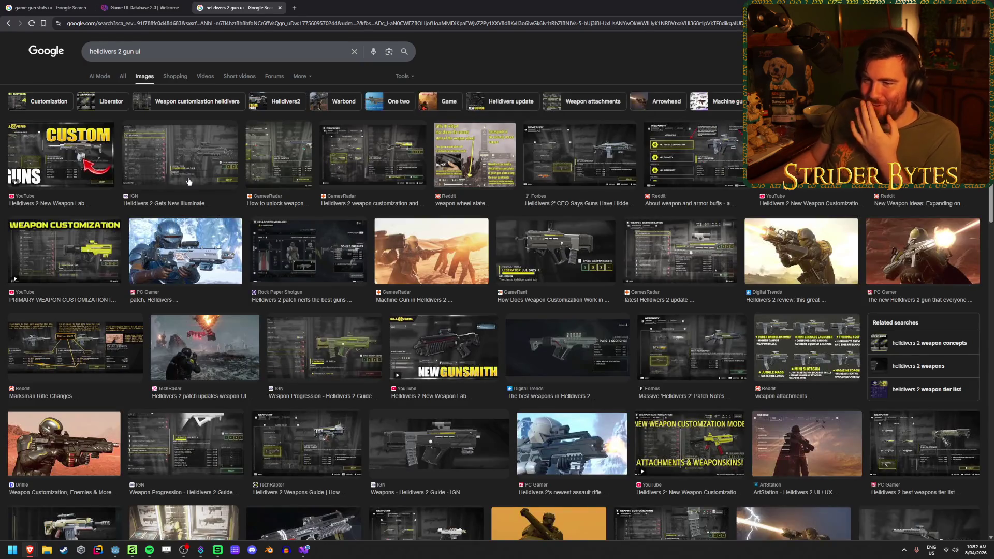
pyautogui.click(210, 154)
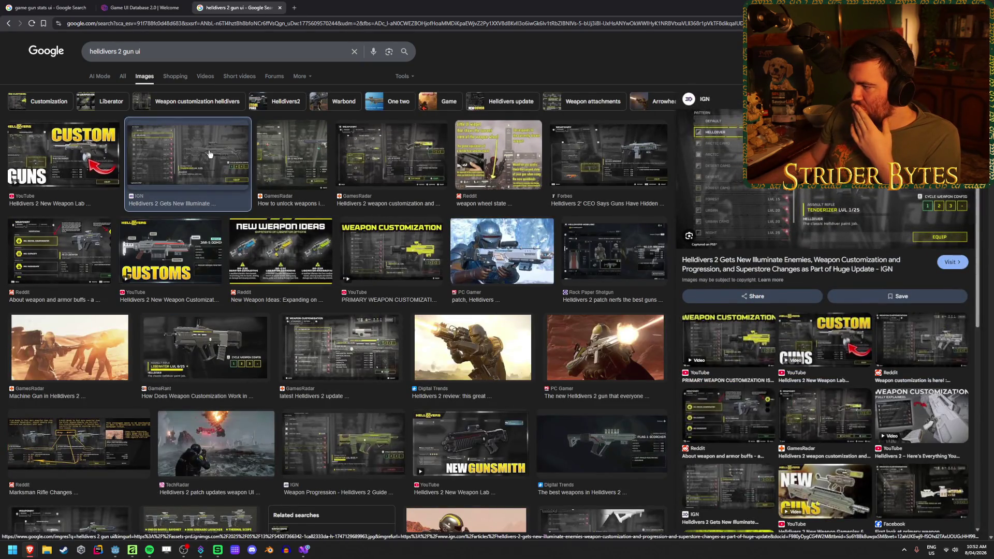
pyautogui.click(305, 150)
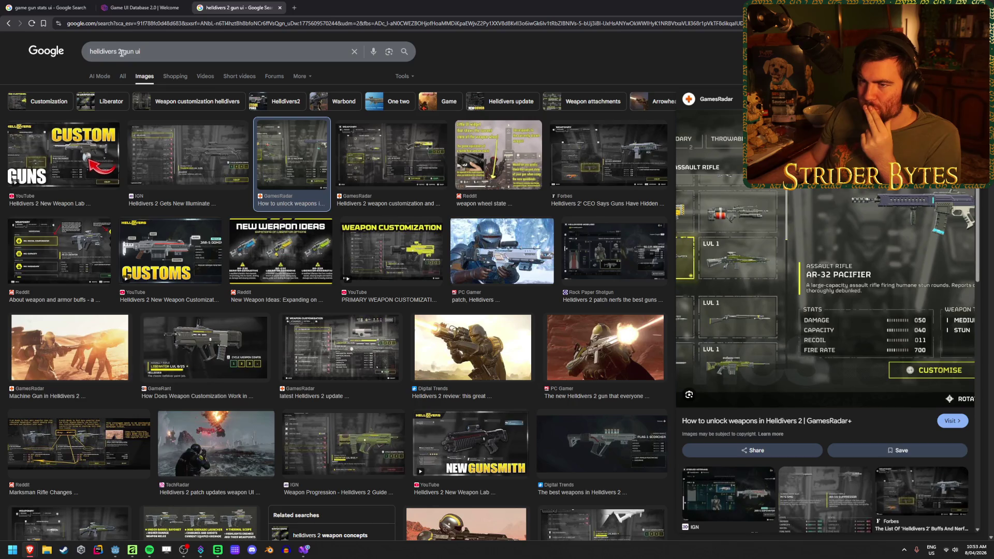
# - Broaden the image search to 'gun ui' and preview the BlackOps7 Weapon Gunsmith UI Concept
pyautogui.moveTo(121, 52); pyautogui.dragTo(89, 52)
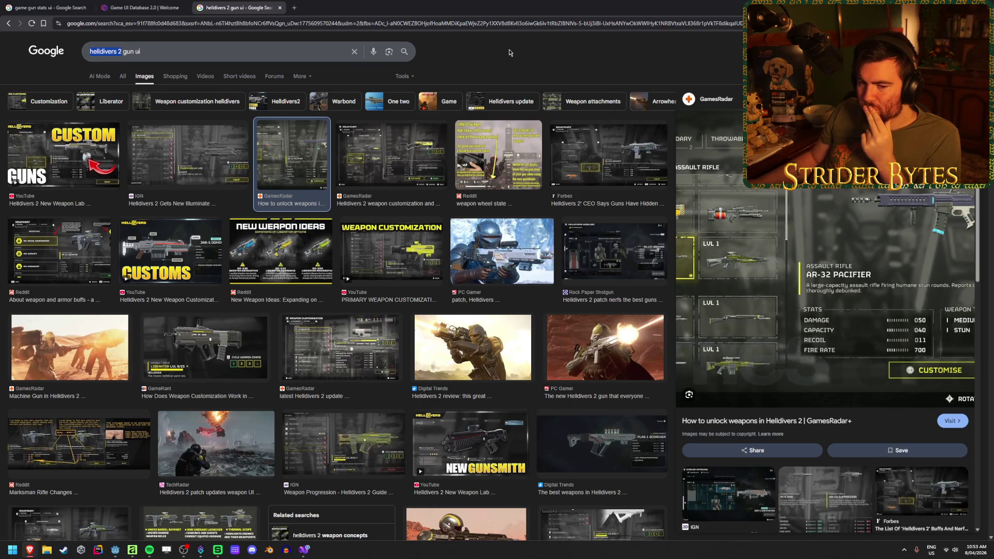
pyautogui.press('BackSpace')
pyautogui.press('Return')
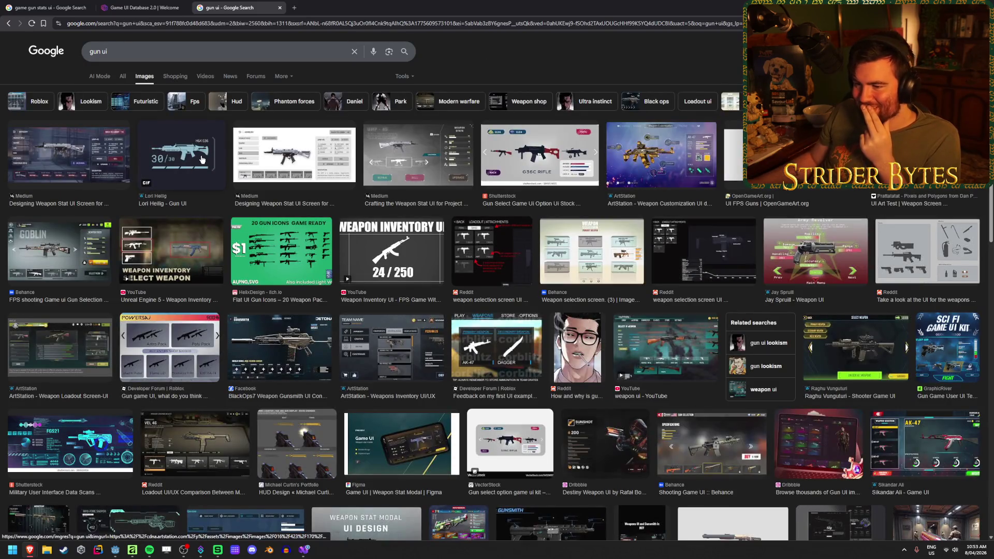
pyautogui.click(295, 351)
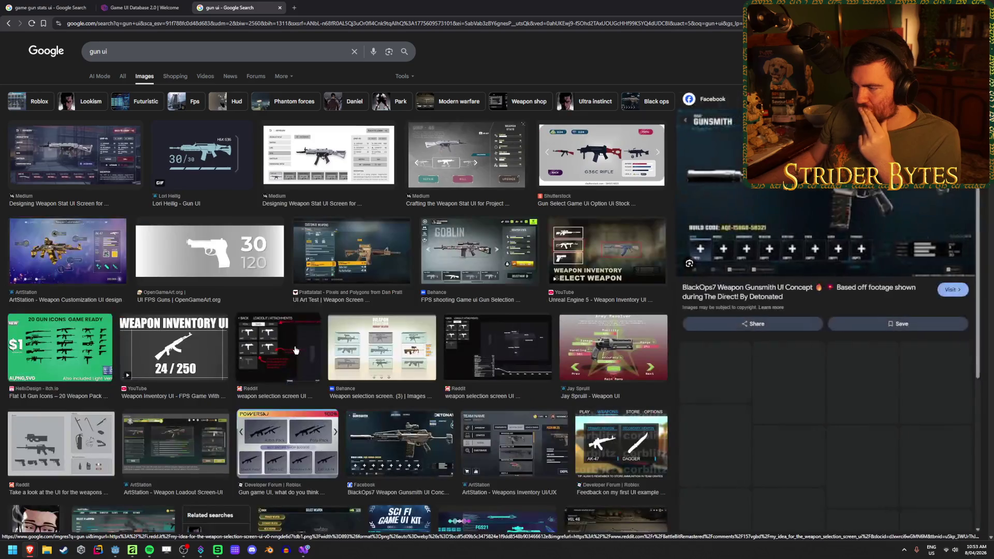
# - Refine the image search to 'gun recoil stats ui'
pyautogui.click(99, 49)
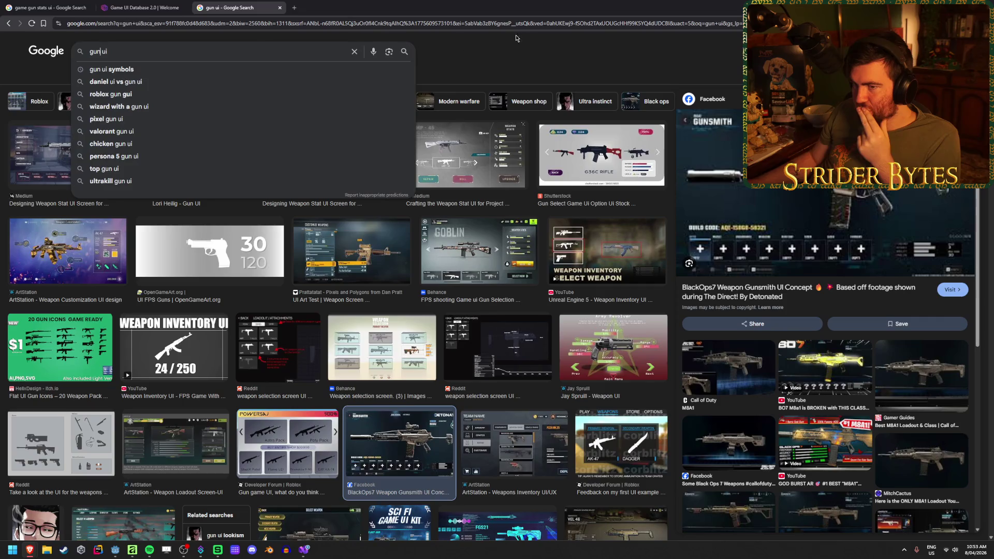
pyautogui.write('recoil')
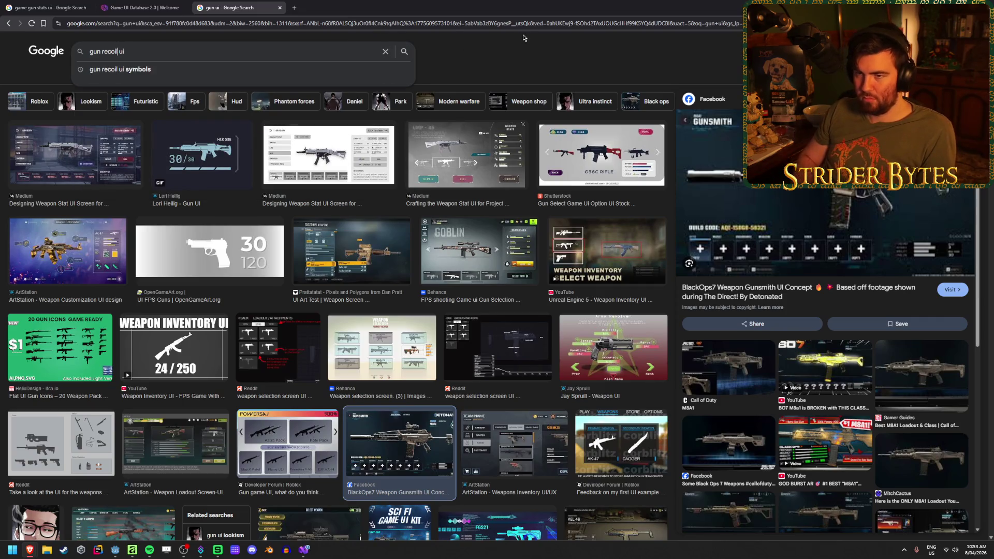
pyautogui.write(' stats')
pyautogui.press('Return')
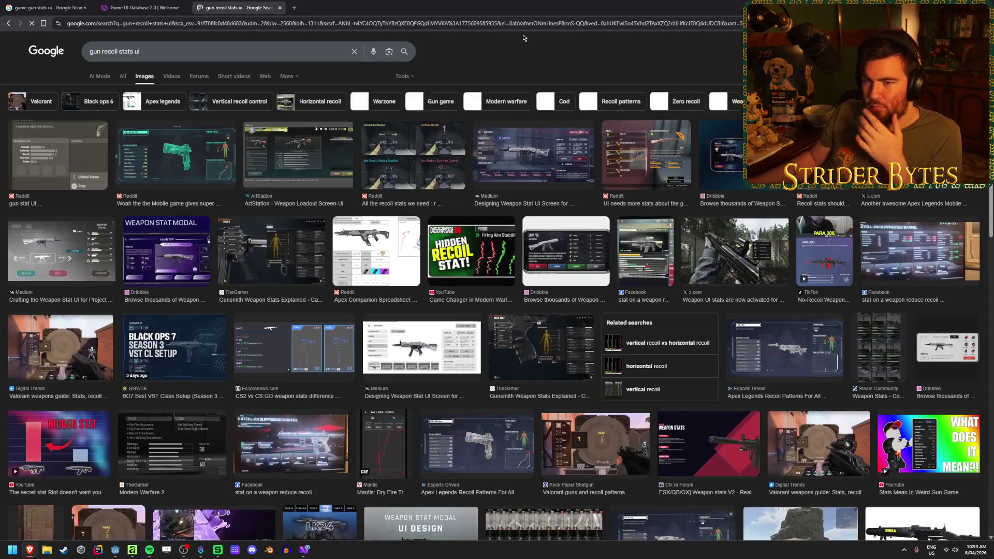
# - Preview the Reddit, ArtStation, Medium and TheGamer Gunsmith weapon stats images
pyautogui.click(182, 156)
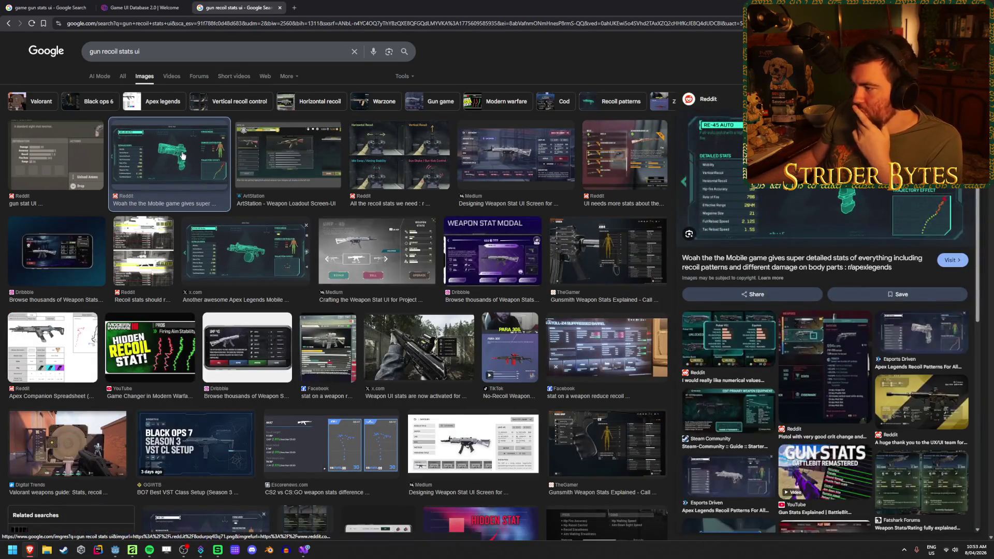
pyautogui.click(267, 151)
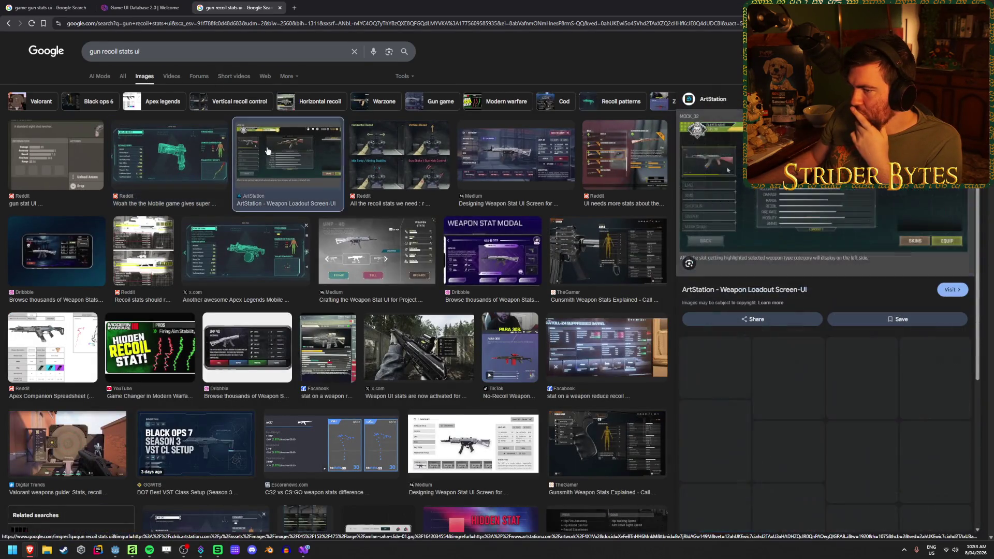
pyautogui.click(382, 162)
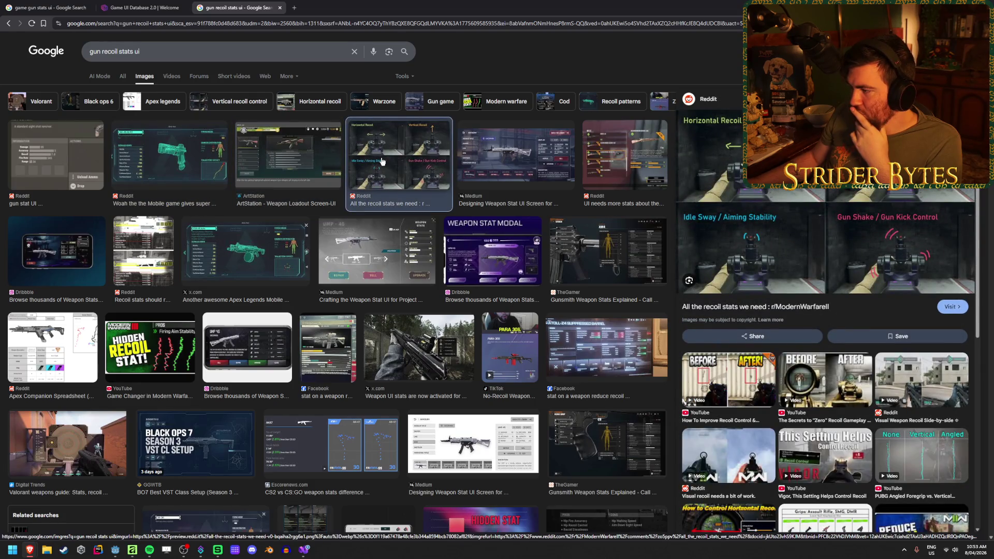
pyautogui.click(539, 152)
pyautogui.click(621, 155)
pyautogui.click(603, 243)
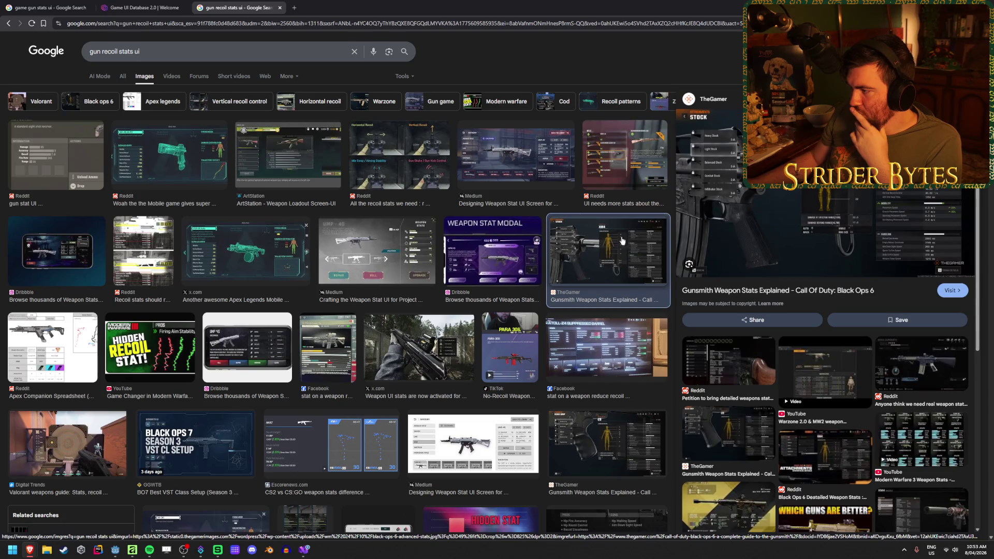
# - View TheGamer's full XM4 weapon stats image in a new tab, then close it
pyautogui.rightClick(752, 207)
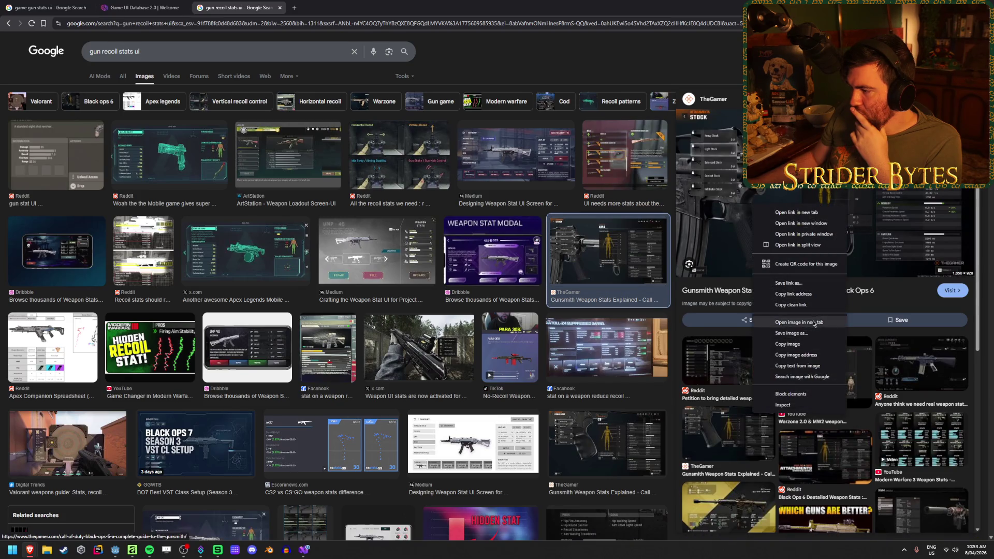
pyautogui.click(797, 320)
pyautogui.click(345, 4)
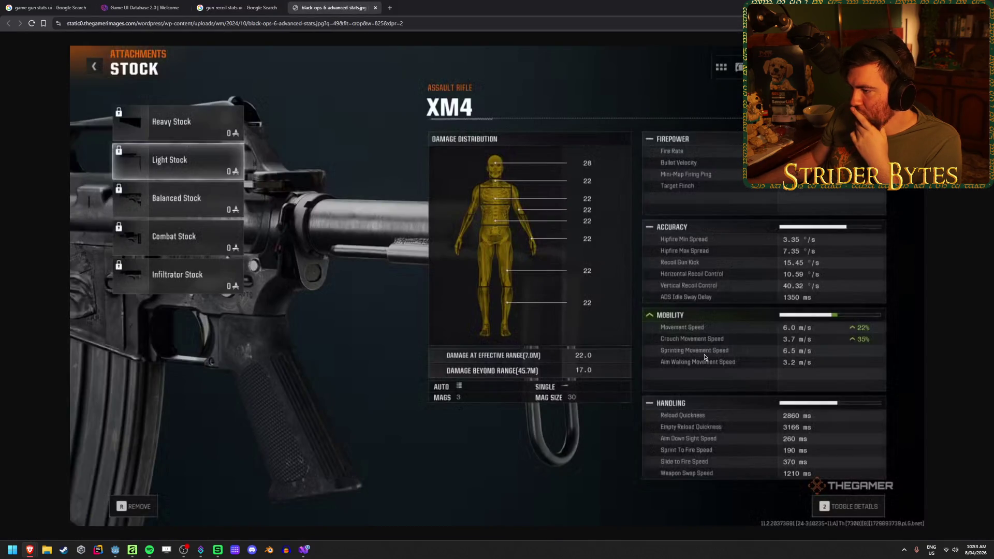
pyautogui.hotkey('ctrl', 'w')
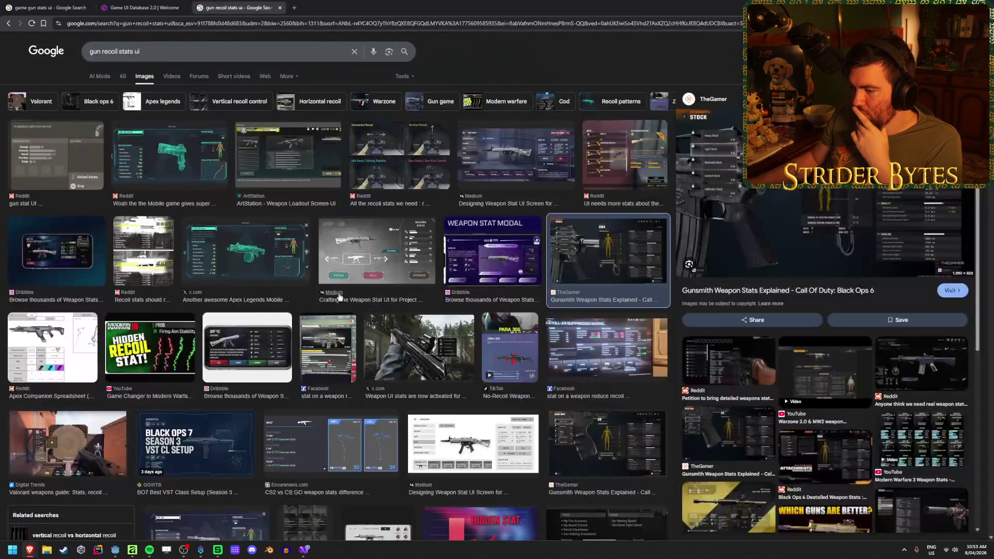
# - Preview the Dribbble, Apex Legends and Facebook rifle stats images
pyautogui.click(102, 254)
pyautogui.click(218, 252)
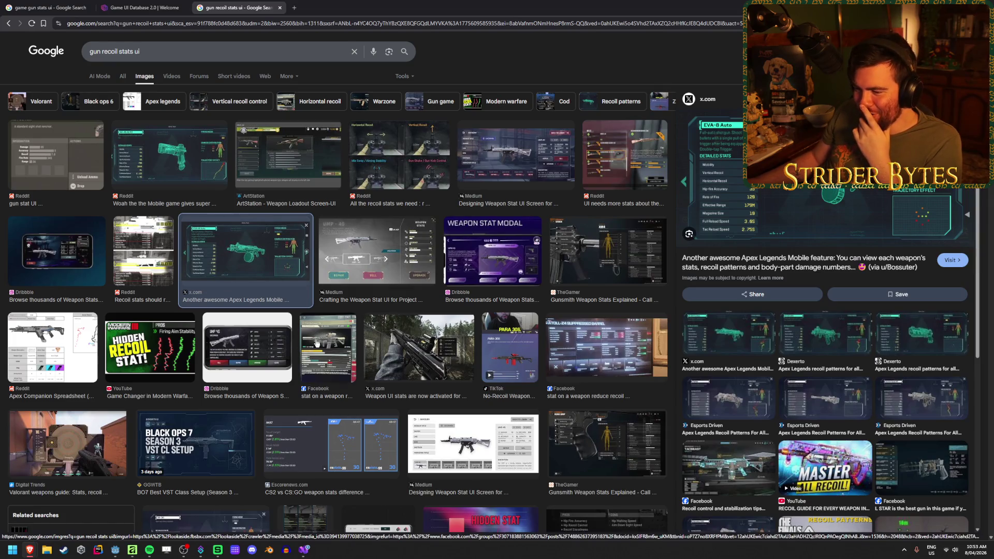
pyautogui.click(326, 344)
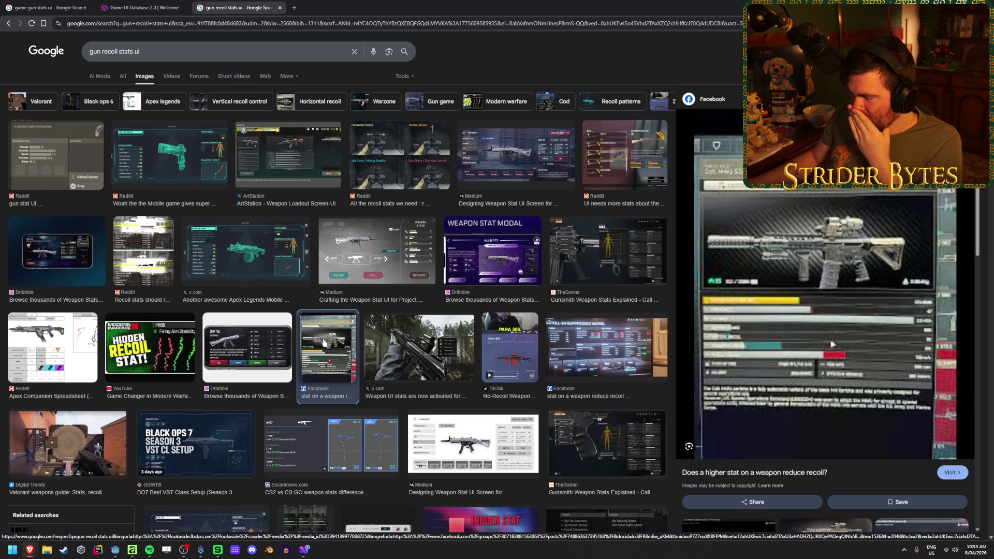
pyautogui.click(89, 53)
# - Search images for 'tarkov gun recoil stats ui' and preview the first Reddit low recoil build
pyautogui.write('tarkov')
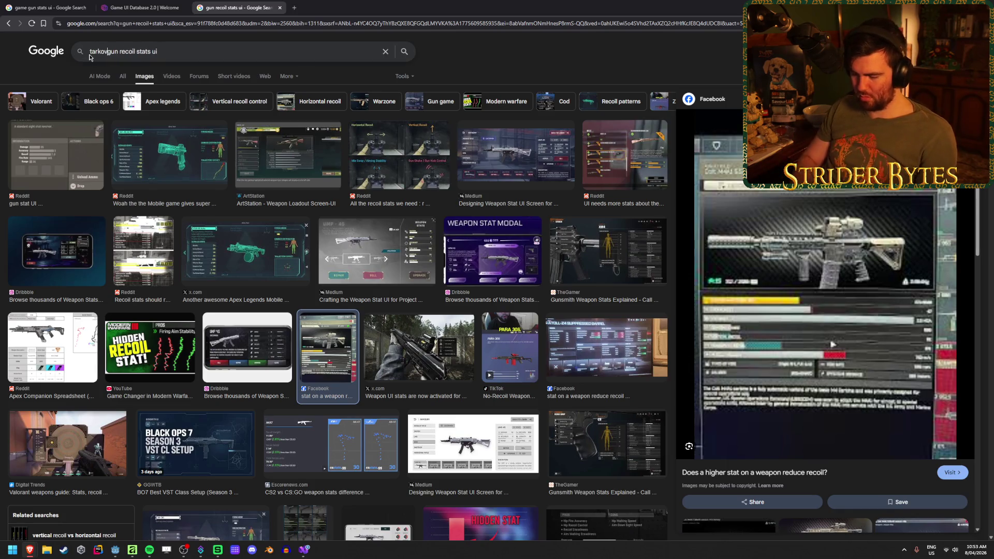
pyautogui.press('Return')
pyautogui.click(83, 146)
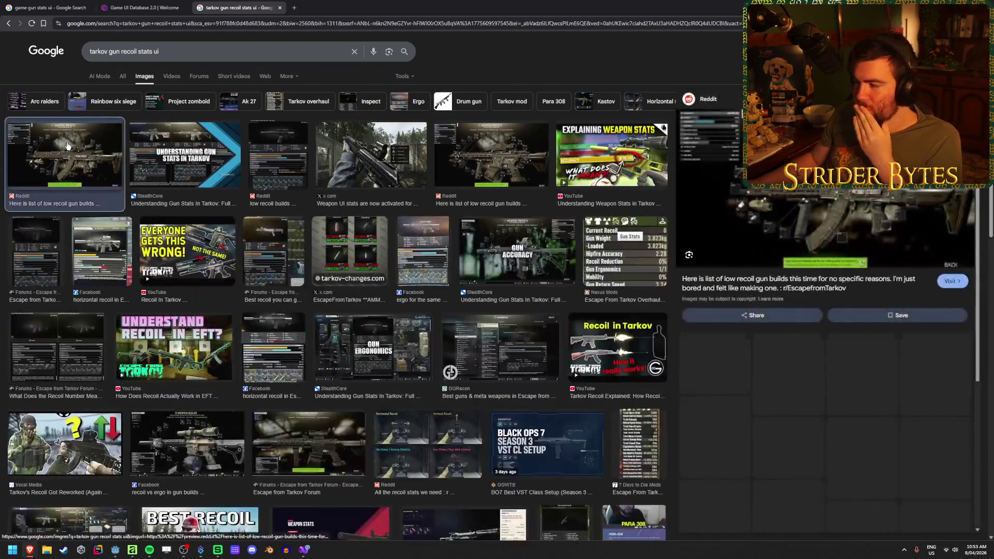
# - Inspect the Reddit AKMN Weapon Presets image full-size, zooming in and out, then close it
pyautogui.rightClick(800, 188)
pyautogui.click(838, 288)
pyautogui.click(326, 5)
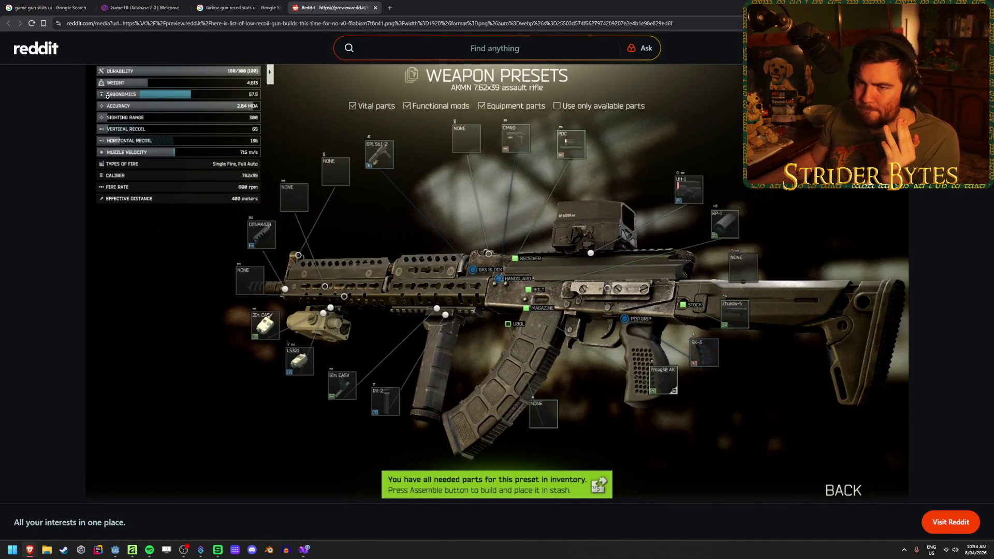
pyautogui.click(112, 96)
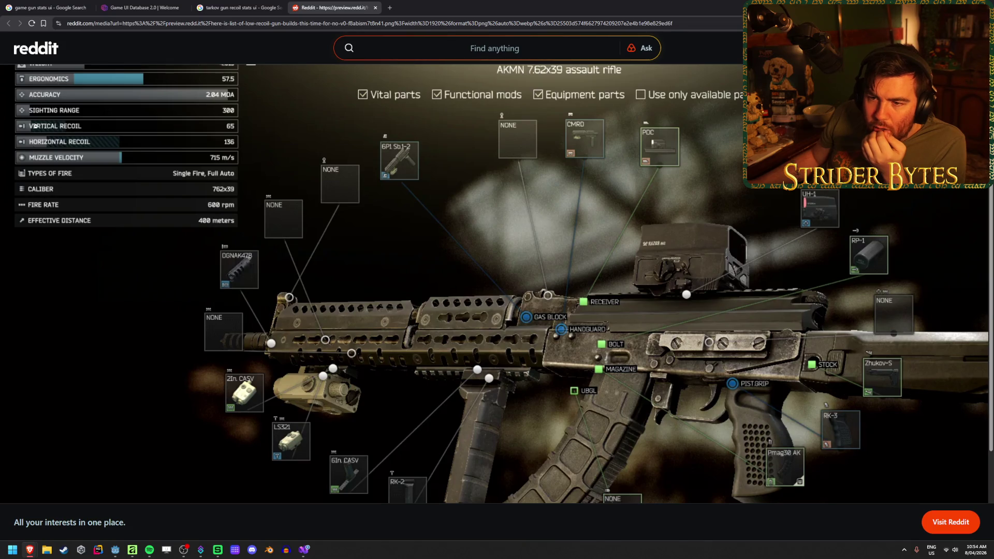
pyautogui.click(58, 143)
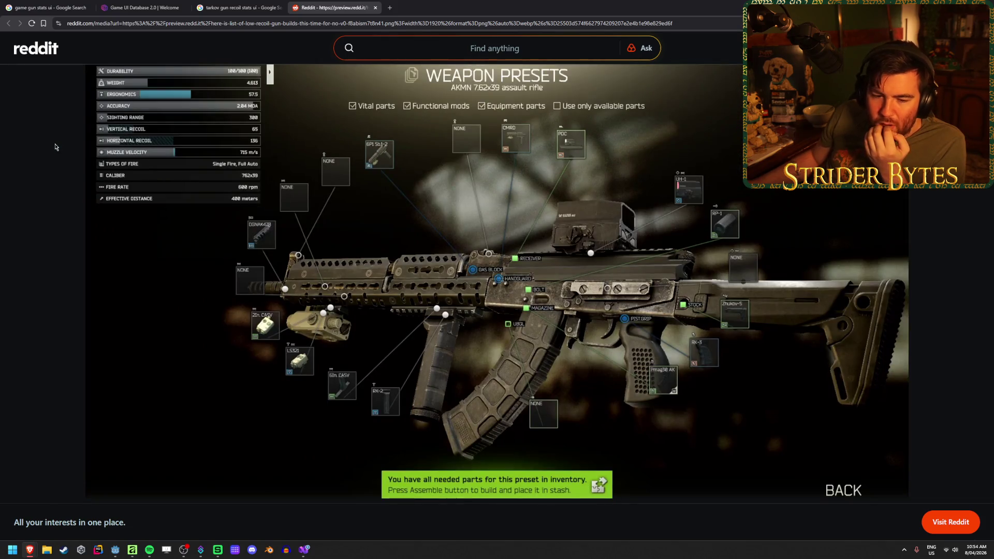
pyautogui.click(376, 6)
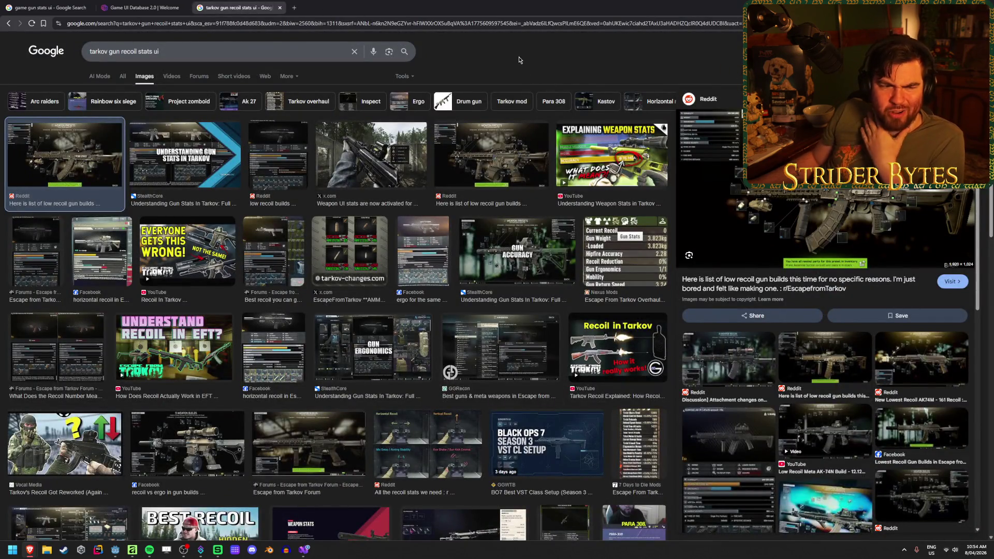
# - Preview the forum Best recoil, x.com Weapon UI stats and recoil vs ergo images
pyautogui.click(265, 255)
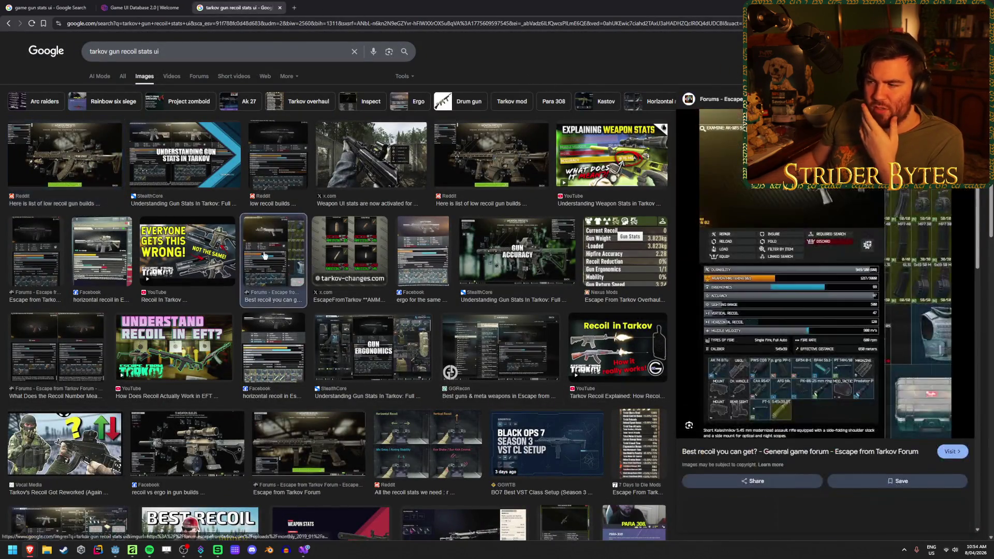
pyautogui.click(375, 166)
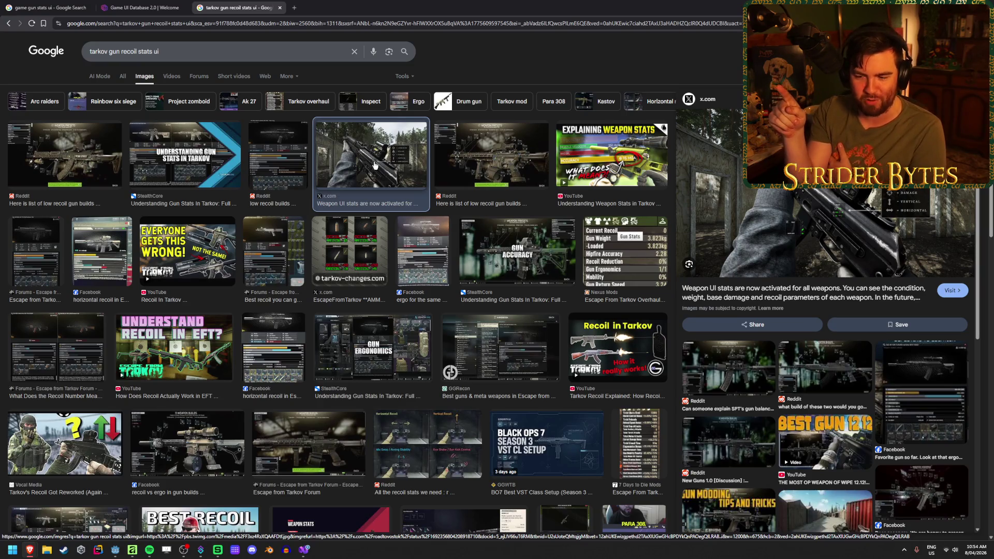
pyautogui.click(202, 428)
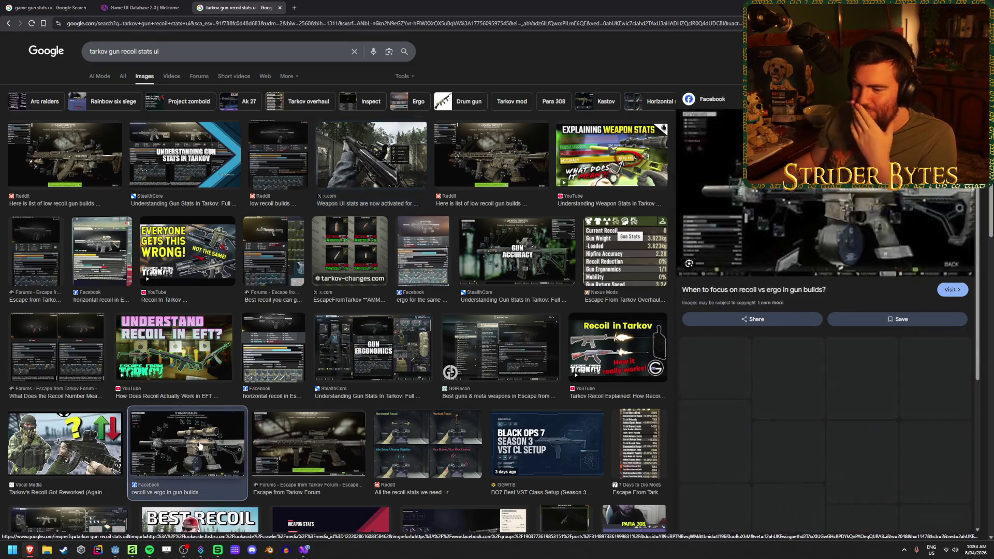
# - Switch the query to 'gta v gun recoil stats ui' and preview the Reddit weapon wheel image
pyautogui.doubleClick(97, 53)
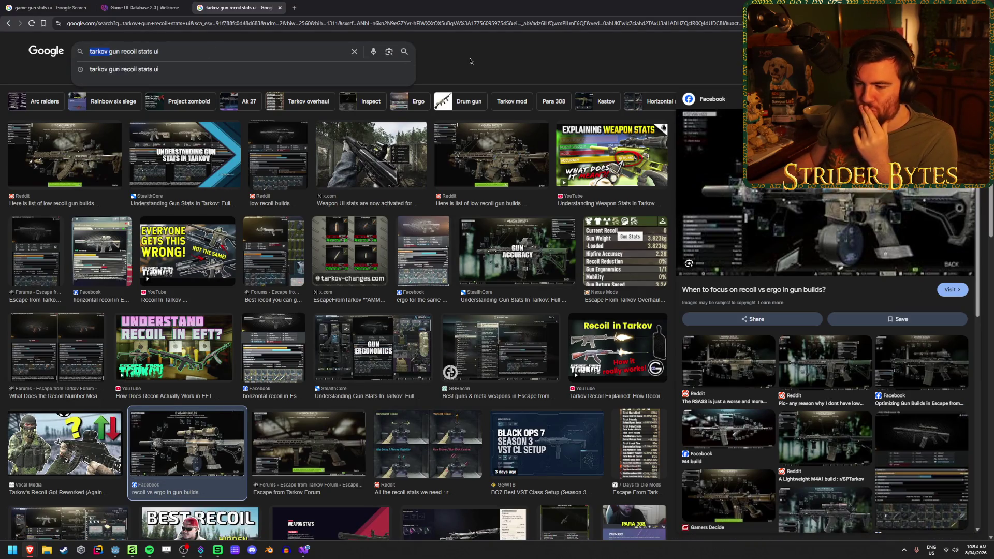
pyautogui.write('gta v')
pyautogui.press('Return')
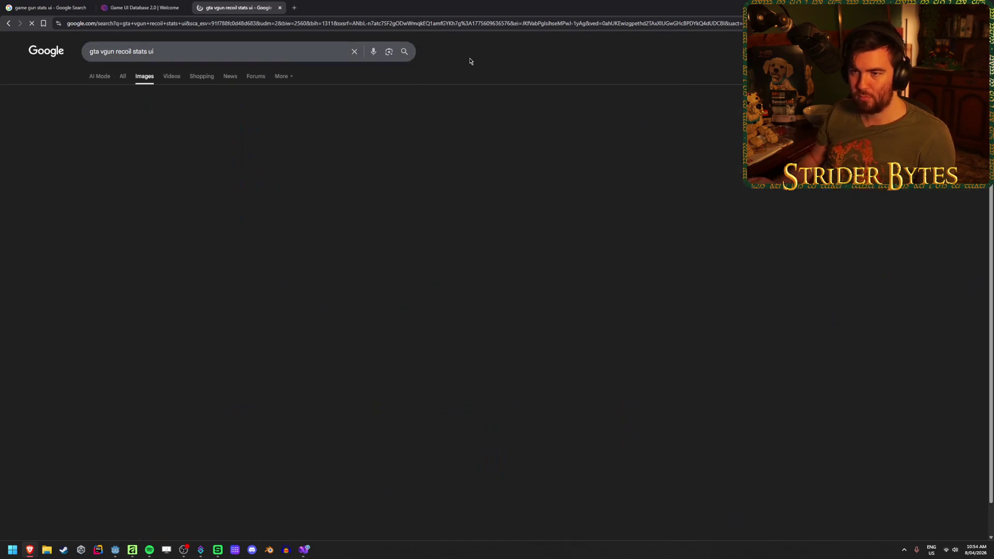
pyautogui.click(102, 52)
pyautogui.press('Return')
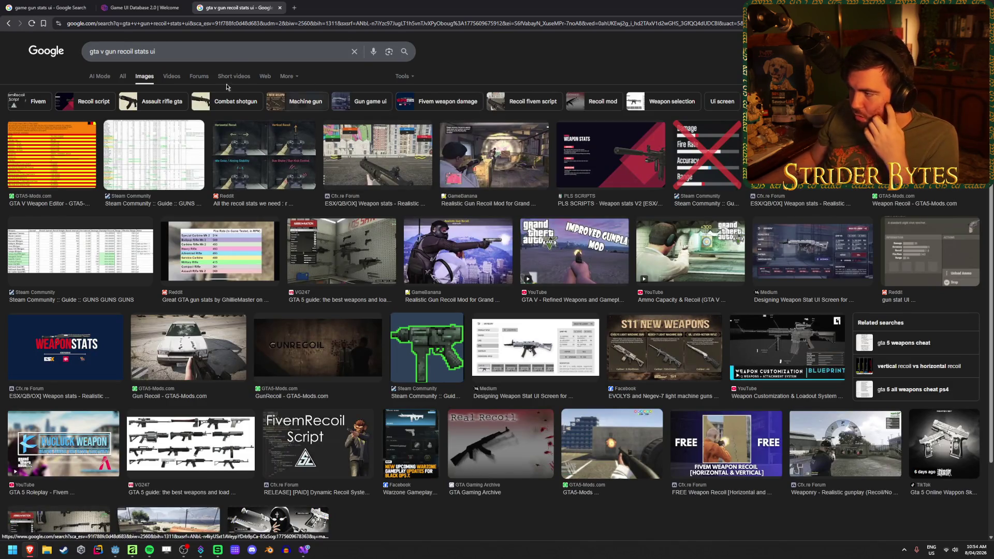
pyautogui.click(8, 23)
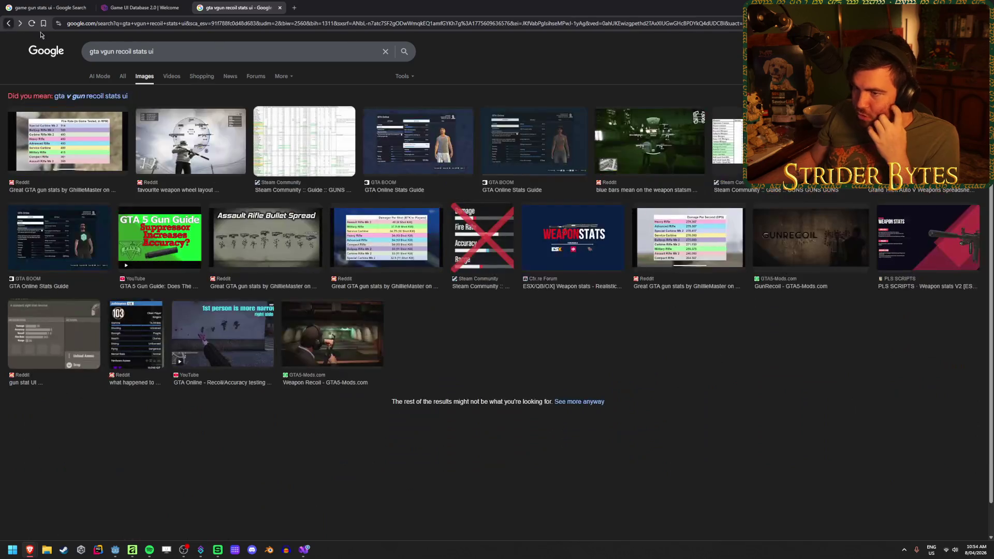
pyautogui.click(199, 145)
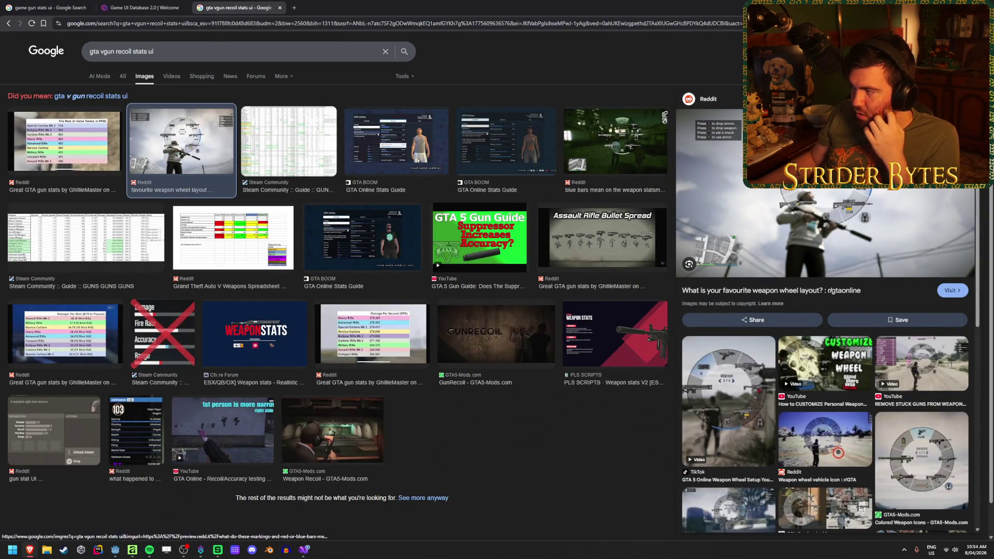
pyautogui.press('Escape')
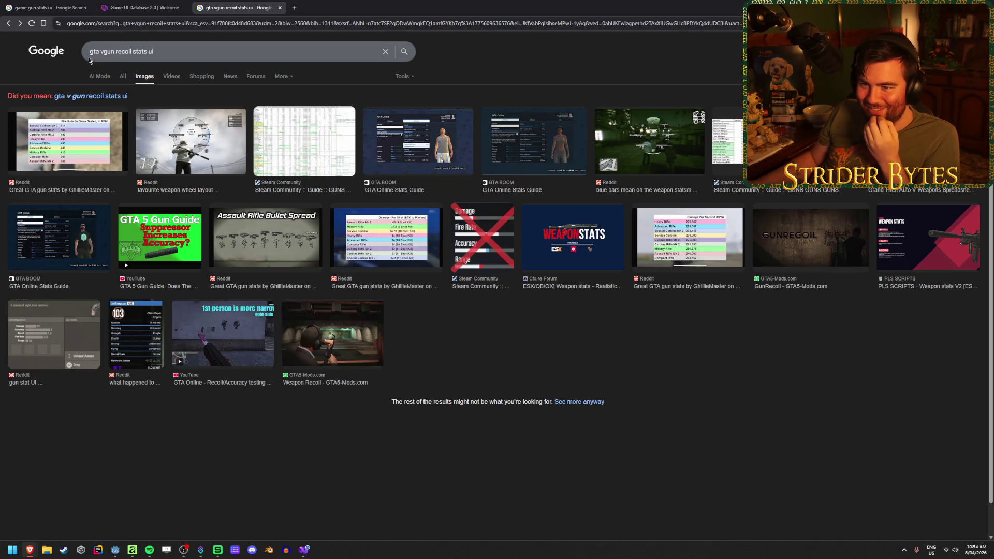
# - Go back to the 'gun recoil stats ui' results and scroll through them
pyautogui.click(9, 23)
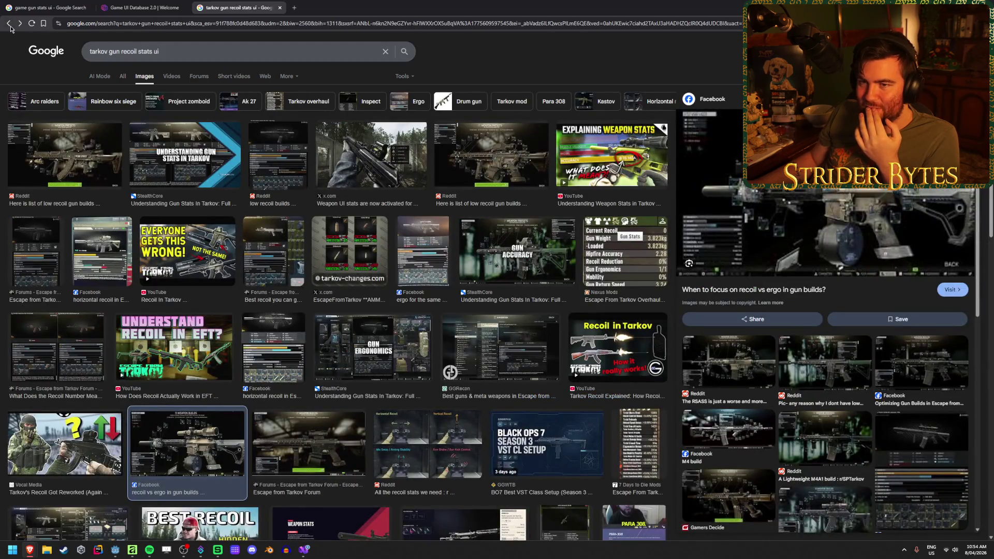
pyautogui.click(8, 24)
pyautogui.scroll(-5, 294, 245)
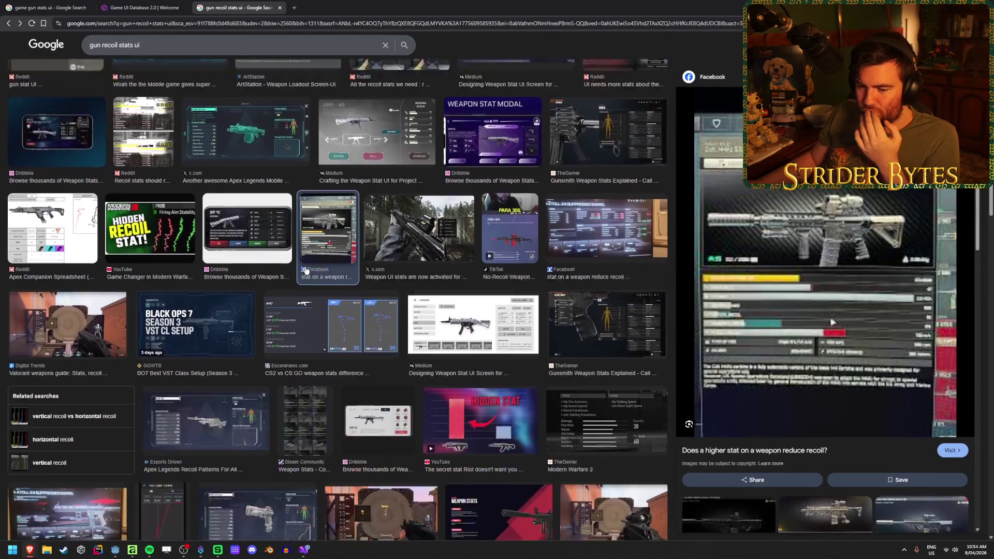
pyautogui.scroll(5, 129, 149)
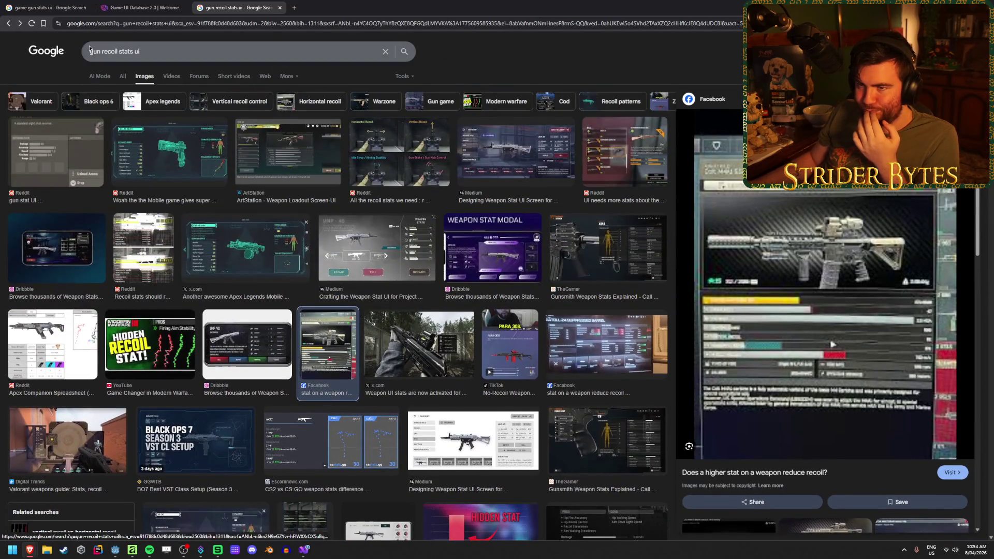
pyautogui.scroll(-5, 340, 302)
pyautogui.scroll(-4, 340, 302)
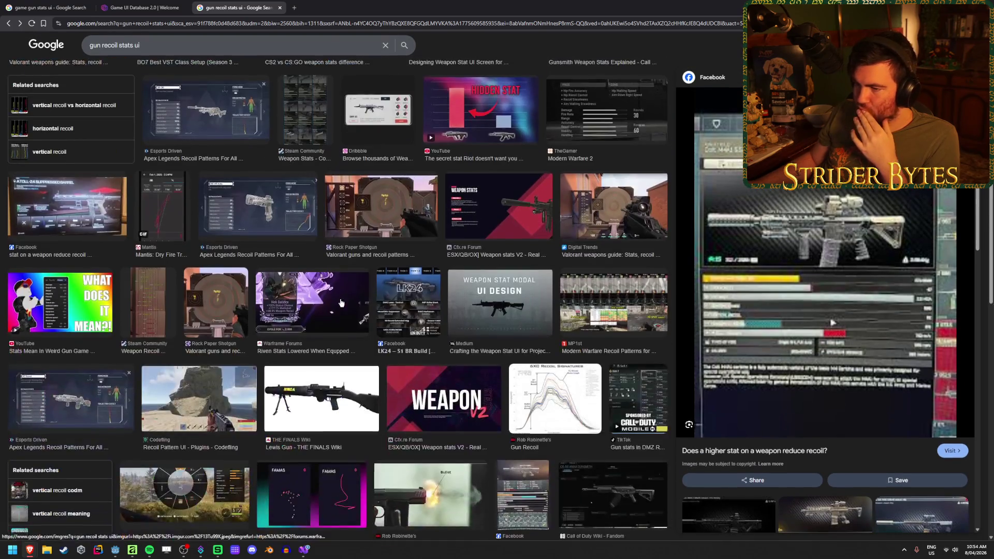
pyautogui.scroll(9, 340, 302)
pyautogui.click(132, 50)
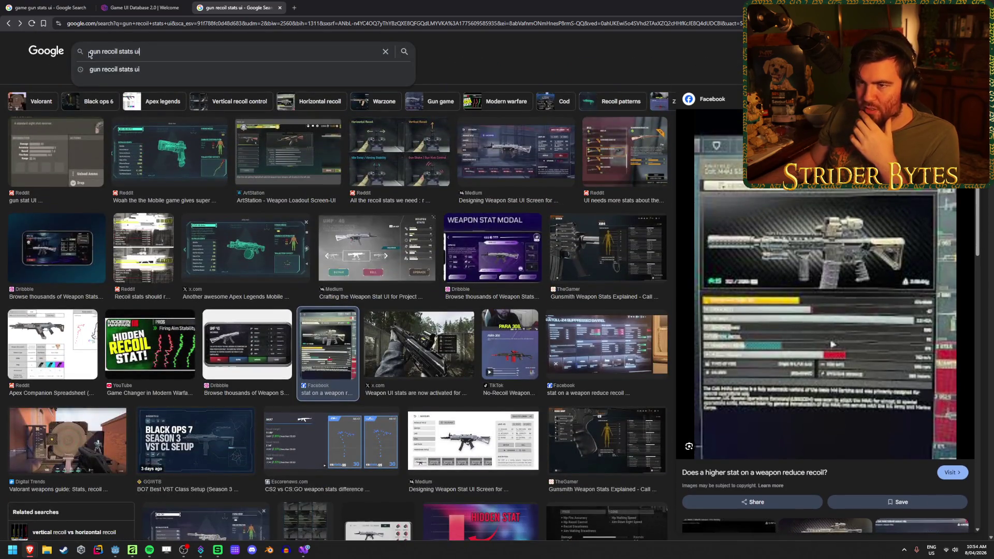
# - Search 'apex legends gun recoil stats ui' and preview Reddit, Apex Companion and Esports Driven results
pyautogui.write('apex eleg')
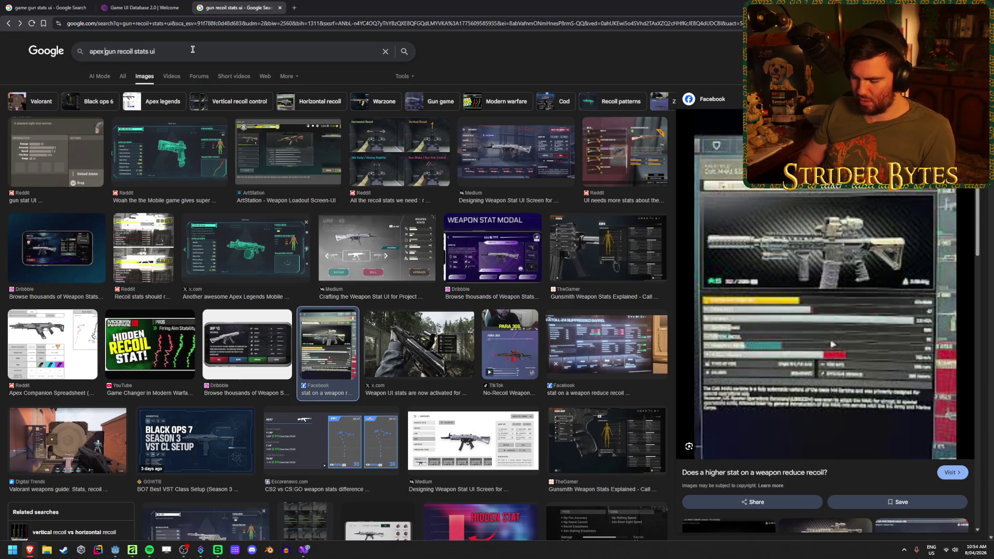
pyautogui.press('BackSpace')
pyautogui.press('BackSpace')
pyautogui.press('BackSpace')
pyautogui.write('legends')
pyautogui.press('Return')
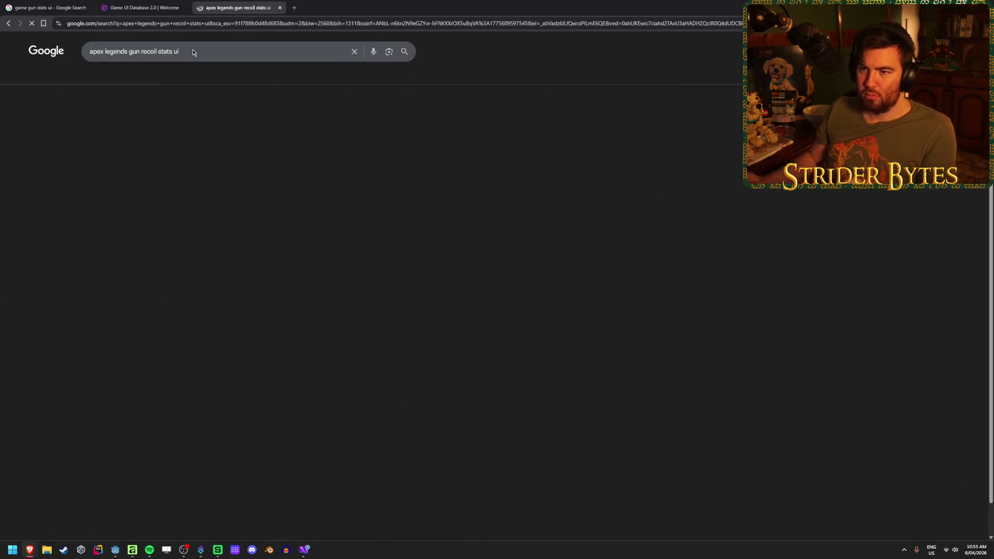
pyautogui.click(96, 140)
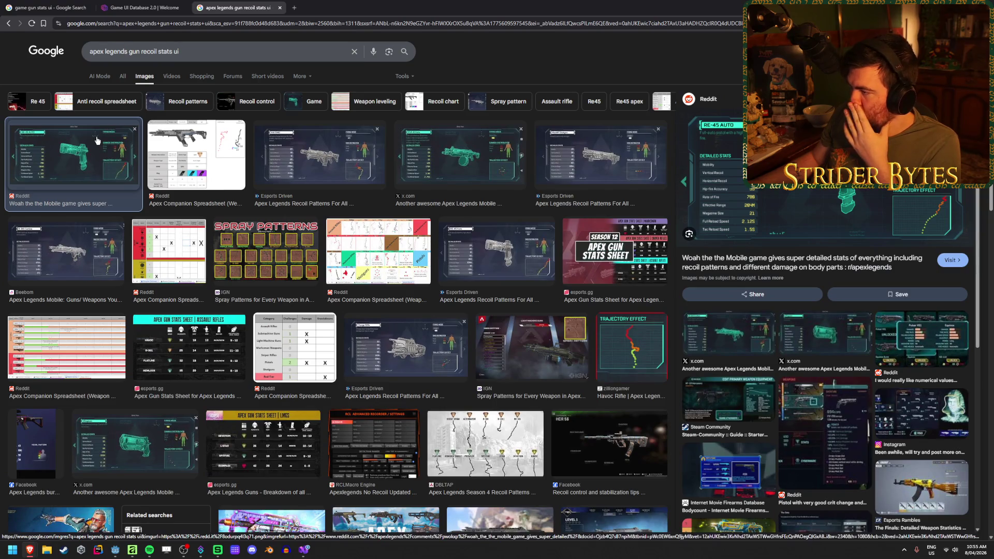
pyautogui.click(164, 143)
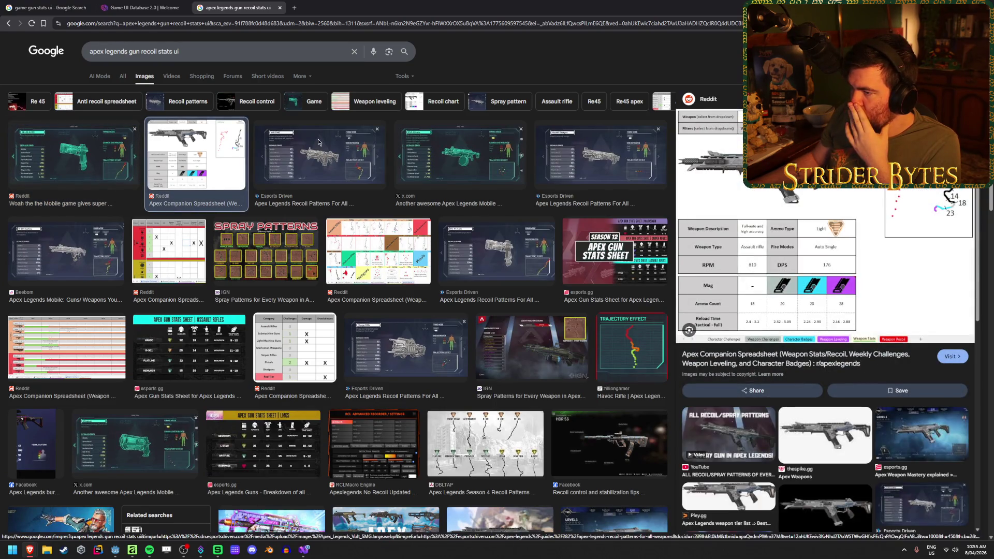
pyautogui.click(318, 142)
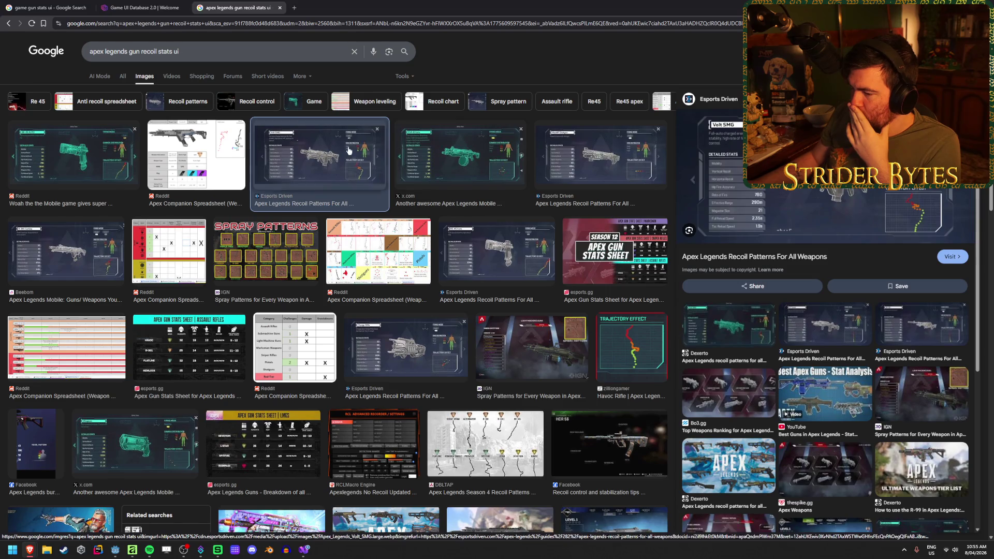
# - Drop 'recoil' to search images for 'apex legends gun stats ui'
pyautogui.click(150, 52)
pyautogui.doubleClick(150, 52)
pyautogui.press('BackSpace')
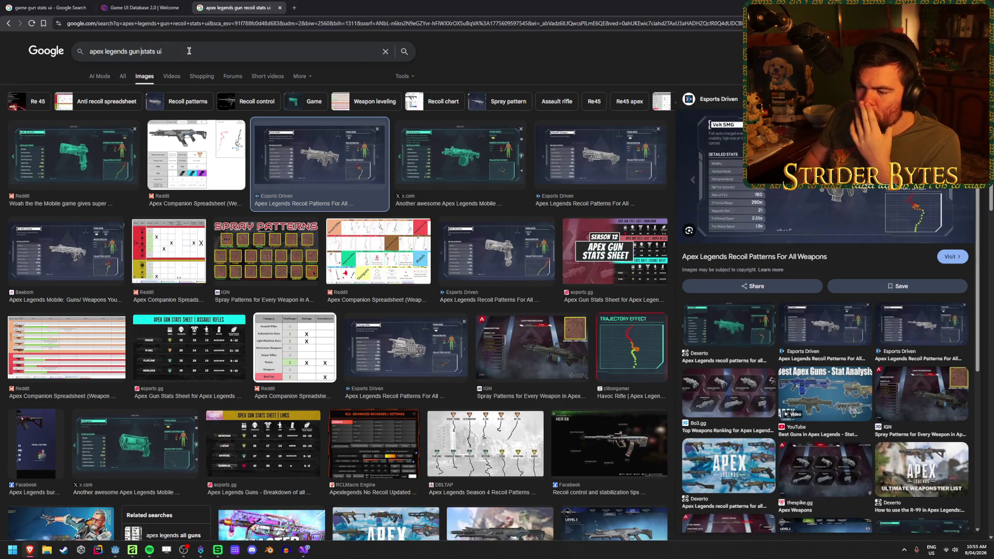
pyautogui.press('Return')
# - Preview the Reddit Weapon tracker, Shacknews attachments and Dribbble Weapon Stat Modal images, bringing up the Dribbble image's options
pyautogui.click(47, 171)
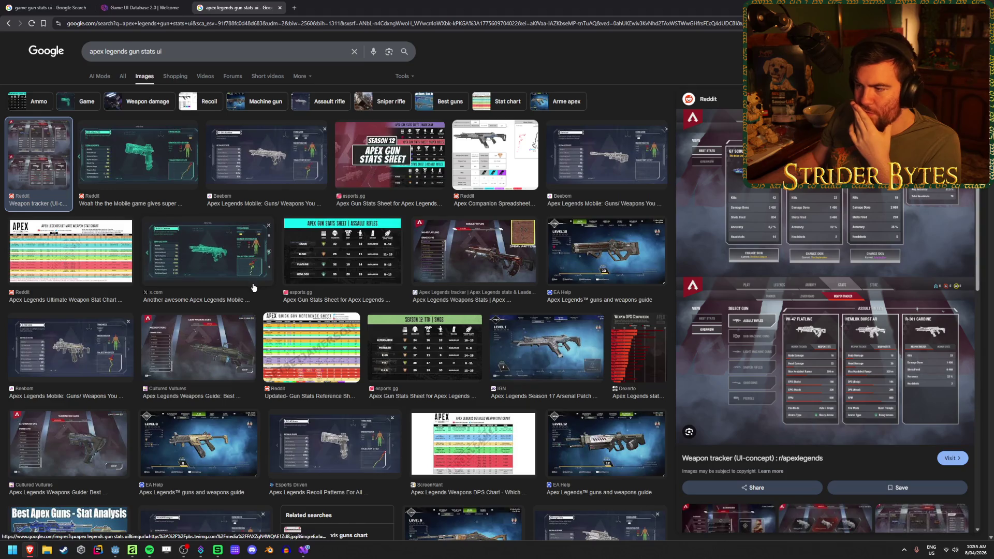
pyautogui.scroll(-3, 253, 288)
pyautogui.click(418, 455)
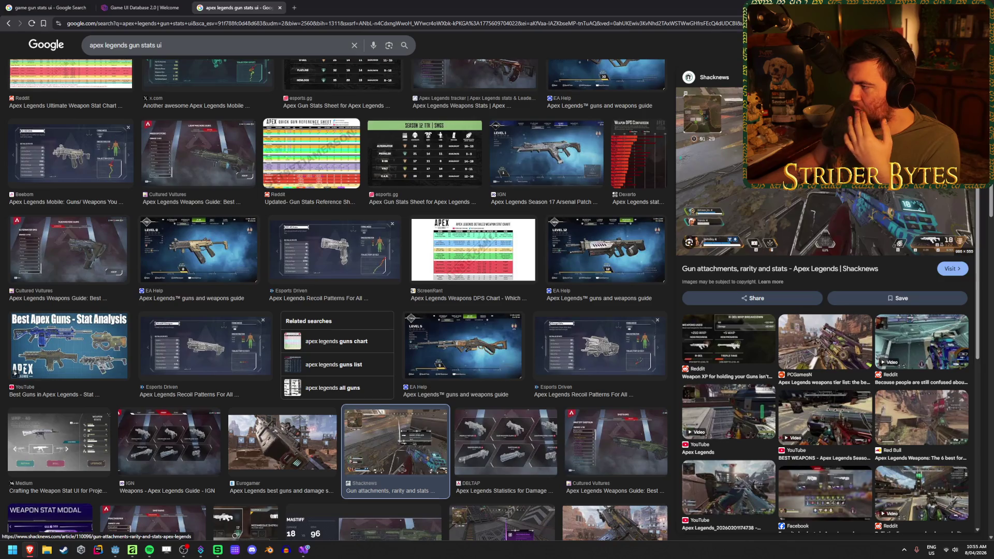
pyautogui.scroll(-2, 486, 343)
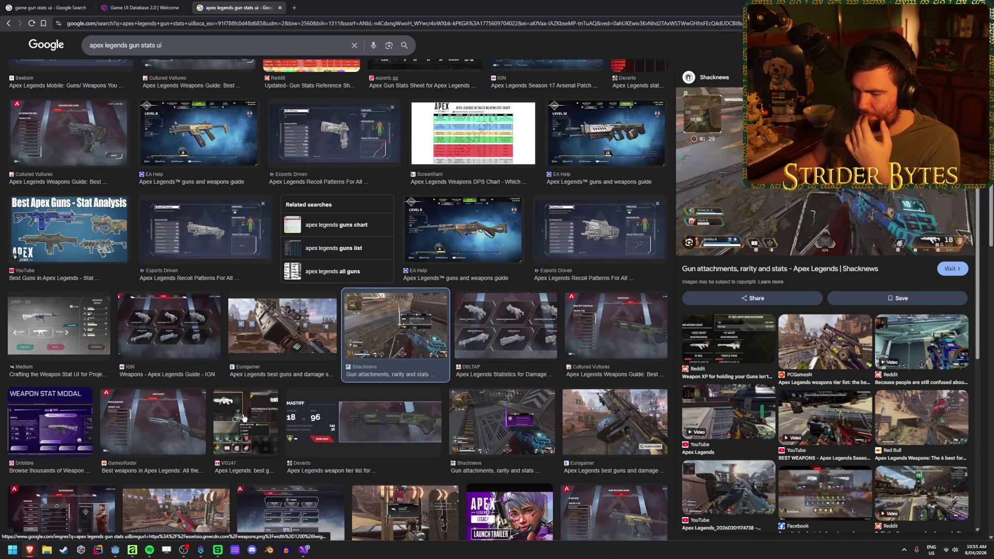
pyautogui.click(50, 421)
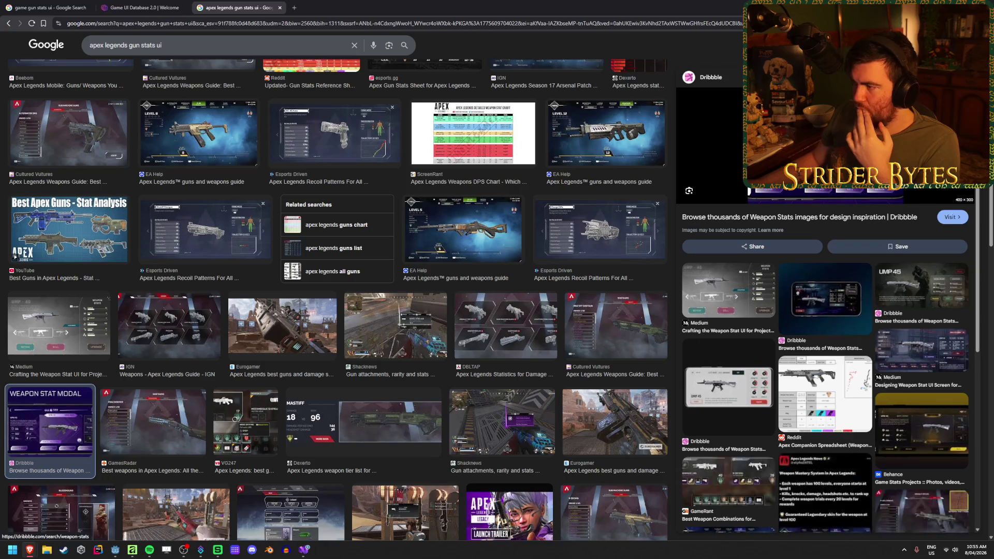
pyautogui.rightClick(797, 178)
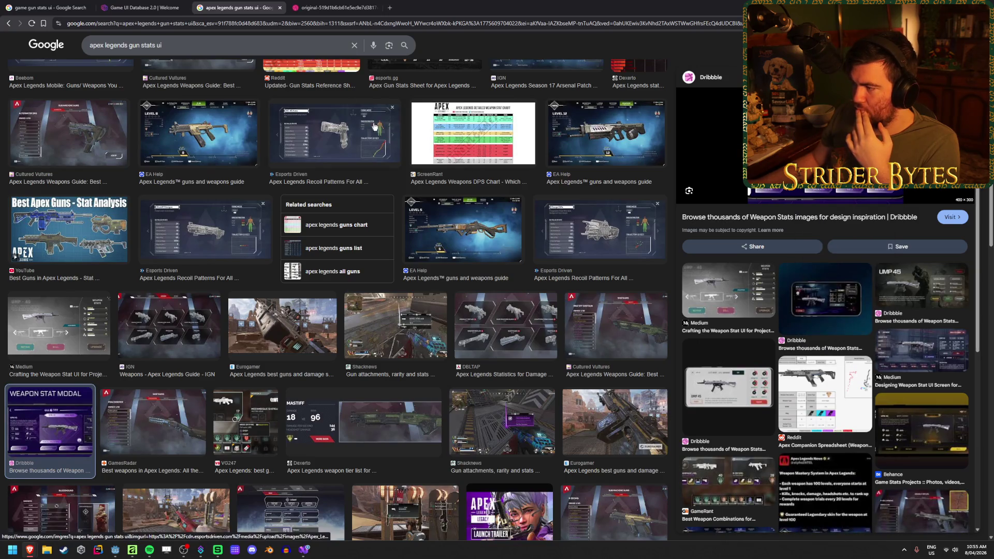
# - View the Dribbble Weapon Stat Modal image in its own tab, then close that tab
pyautogui.click(332, 4)
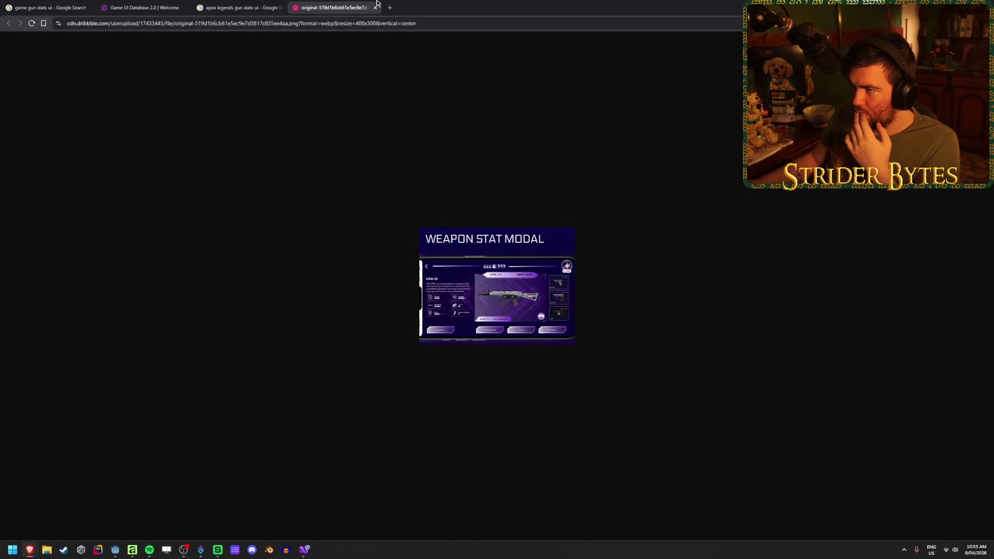
pyautogui.middleClick(342, 5)
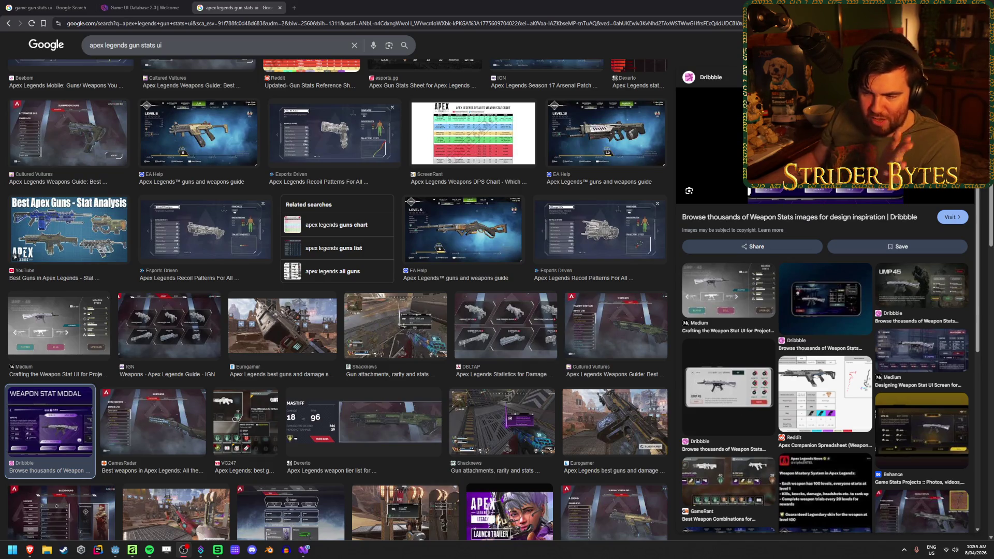
pyautogui.scroll(-5, 407, 348)
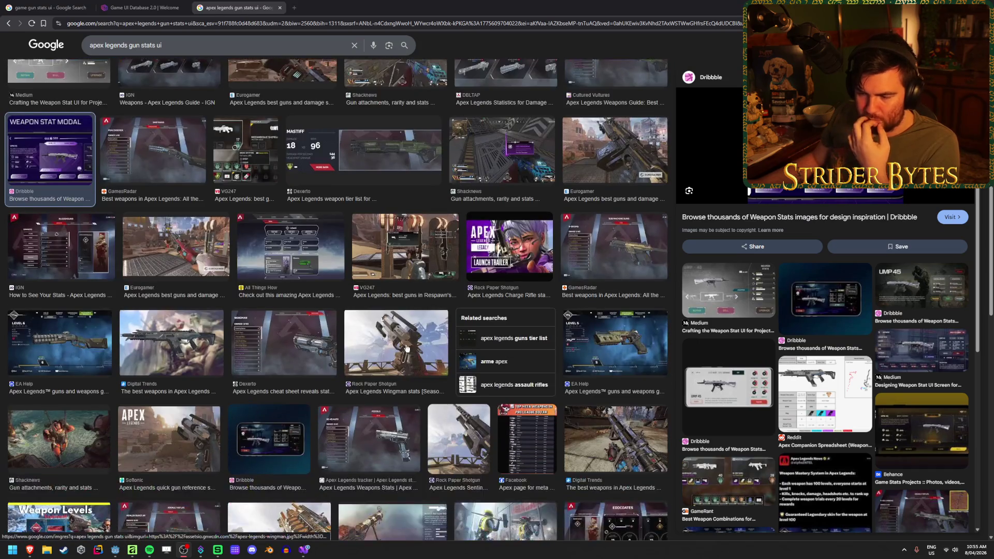
# - Preview Apex Legends stats images: Wingman stats, Digital Trends, EA Help guide and Dexerto cheat sheet
pyautogui.scroll(-1, 407, 349)
pyautogui.click(384, 353)
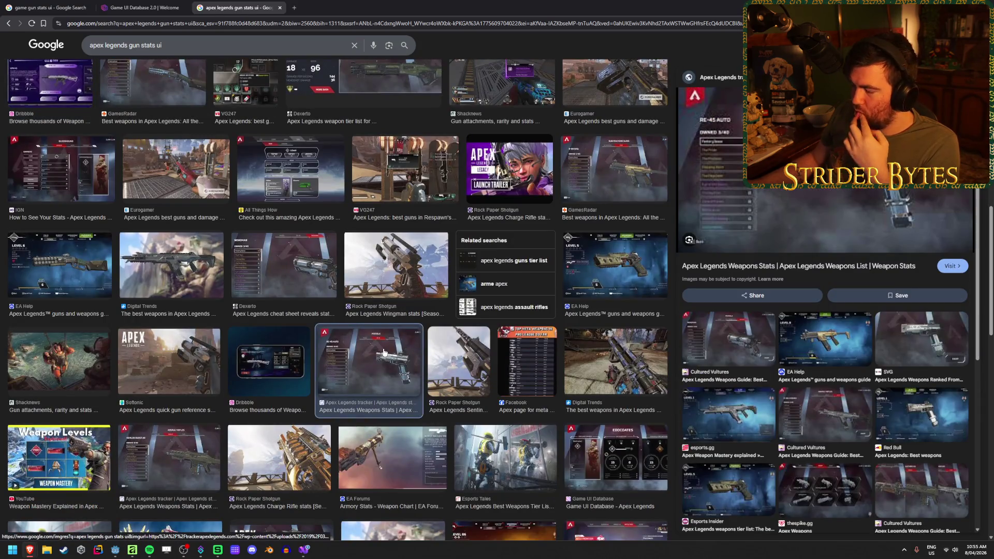
pyautogui.click(396, 266)
pyautogui.click(616, 363)
pyautogui.click(608, 285)
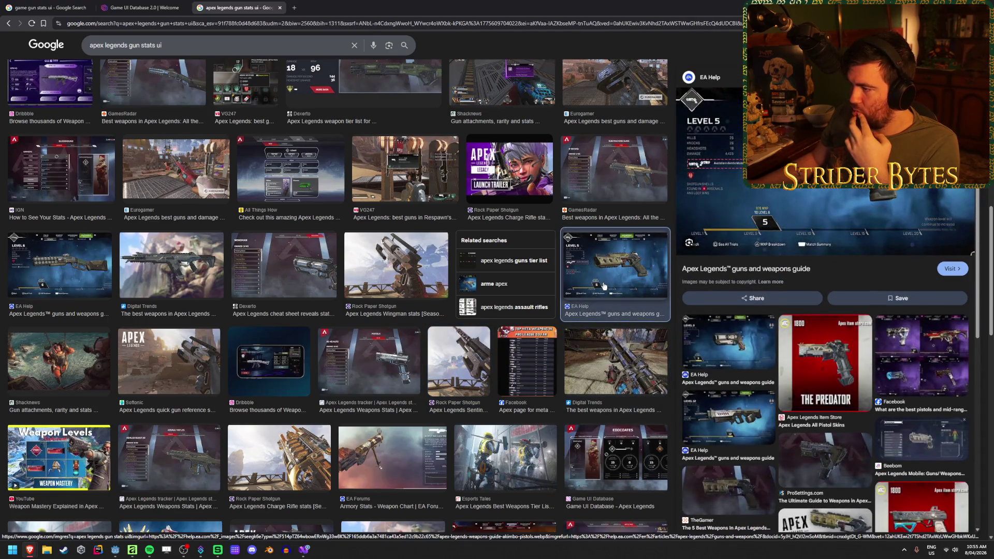
pyautogui.click(287, 264)
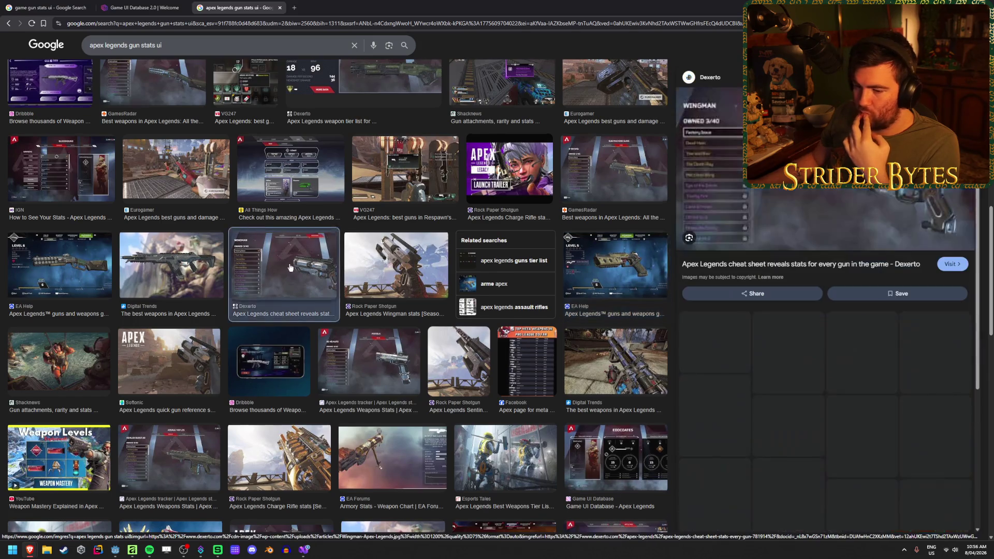
pyautogui.scroll(-3, 288, 263)
pyautogui.scroll(-3, 289, 263)
pyautogui.scroll(-2, 289, 263)
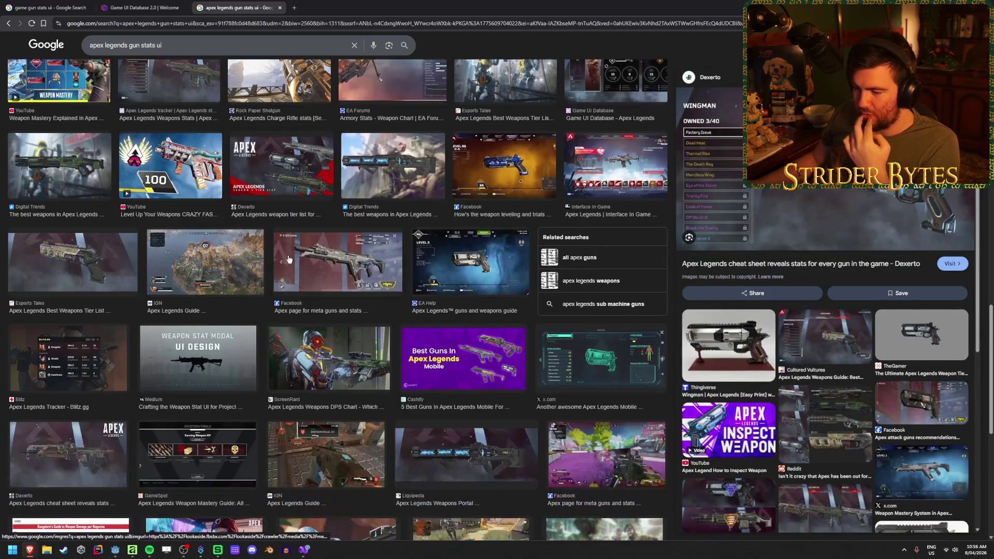
pyautogui.scroll(-3, 289, 262)
pyautogui.scroll(10, 313, 247)
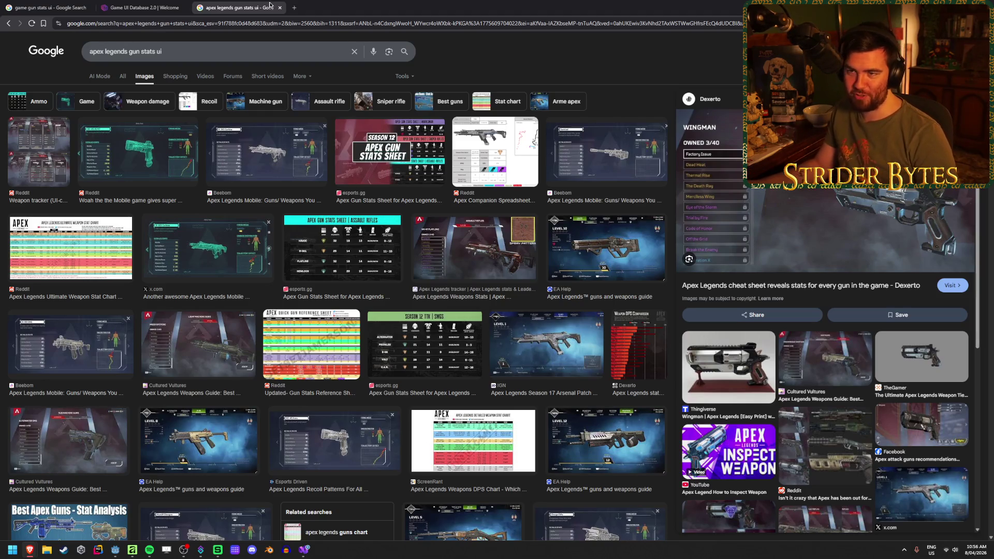
# - Close the Game UI Database tab, then preview the All Things How tracker and Season 12 TTK SMGs sheet
pyautogui.click(175, 5)
pyautogui.click(184, 7)
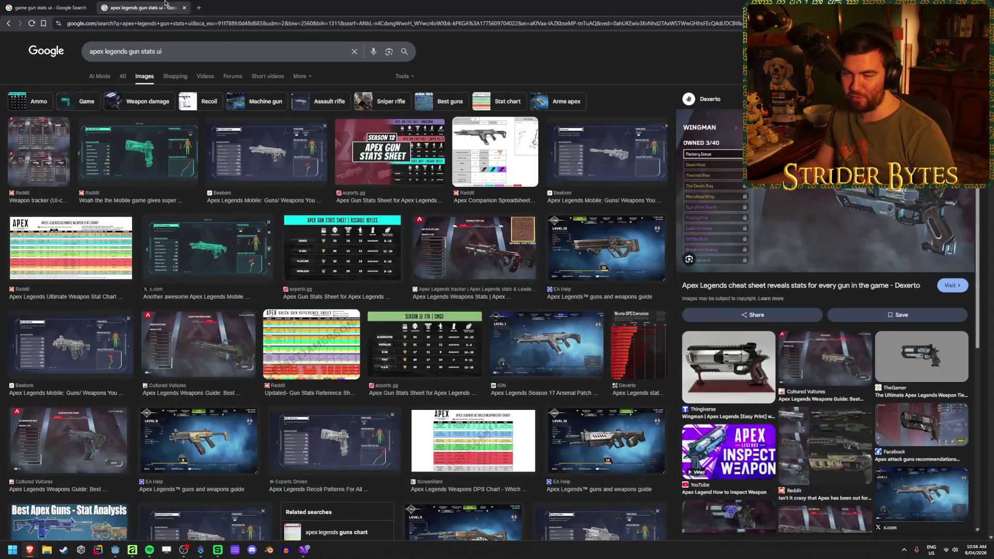
pyautogui.scroll(-1, 371, 332)
pyautogui.scroll(-2, 371, 332)
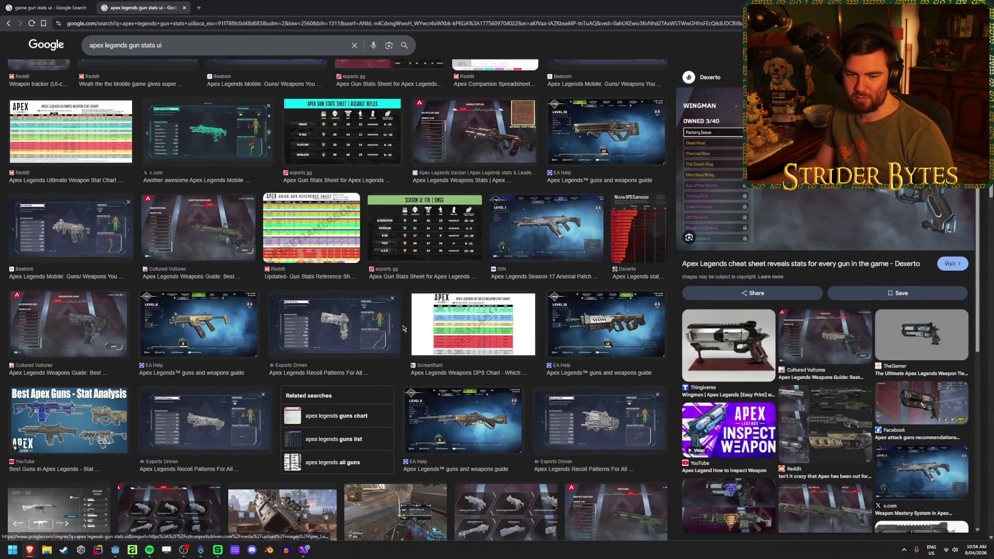
pyautogui.scroll(-1, 400, 327)
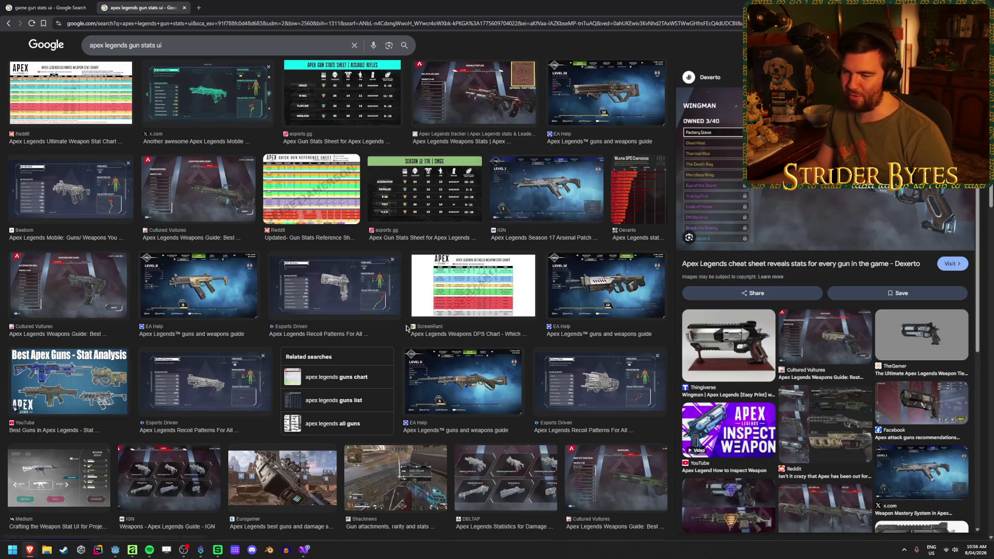
pyautogui.scroll(-7, 396, 328)
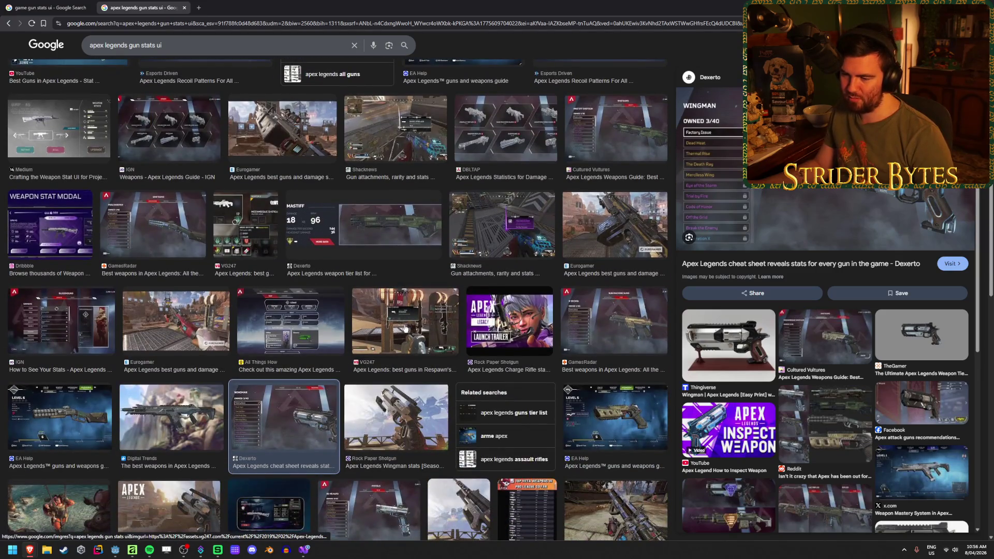
pyautogui.click(326, 322)
pyautogui.scroll(10, 326, 325)
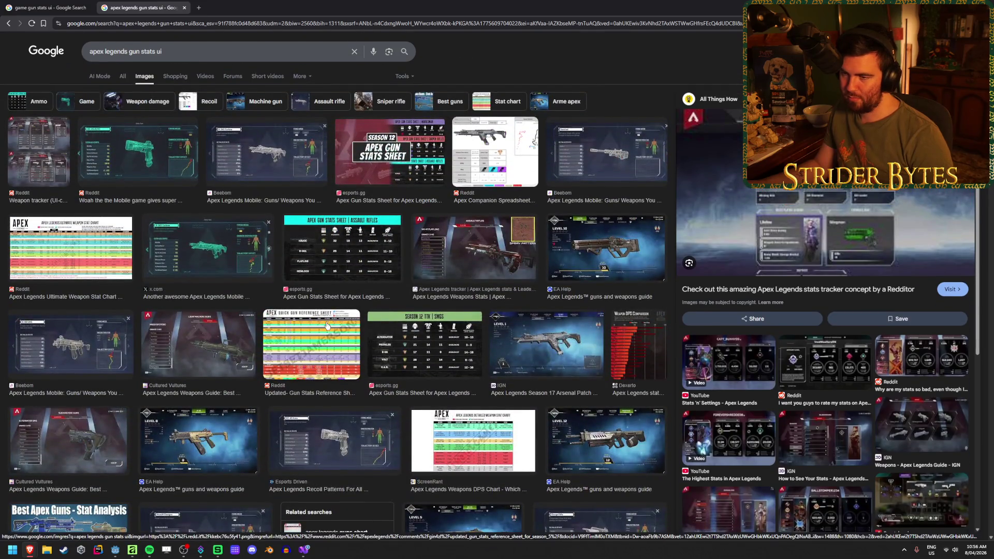
pyautogui.click(423, 329)
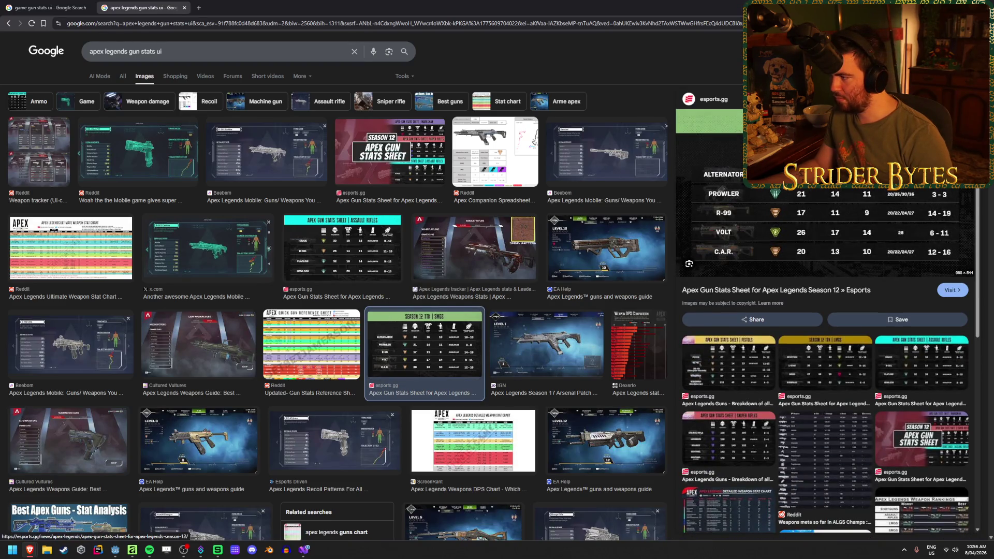
# - Replace the search query with 'recoil icon' and run the image search
pyautogui.tripleClick(194, 51)
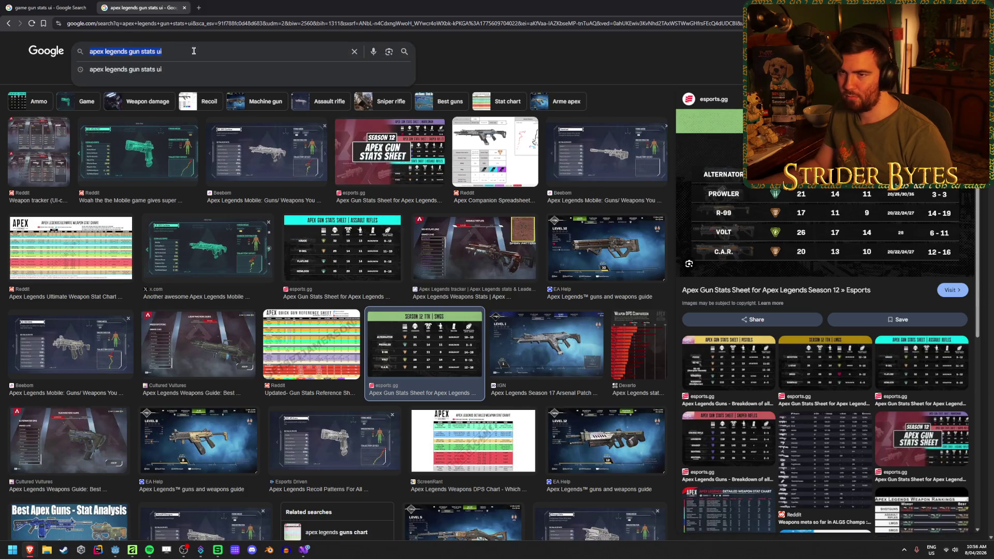
pyautogui.write('recoil icon')
pyautogui.press('Return')
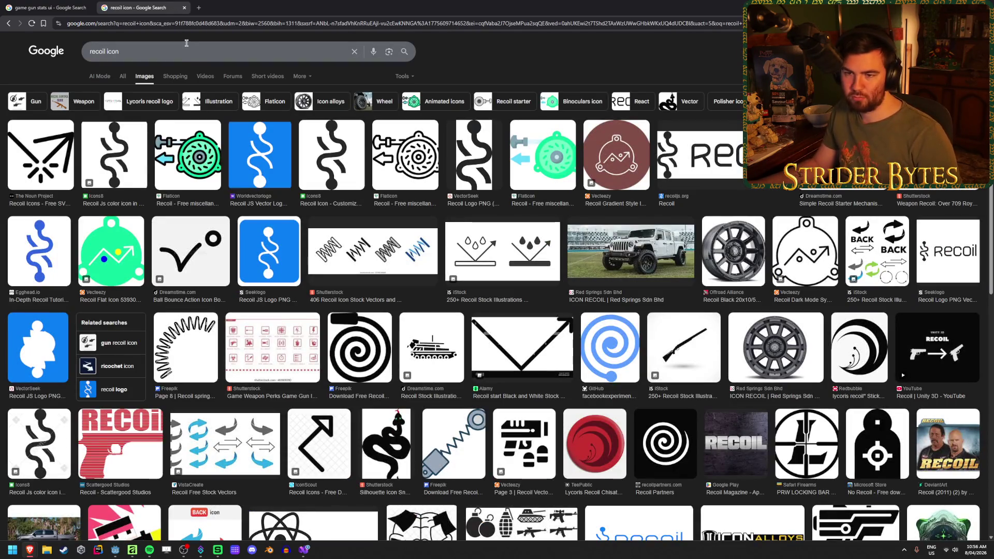
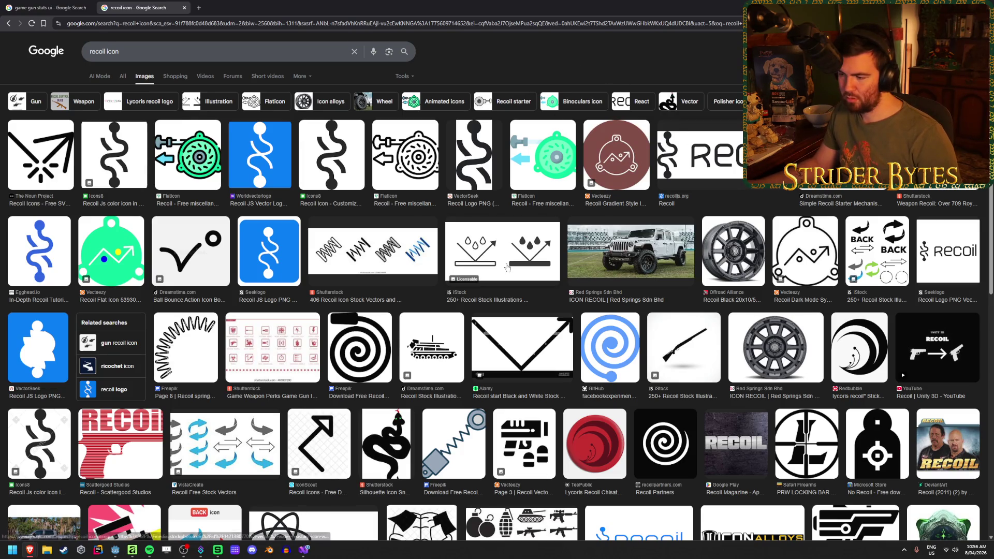
# - Refine the Google Images search from 'recoil icon' to 'recoil stat icon'
pyautogui.scroll(-2, 508, 267)
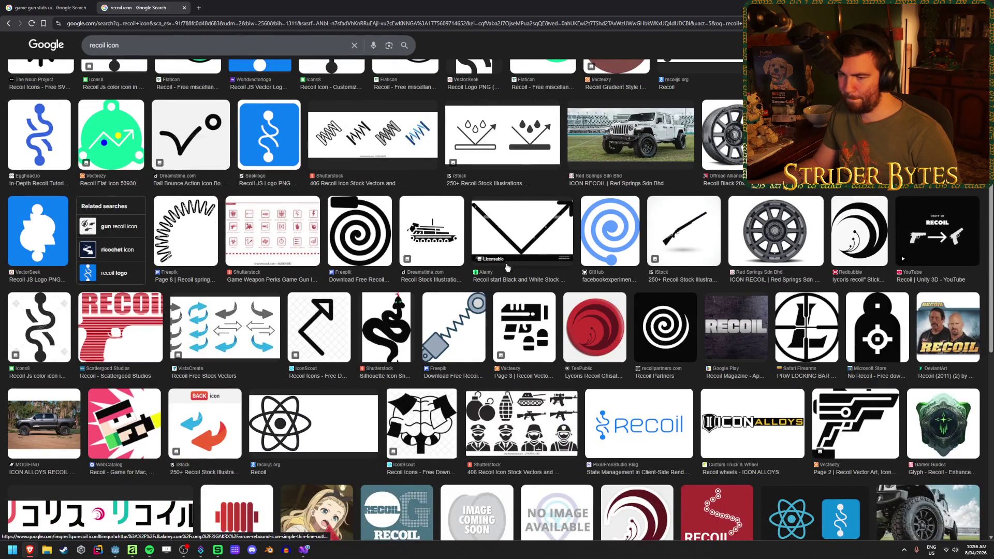
pyautogui.scroll(-2, 507, 267)
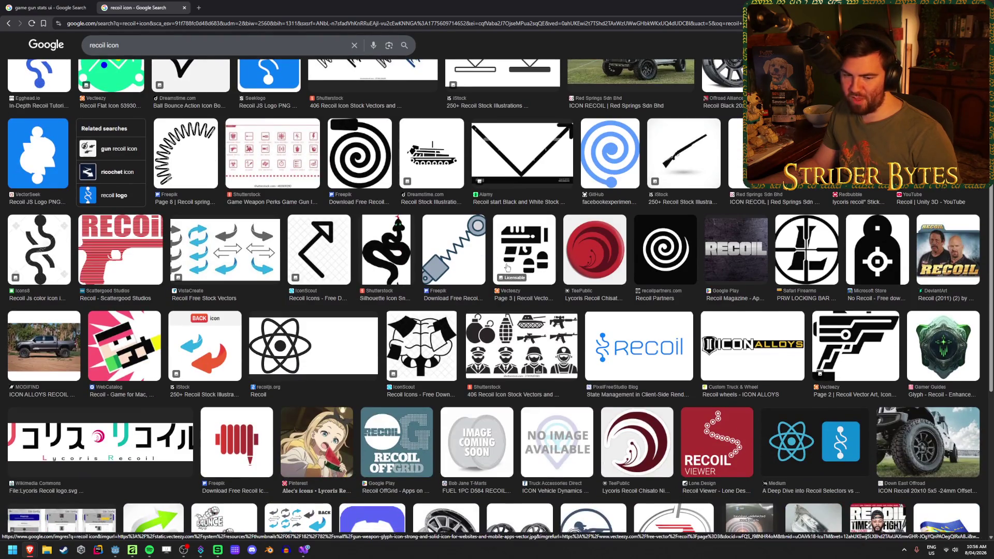
pyautogui.scroll(-3, 507, 267)
pyautogui.scroll(-3, 508, 267)
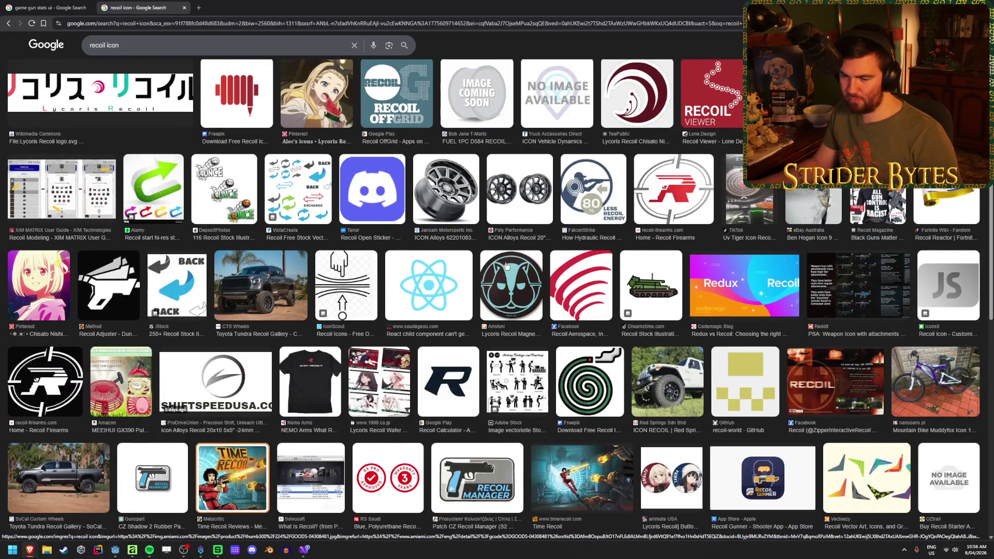
pyautogui.scroll(10, 430, 289)
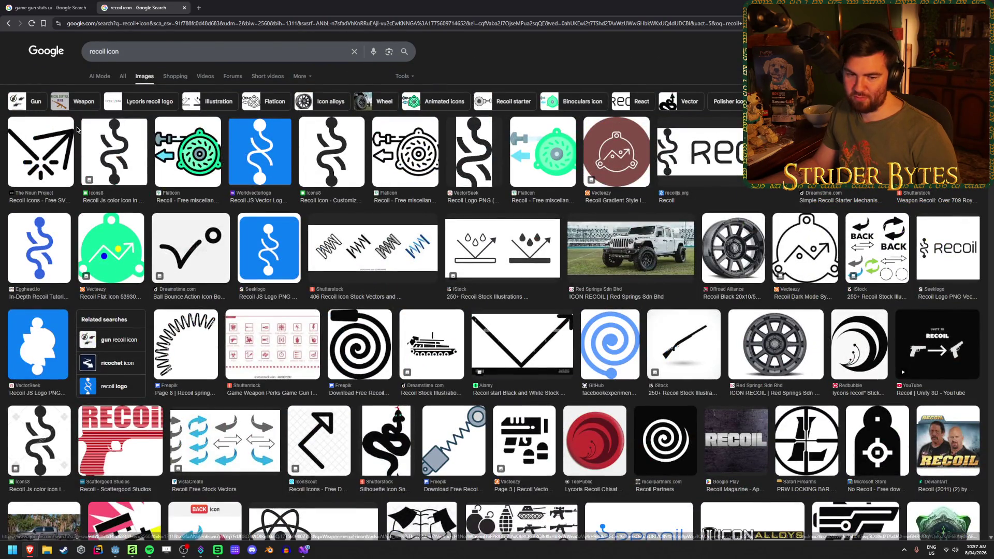
pyautogui.click(104, 52)
pyautogui.press('BackSpace')
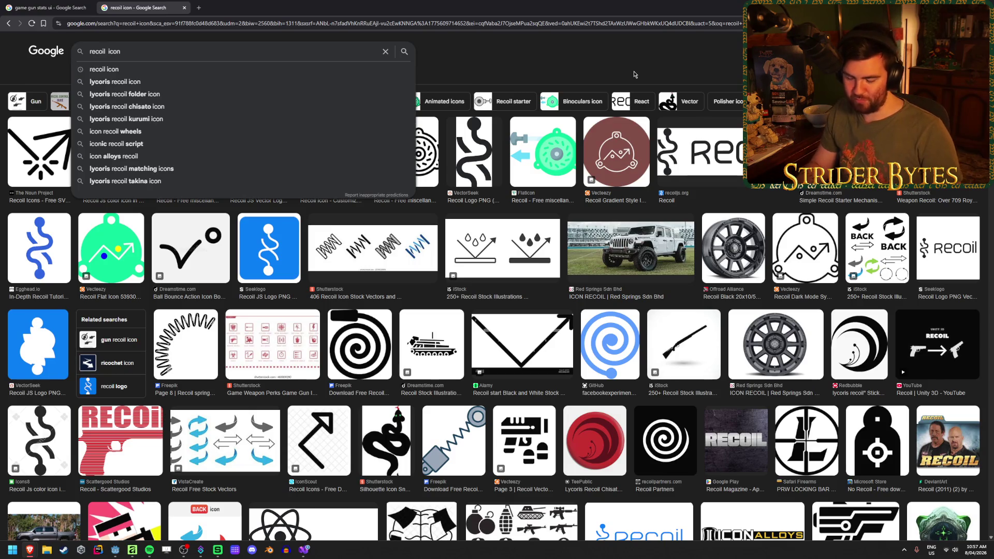
pyautogui.write('stat')
pyautogui.press('Return')
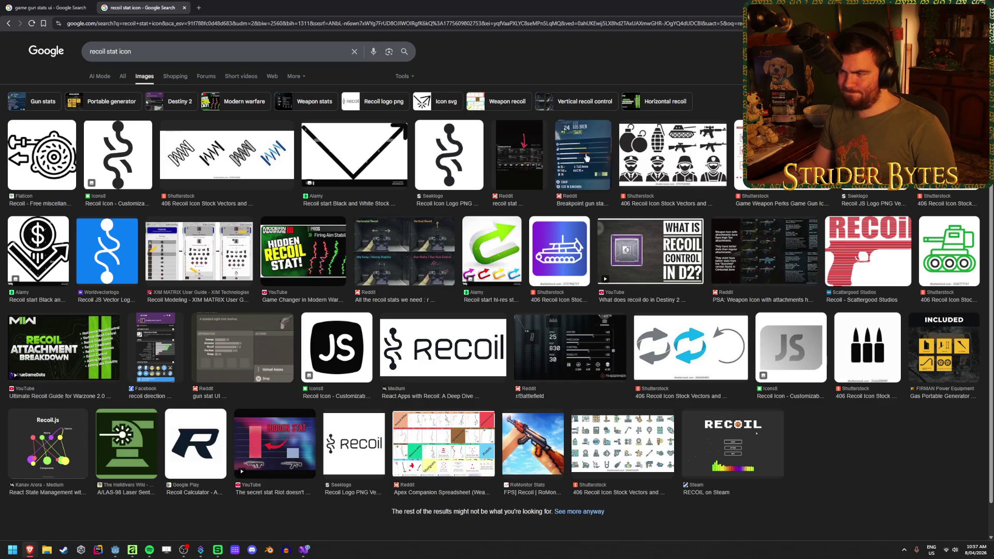
# - Preview the Breakpoint gun stat icons, bullets icon and generator accessories results
pyautogui.click(586, 156)
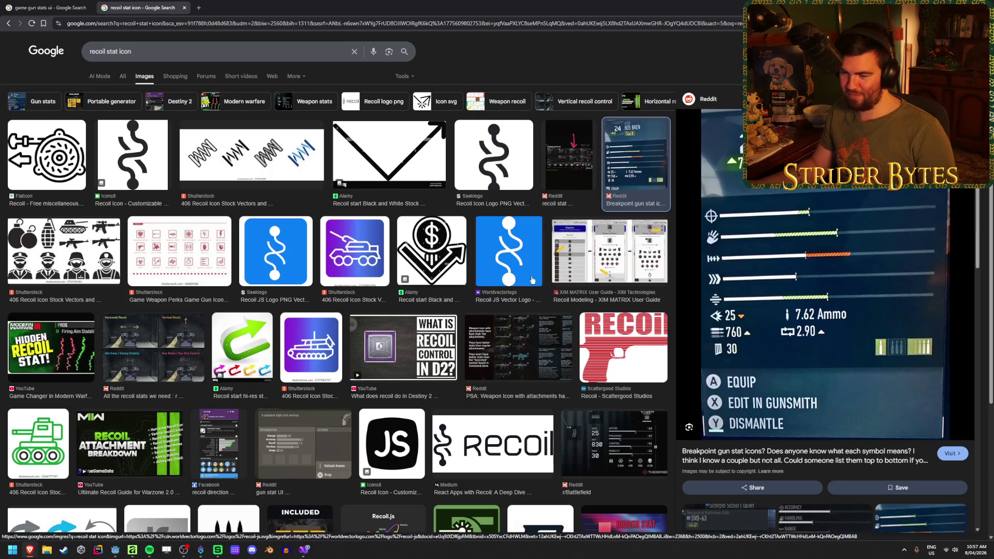
pyautogui.scroll(-3, 532, 276)
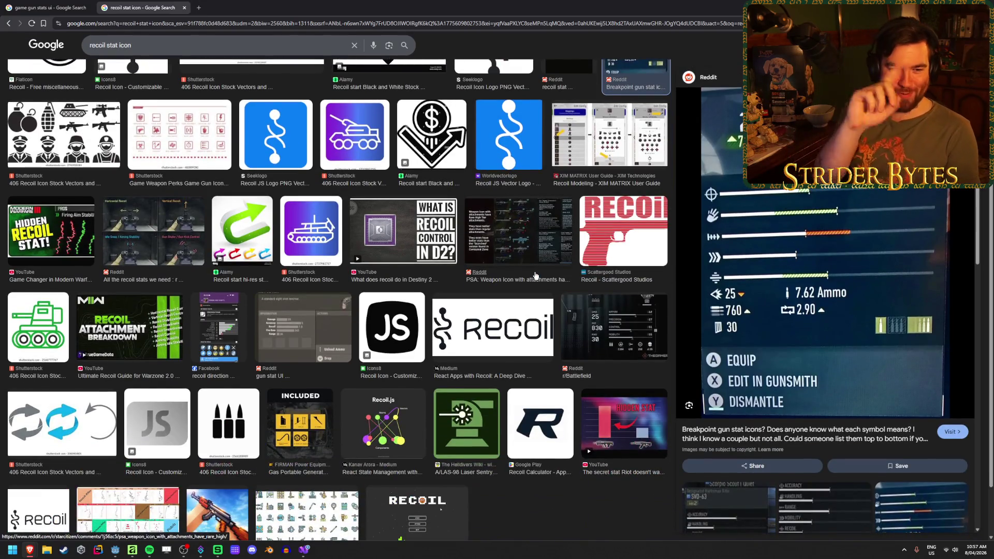
pyautogui.scroll(-2, 247, 355)
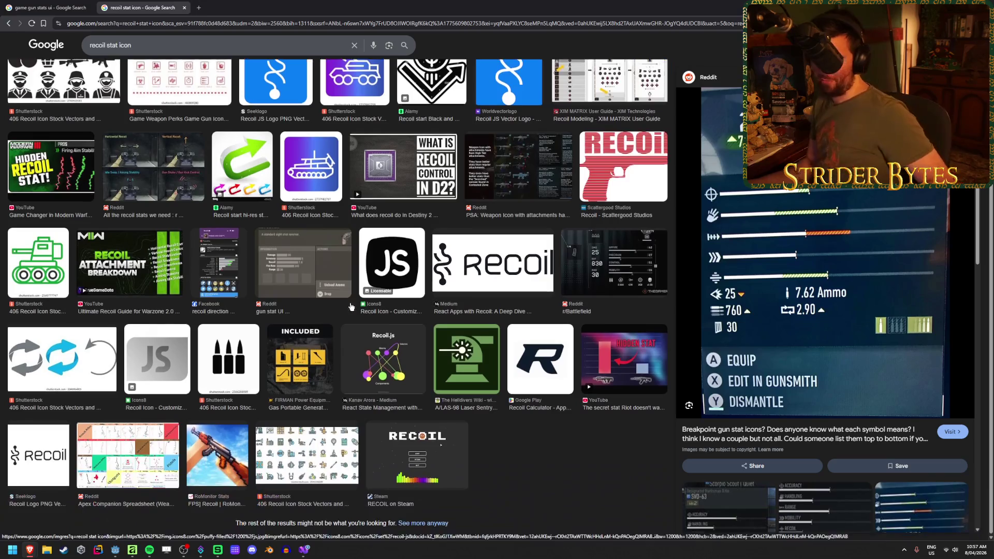
pyautogui.click(247, 355)
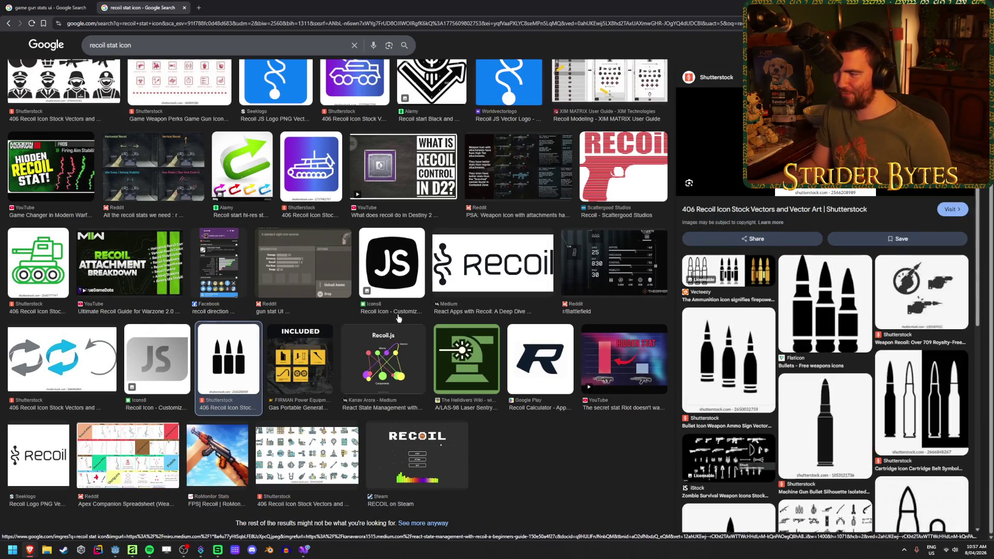
pyautogui.scroll(-3, 881, 335)
pyautogui.scroll(3, 864, 362)
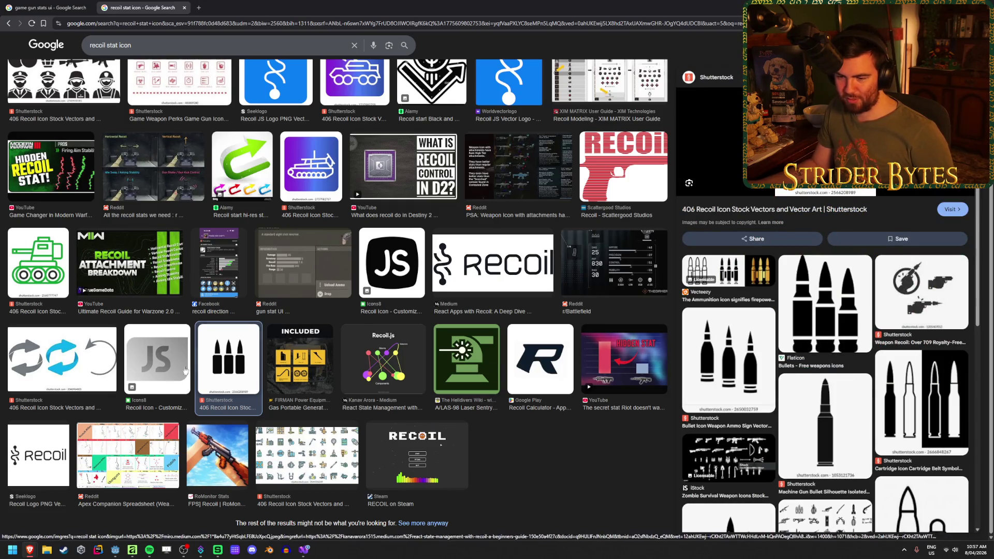
pyautogui.click(299, 347)
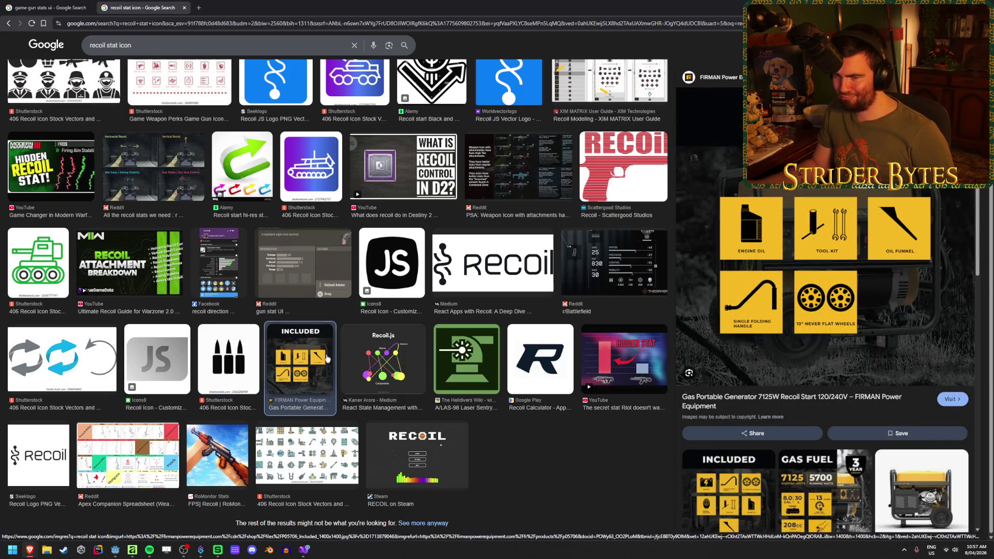
pyautogui.scroll(3, 197, 362)
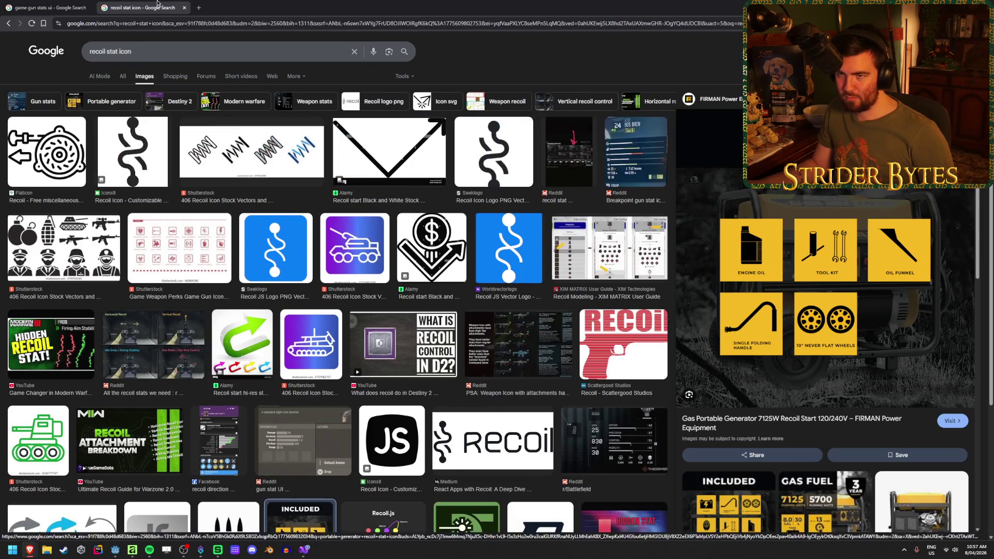
# - Close the recoil stat icon tab and preview the Stats Ui Game Projects result
pyautogui.middleClick(158, 3)
pyautogui.scroll(-5, 420, 213)
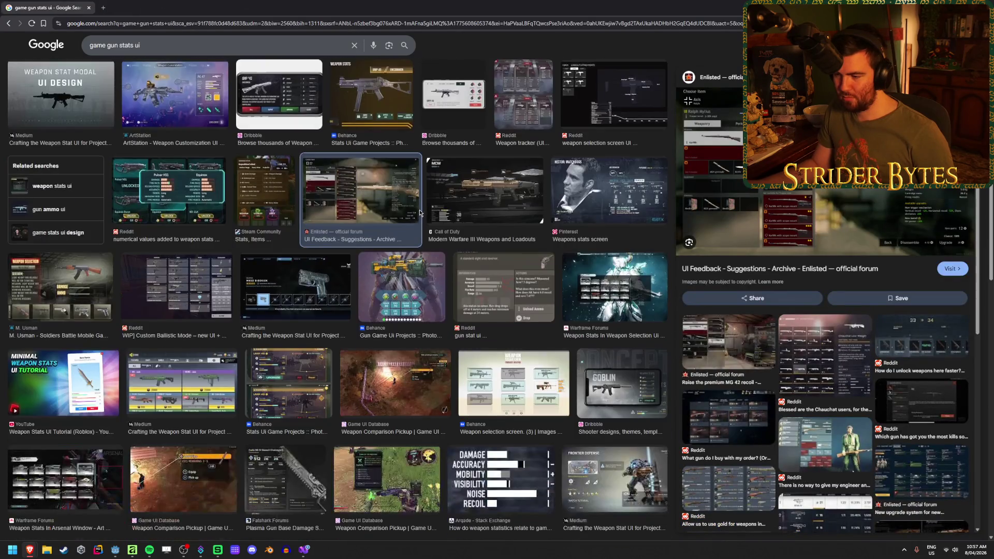
pyautogui.scroll(-2, 420, 209)
pyautogui.click(289, 305)
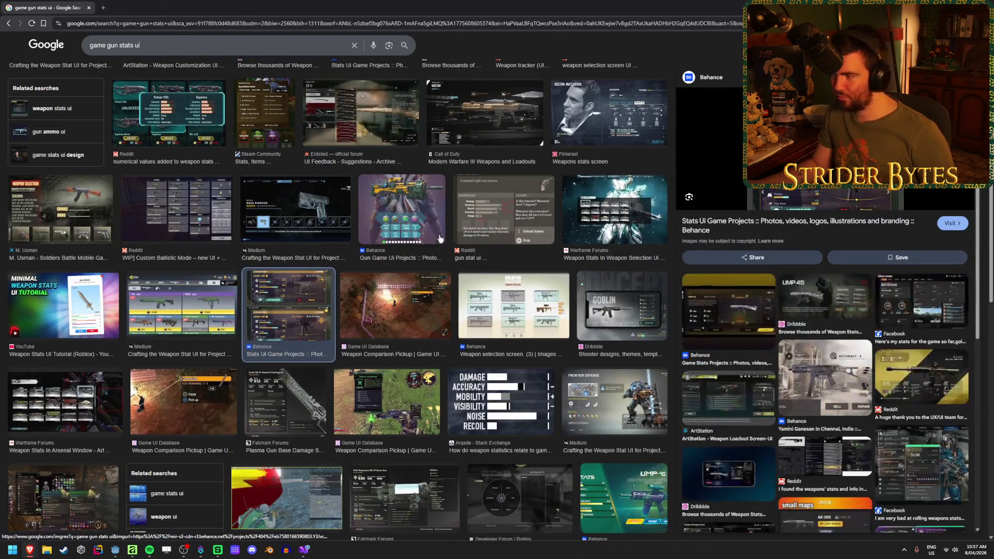
pyautogui.scroll(-3, 439, 238)
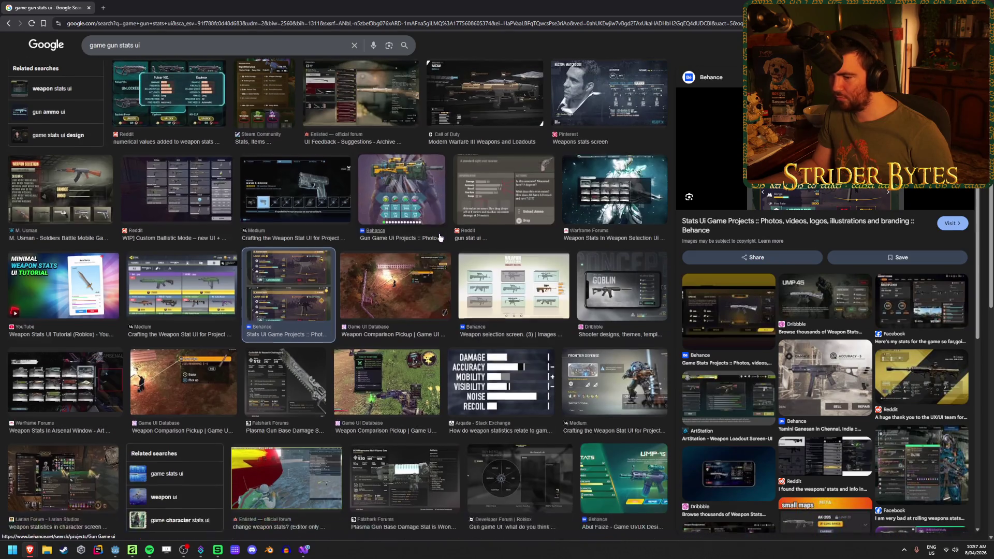
# - Switch past Stat.cs and the Godot scene back to the black Affinity canvas
pyautogui.hotkey('alt', 'Tab')
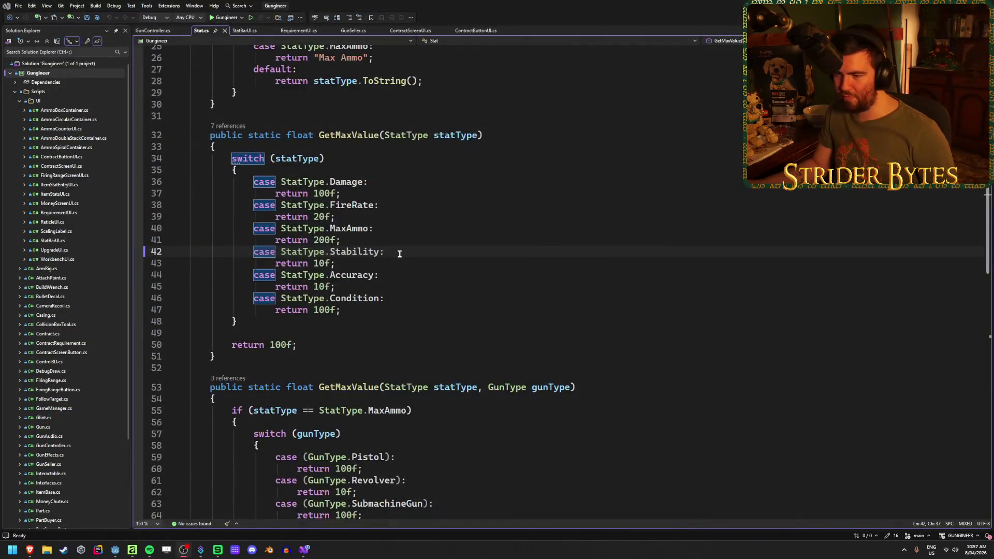
pyautogui.hotkey('alt', 'Tab')
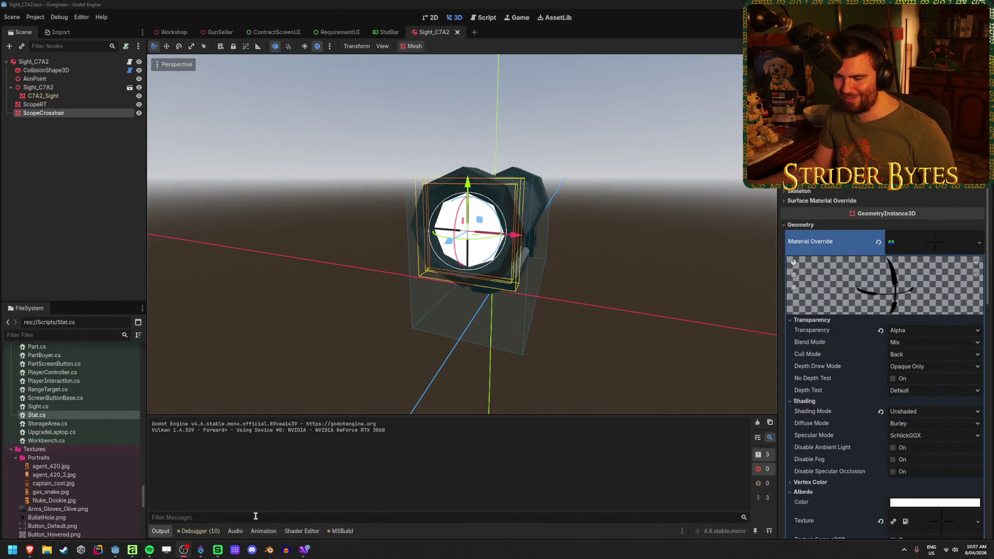
pyautogui.click(132, 549)
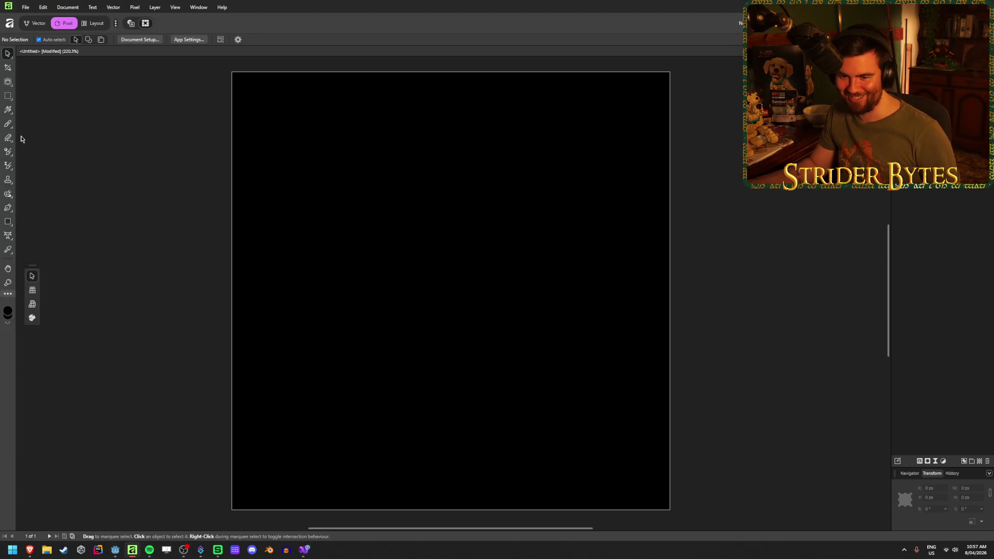
# - Choose the Pen Tool with no fill and a white stroke
pyautogui.click(6, 222)
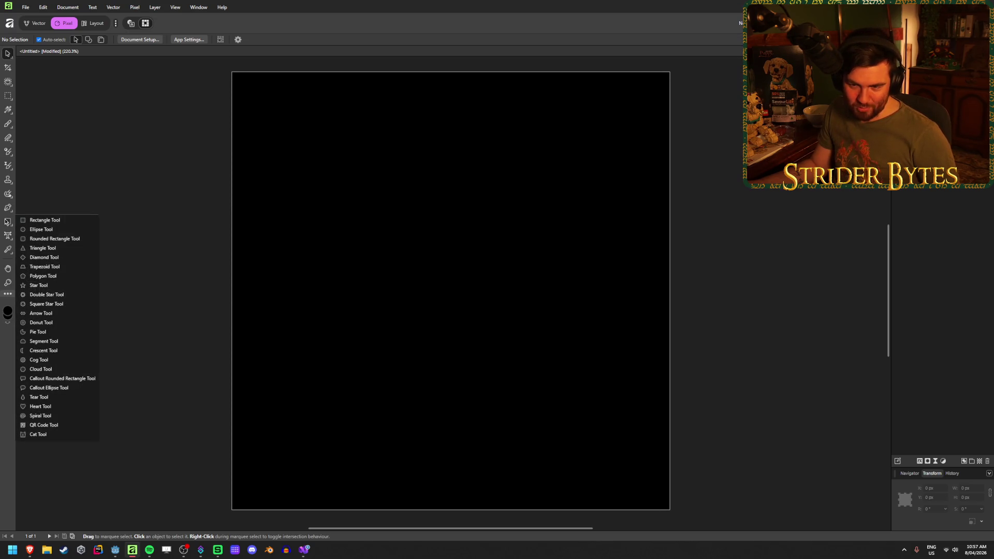
pyautogui.click(9, 208)
pyautogui.click(28, 207)
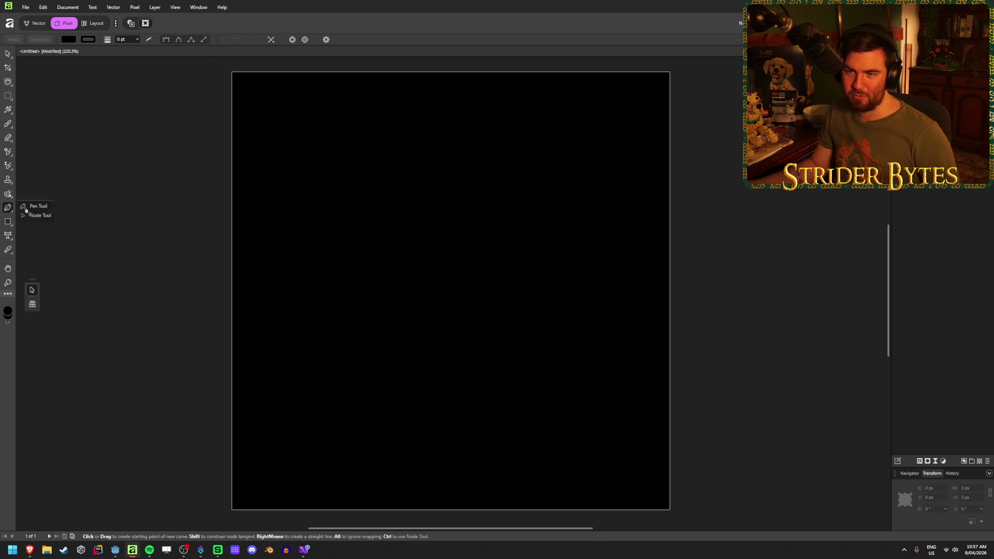
pyautogui.click(70, 42)
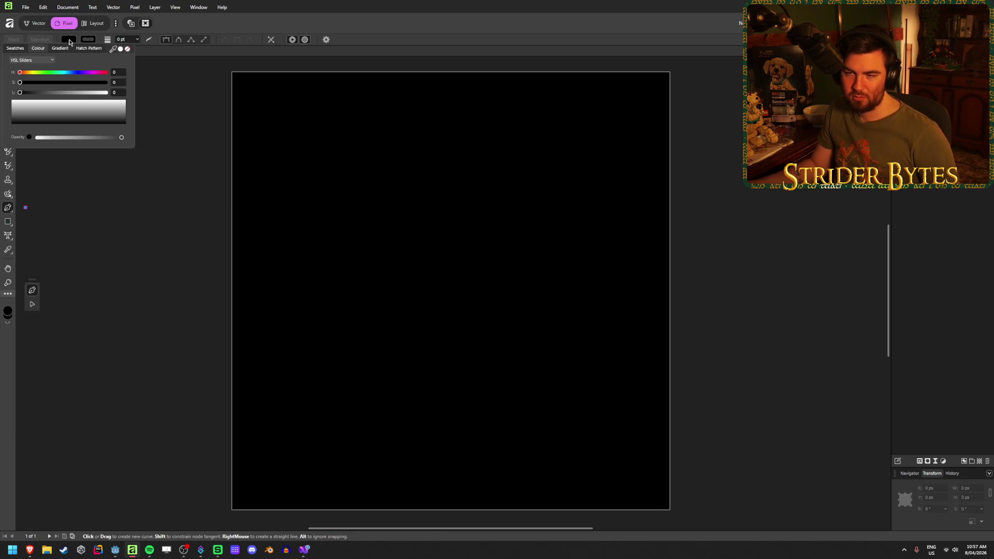
pyautogui.click(124, 50)
pyautogui.click(88, 40)
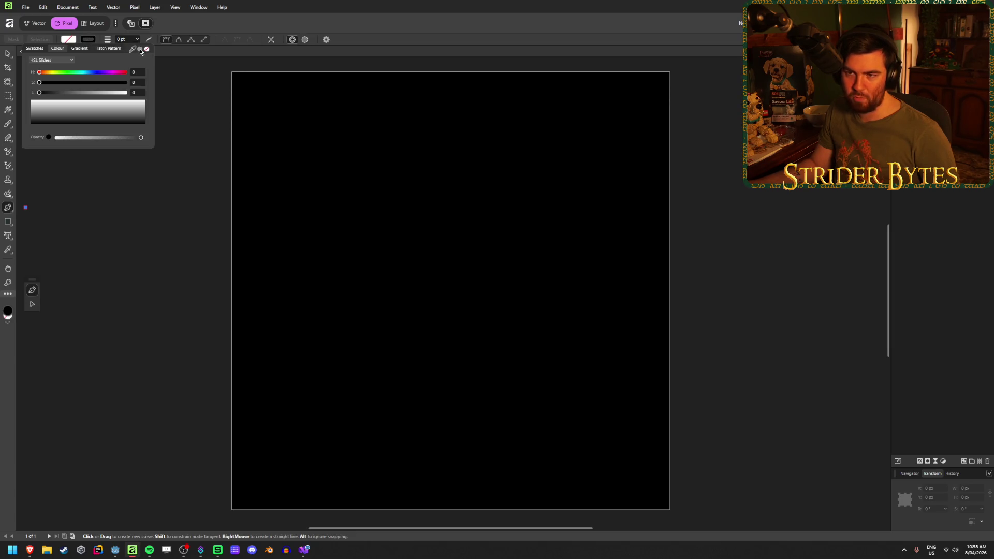
pyautogui.click(141, 50)
# - Draw a trial path on the canvas and delete it
pyautogui.click(369, 244)
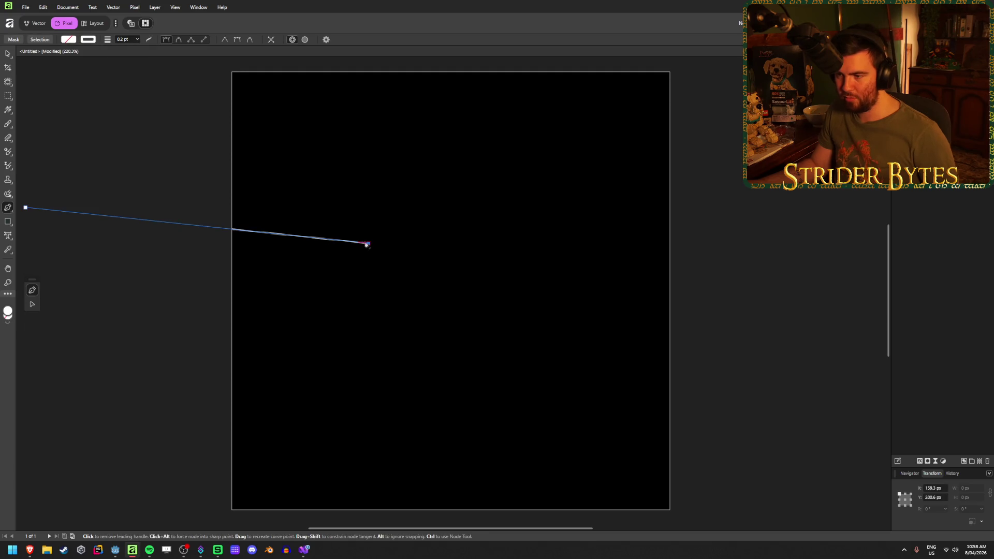
pyautogui.click(25, 207)
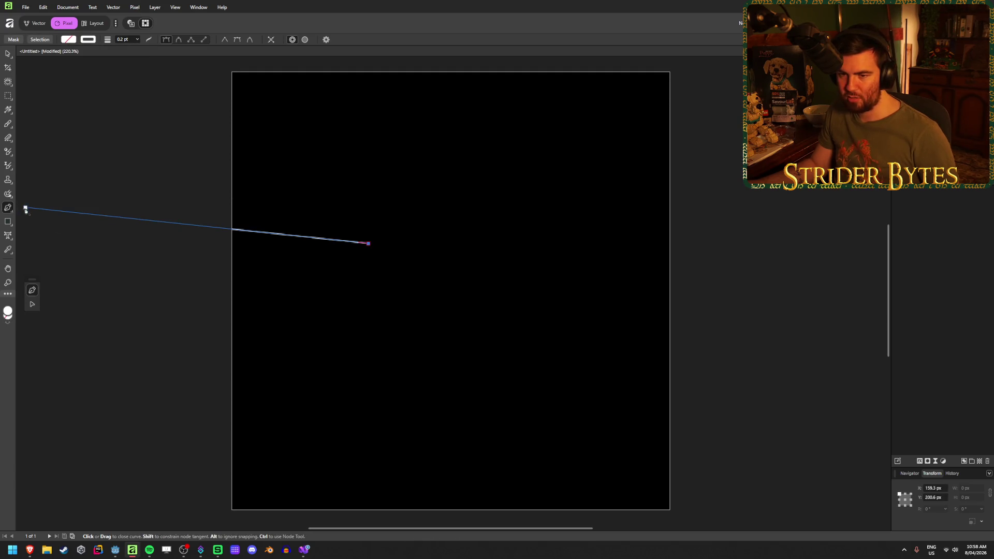
pyautogui.press('Delete')
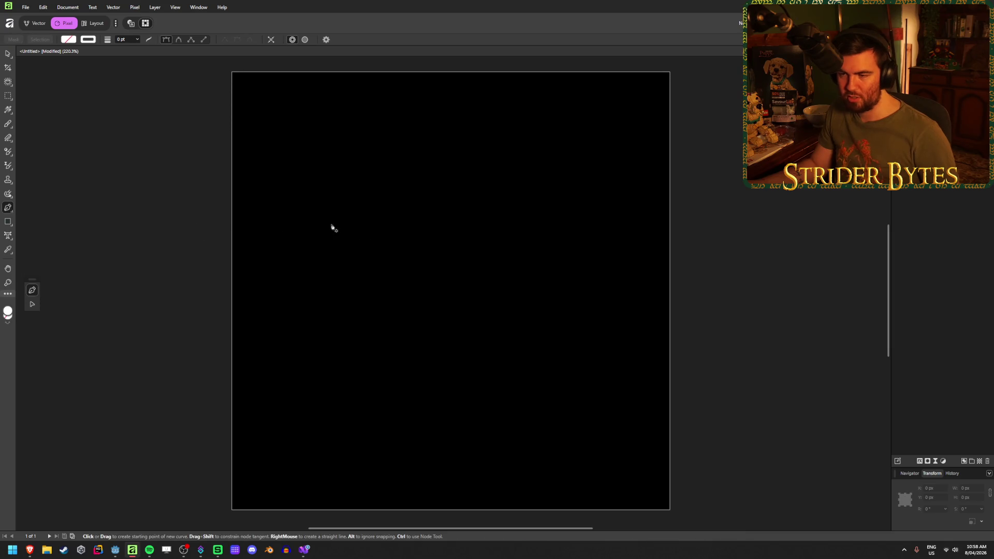
# - Draw a closed jagged starburst path with the Pen Tool
pyautogui.click(305, 182)
pyautogui.click(377, 195)
pyautogui.click(414, 136)
pyautogui.click(458, 215)
pyautogui.click(555, 183)
pyautogui.click(512, 277)
pyautogui.click(592, 318)
pyautogui.click(468, 321)
pyautogui.click(471, 396)
pyautogui.click(403, 319)
pyautogui.click(307, 358)
pyautogui.click(350, 305)
pyautogui.click(286, 280)
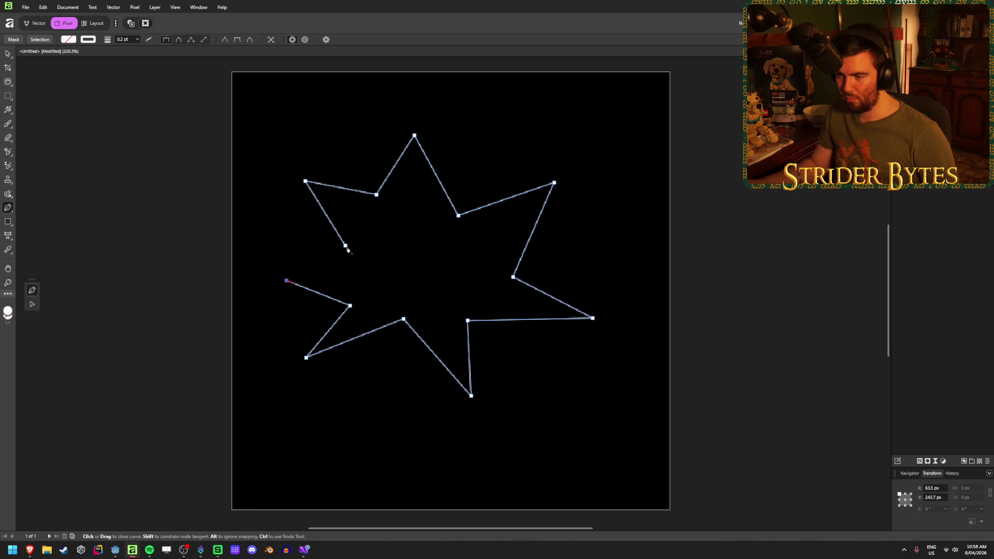
pyautogui.click(346, 246)
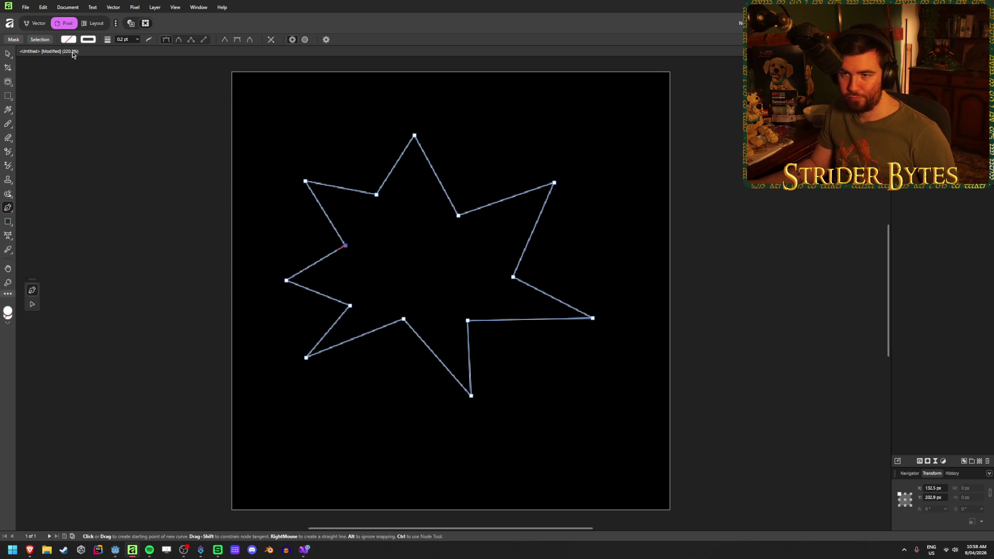
# - Set the starburst's stroke width to 5 pt and deselect it
pyautogui.click(134, 41)
pyautogui.click(138, 40)
pyautogui.moveTo(135, 48)
pyautogui.mouseDown()
pyautogui.moveTo(173, 48)
pyautogui.moveTo(153, 58)
pyautogui.mouseUp()
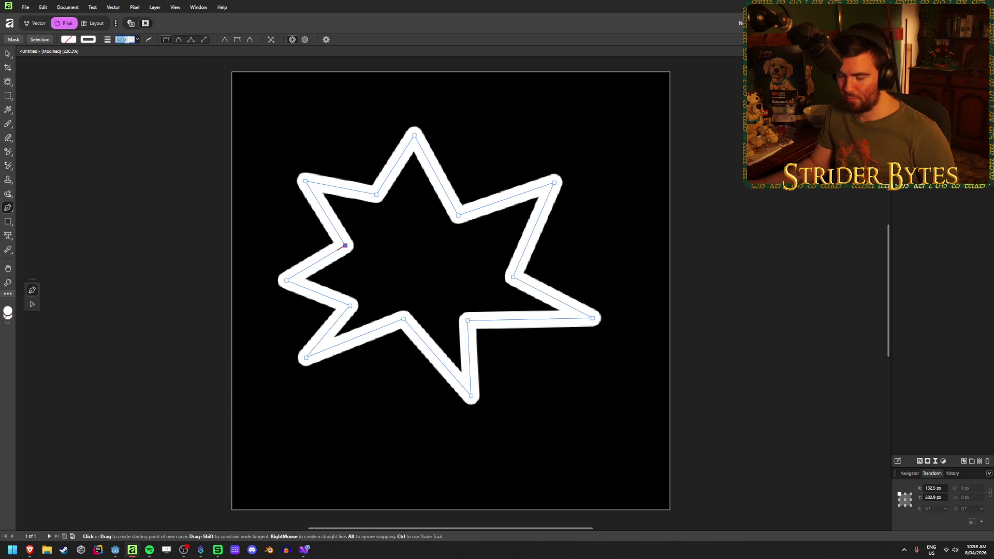
pyautogui.write('5')
pyautogui.press('Return')
pyautogui.press('v')
pyautogui.click(44, 106)
# - Enlarge the star to about 481.8 × 469.6 px and centre it on the black square
pyautogui.scroll(-5, 254, 324)
pyautogui.scroll(3, 277, 345)
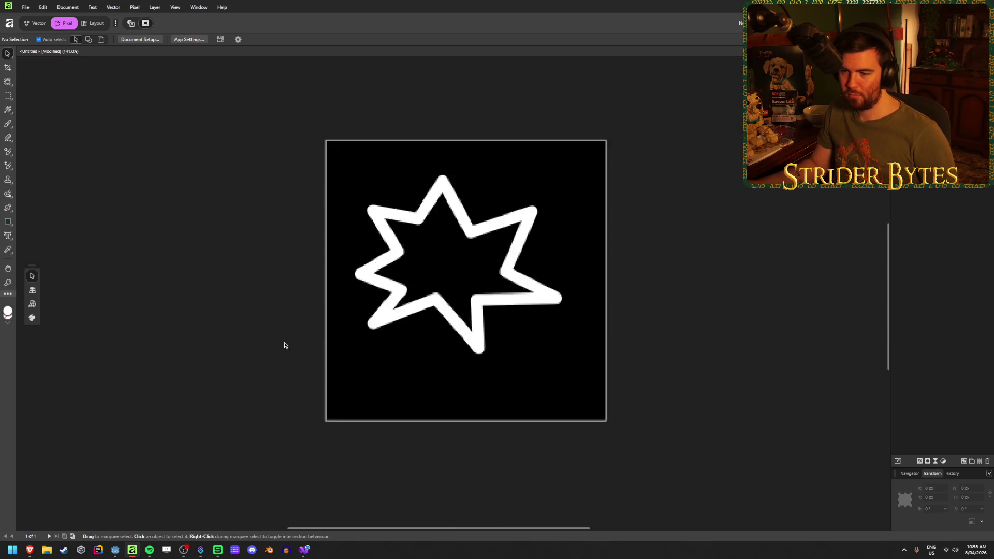
pyautogui.scroll(2, 492, 304)
pyautogui.scroll(-1, 608, 252)
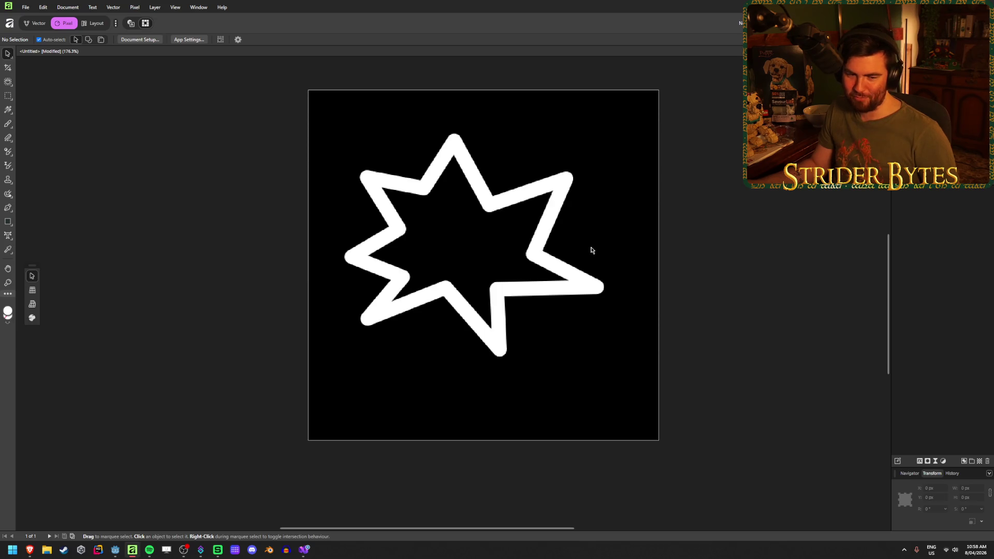
pyautogui.click(543, 291)
pyautogui.moveTo(533, 300); pyautogui.dragTo(499, 267)
pyautogui.moveTo(563, 317)
pyautogui.mouseDown()
pyautogui.moveTo(639, 395)
pyautogui.moveTo(647, 429)
pyautogui.mouseUp()
pyautogui.moveTo(537, 344); pyautogui.dragTo(536, 341)
pyautogui.click(748, 242)
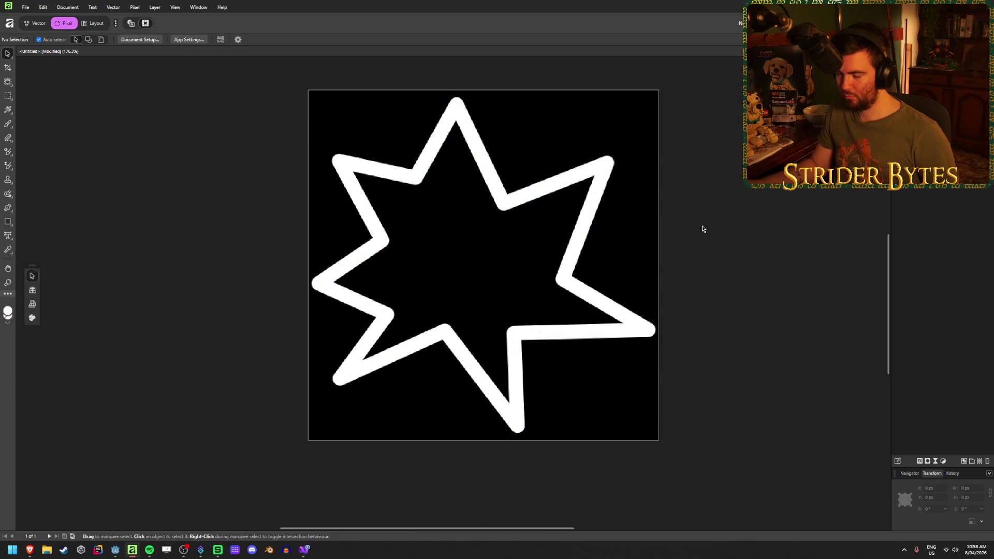
pyautogui.click(441, 347)
pyautogui.click(100, 133)
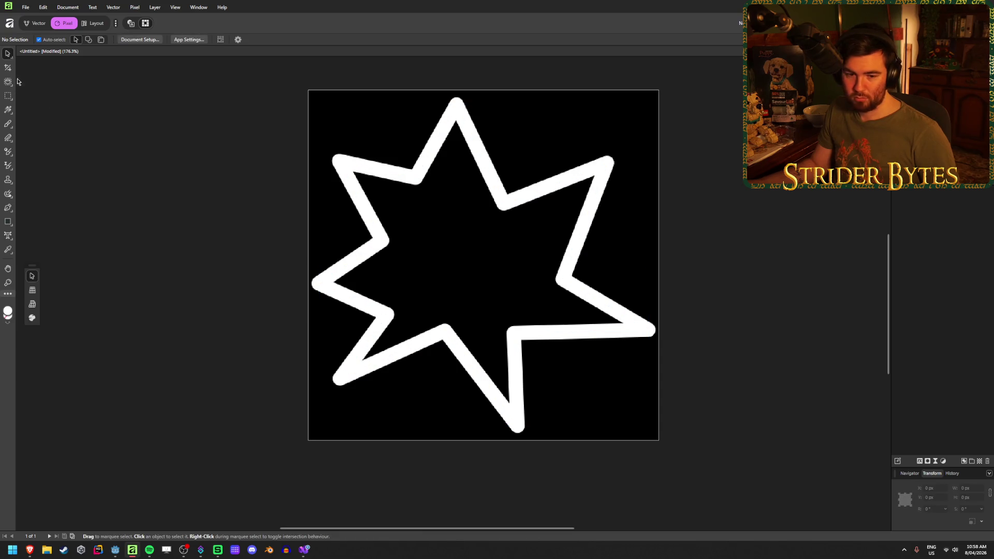
pyautogui.click(343, 194)
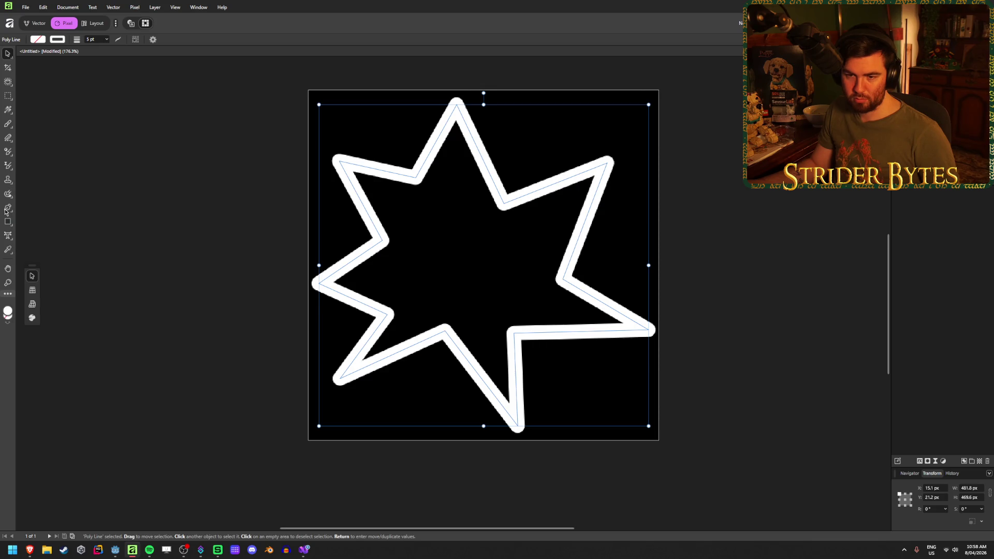
# - Drag the star's tips and inner nodes in the Vector persona to even out its points
pyautogui.click(35, 23)
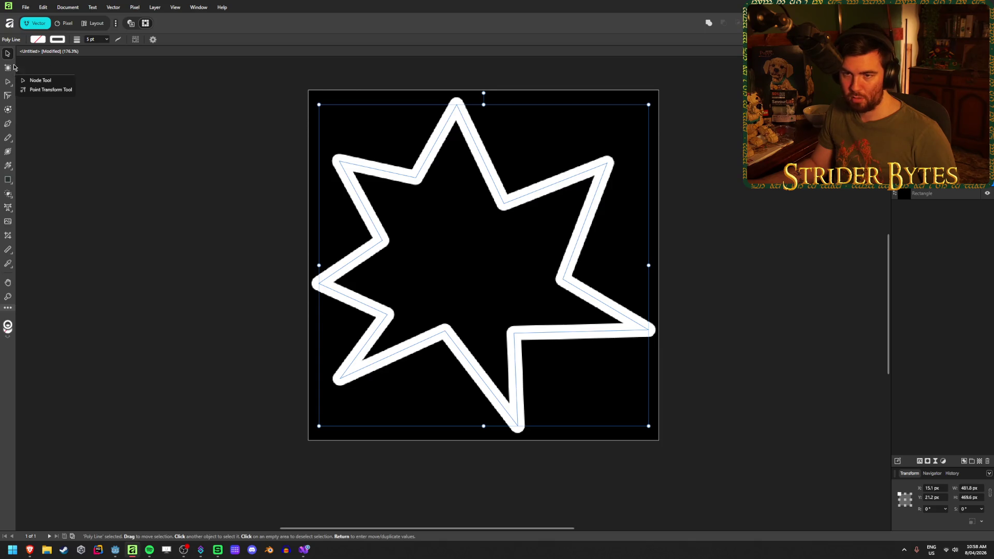
pyautogui.click(36, 80)
pyautogui.moveTo(336, 158); pyautogui.dragTo(350, 170)
pyautogui.moveTo(319, 284); pyautogui.dragTo(321, 275)
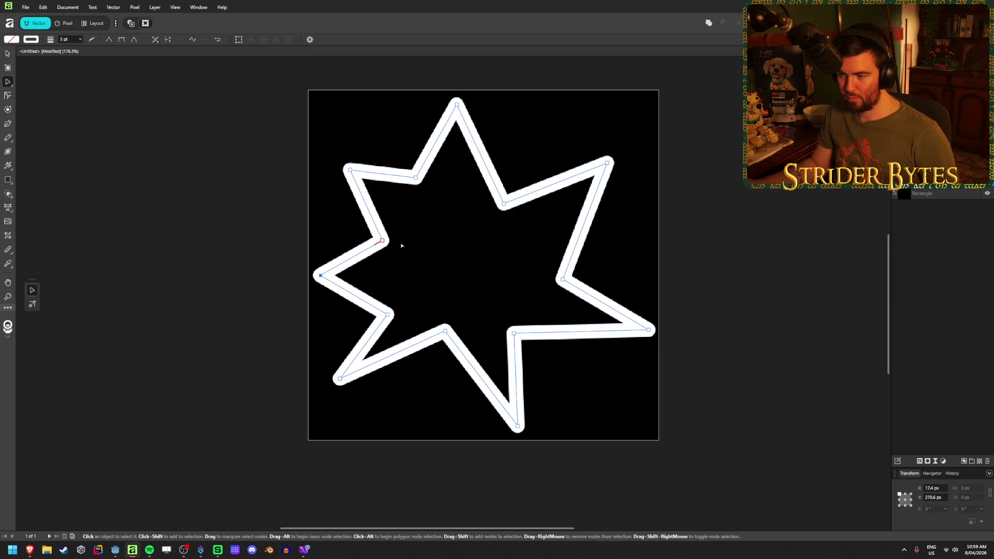
pyautogui.moveTo(382, 240); pyautogui.dragTo(415, 245)
pyautogui.moveTo(415, 177); pyautogui.dragTo(430, 188)
pyautogui.moveTo(388, 315); pyautogui.dragTo(401, 309)
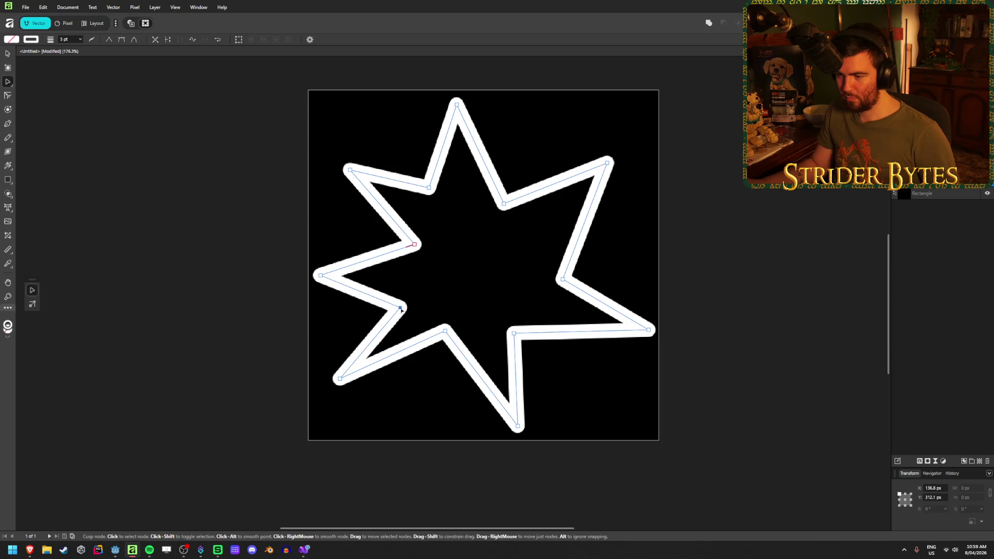
pyautogui.moveTo(320, 275); pyautogui.dragTo(333, 276)
pyautogui.moveTo(564, 281); pyautogui.dragTo(562, 260)
pyautogui.moveTo(649, 330)
pyautogui.mouseDown()
pyautogui.moveTo(609, 331)
pyautogui.moveTo(642, 330)
pyautogui.mouseUp()
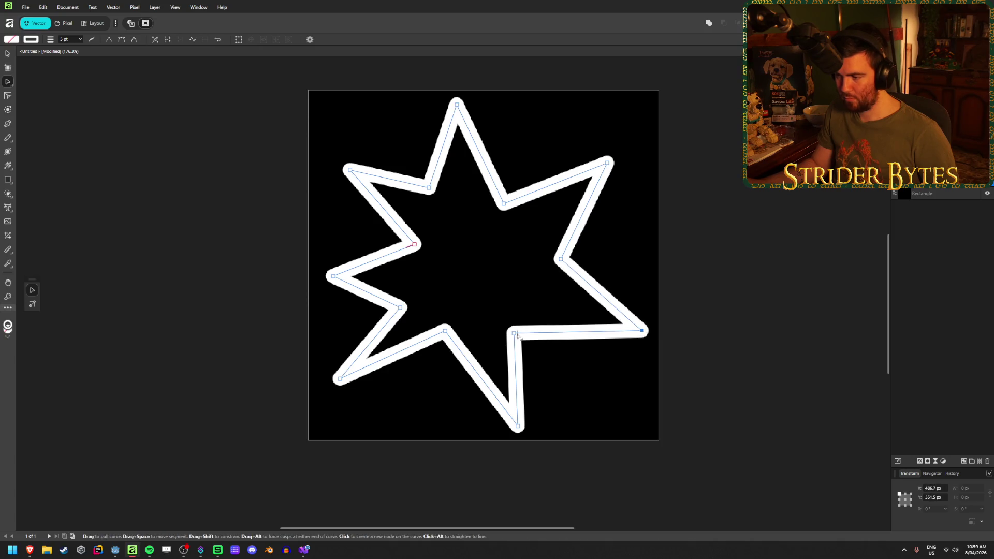
pyautogui.moveTo(519, 336); pyautogui.dragTo(541, 340)
pyautogui.moveTo(444, 331); pyautogui.dragTo(449, 355)
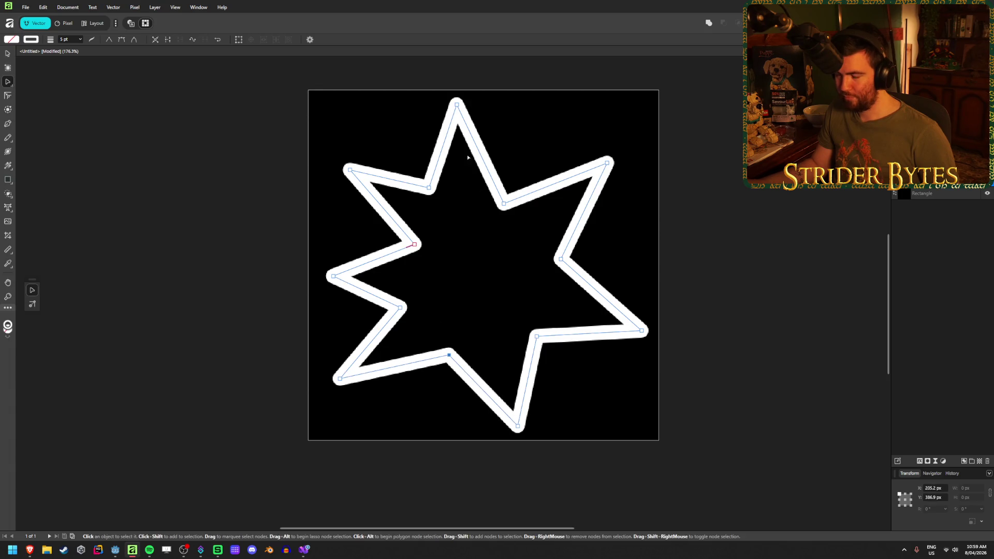
pyautogui.moveTo(457, 105); pyautogui.dragTo(457, 121)
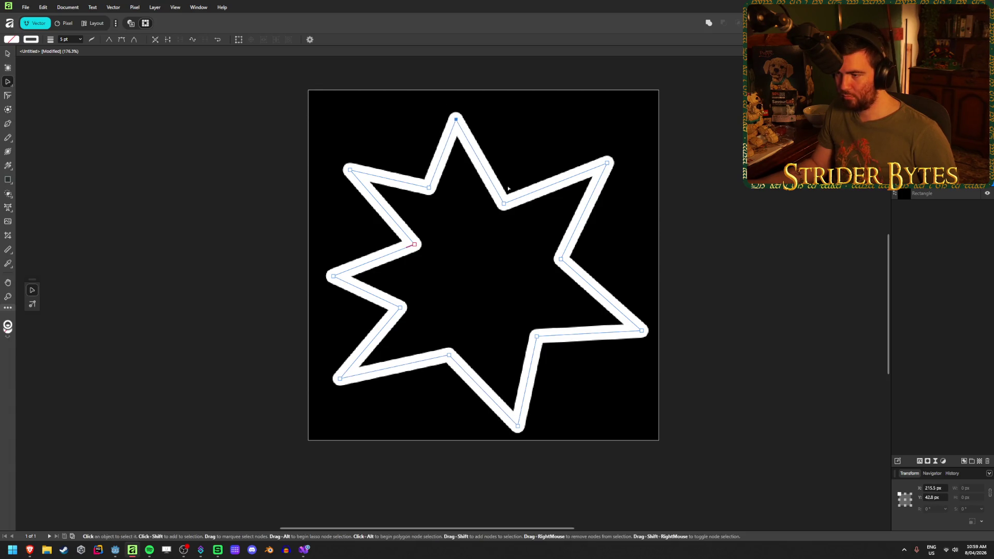
pyautogui.moveTo(504, 209); pyautogui.dragTo(510, 211)
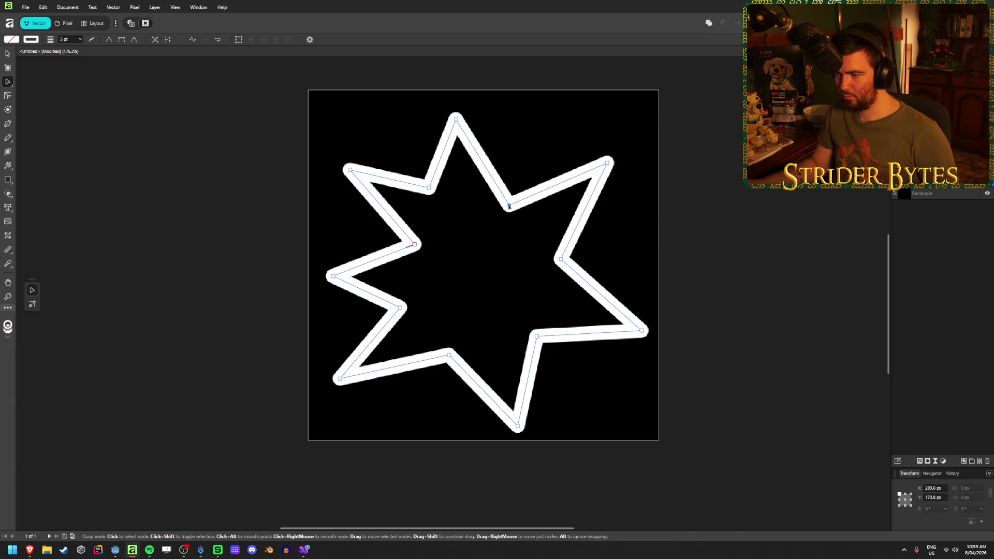
pyautogui.moveTo(416, 246)
pyautogui.mouseDown()
pyautogui.moveTo(373, 245)
pyautogui.moveTo(393, 245)
pyautogui.mouseUp()
pyautogui.click(78, 123)
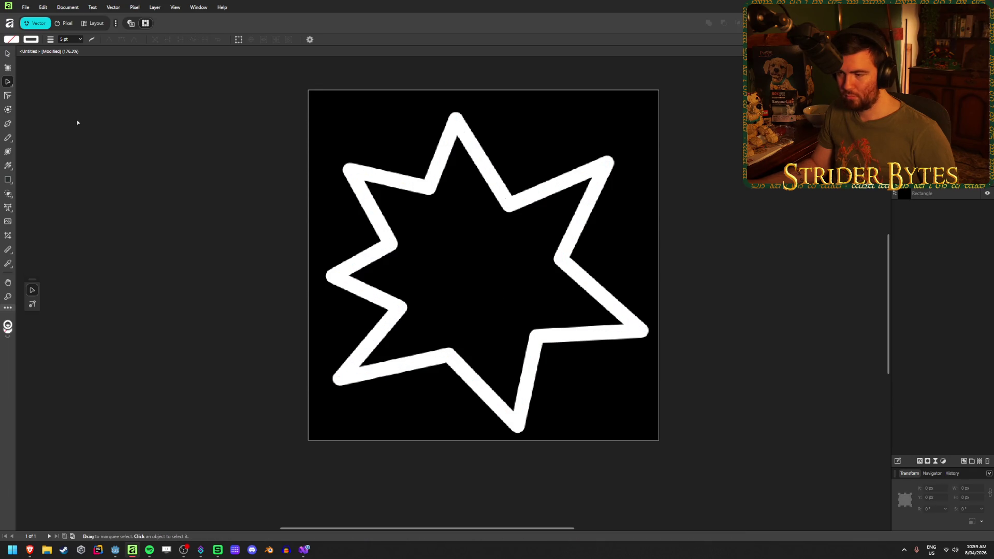
# - Hide the black Rectangle background layer so the star sits on transparency
pyautogui.scroll(-5, 239, 331)
pyautogui.scroll(5, 559, 195)
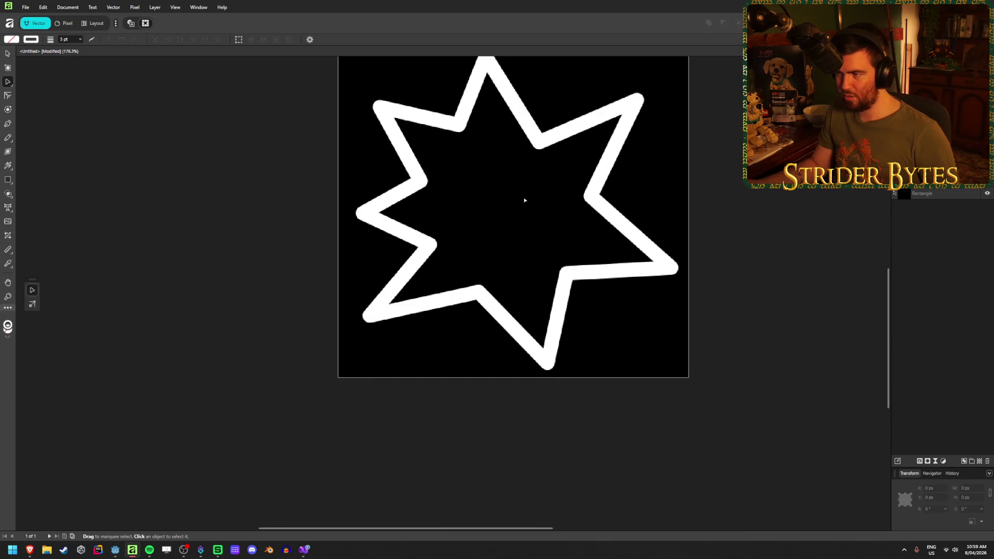
pyautogui.press('v')
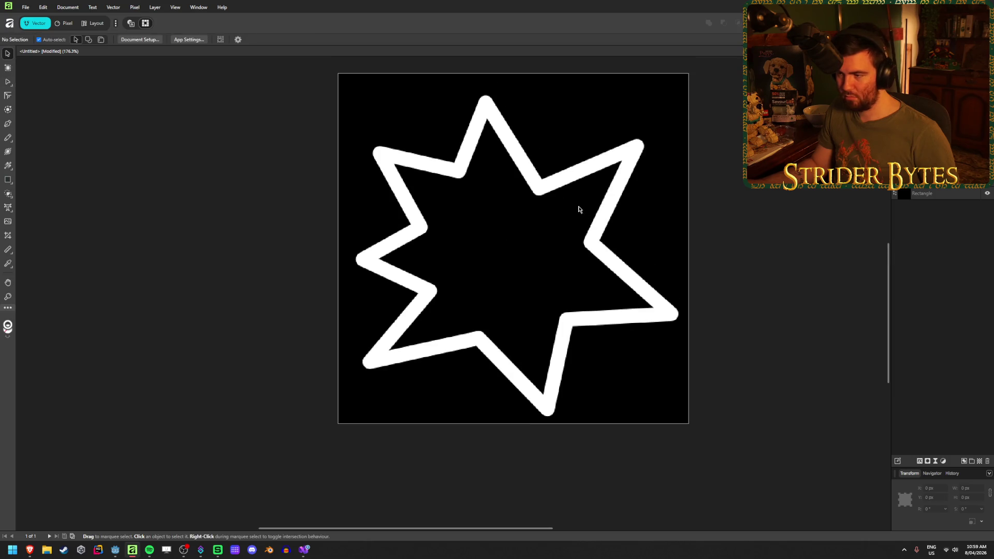
pyautogui.click(537, 177)
pyautogui.press('Escape')
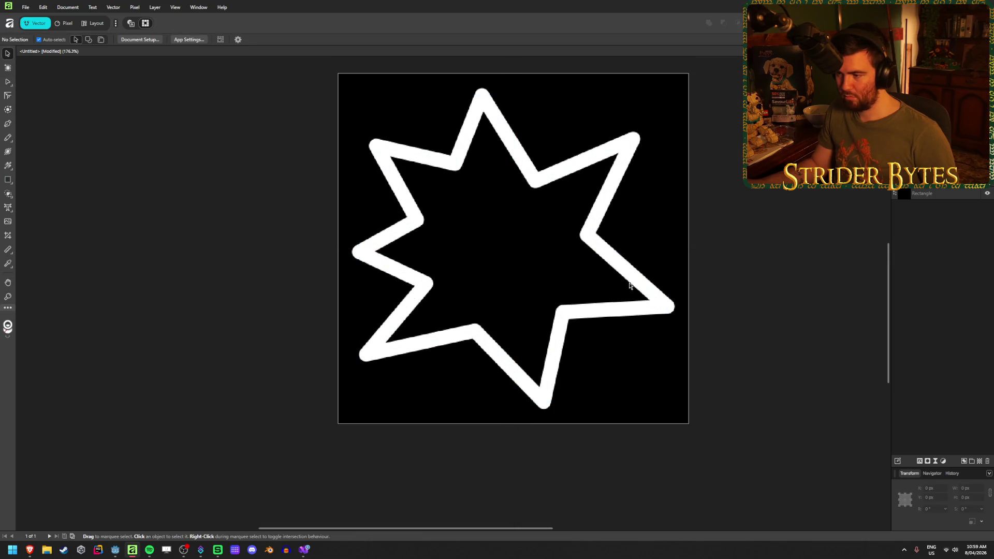
pyautogui.scroll(-3, 370, 311)
pyautogui.scroll(-3, 618, 343)
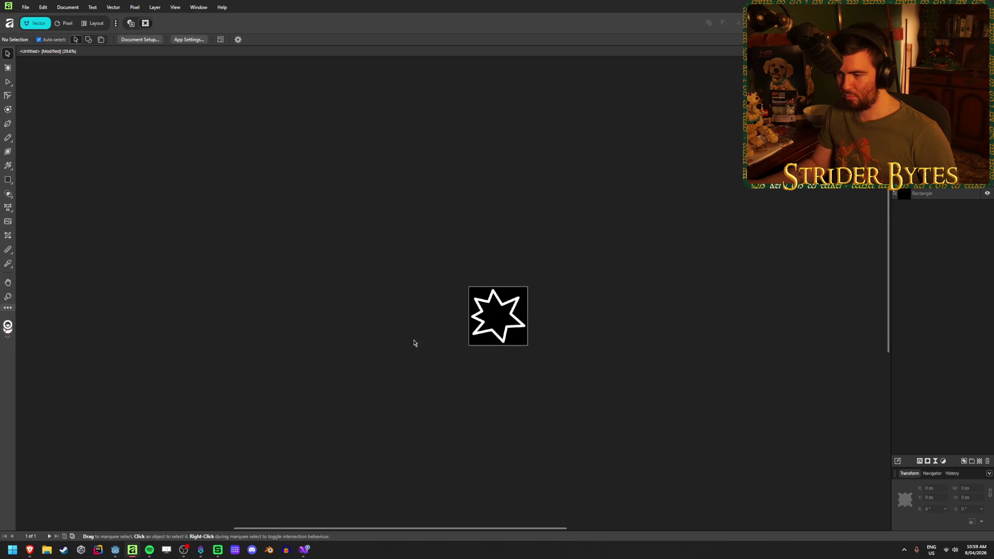
pyautogui.scroll(5, 513, 300)
pyautogui.scroll(2, 466, 235)
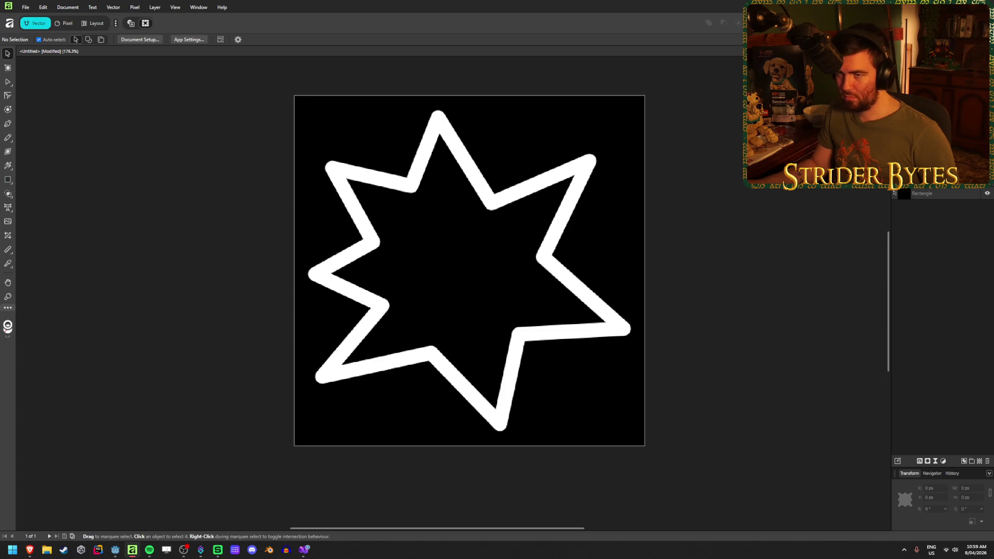
pyautogui.click(988, 193)
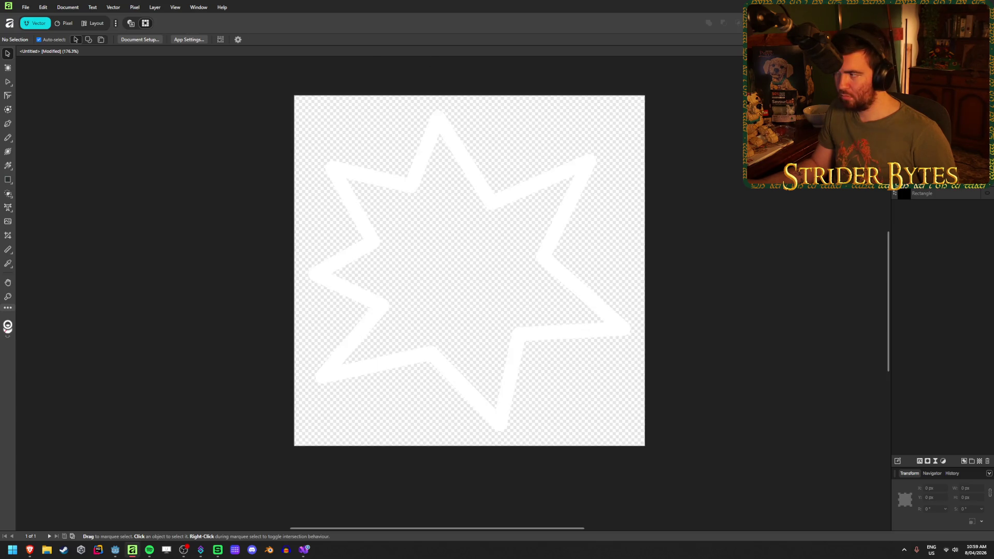
# - Export the star as a PNG into the Textures folder and check it
pyautogui.hotkey('ctrl', 'alt', 'shift', 's')
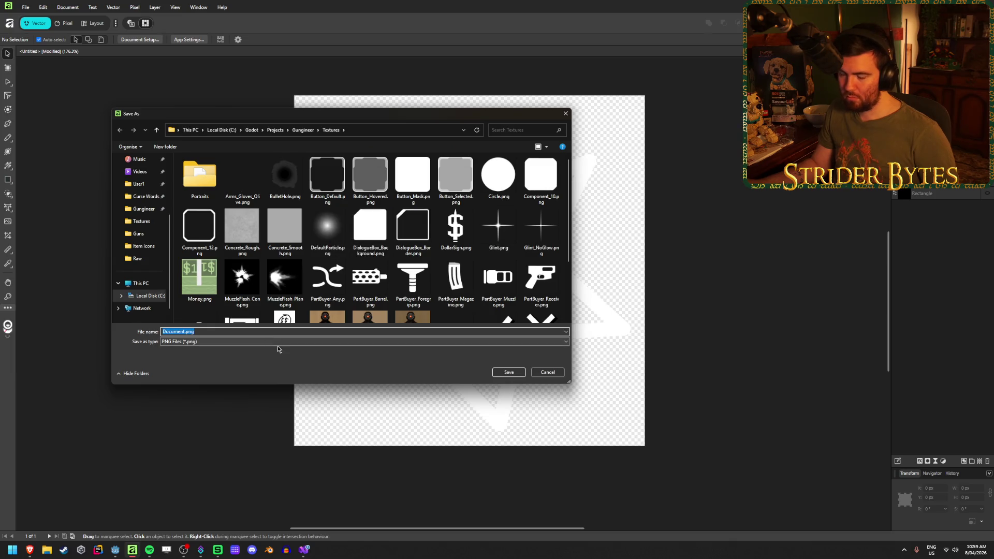
pyautogui.write('Stat_Dama')
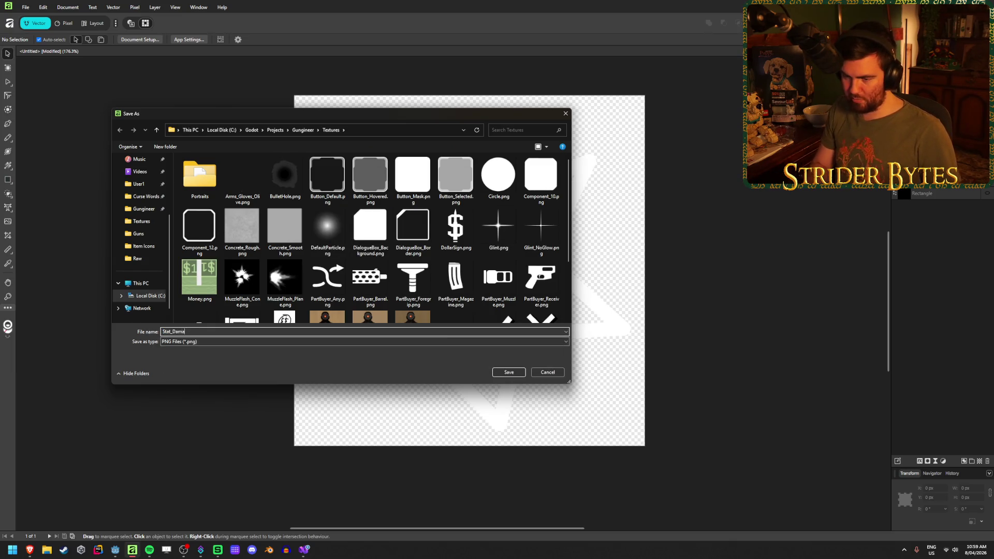
pyautogui.press('Return')
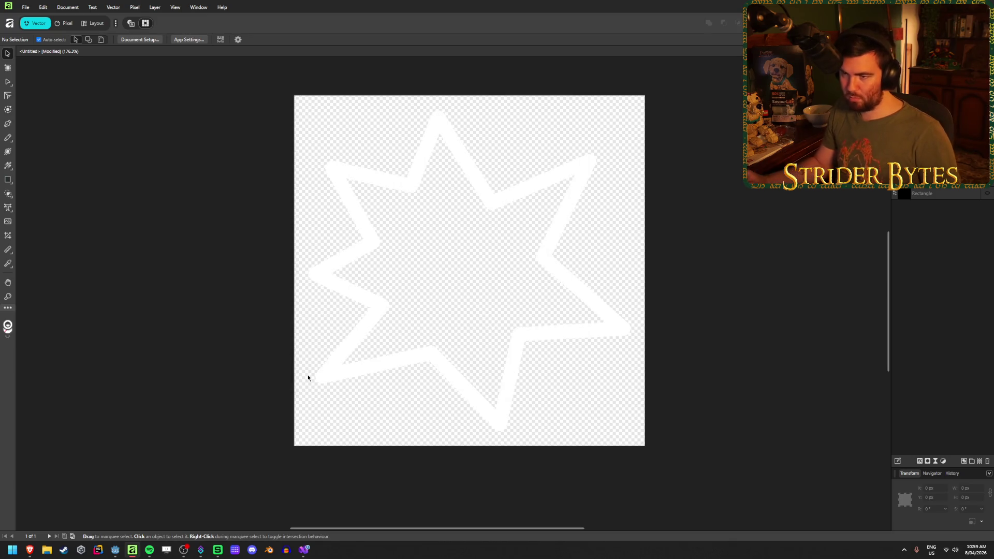
pyautogui.hotkey('alt', 'Tab')
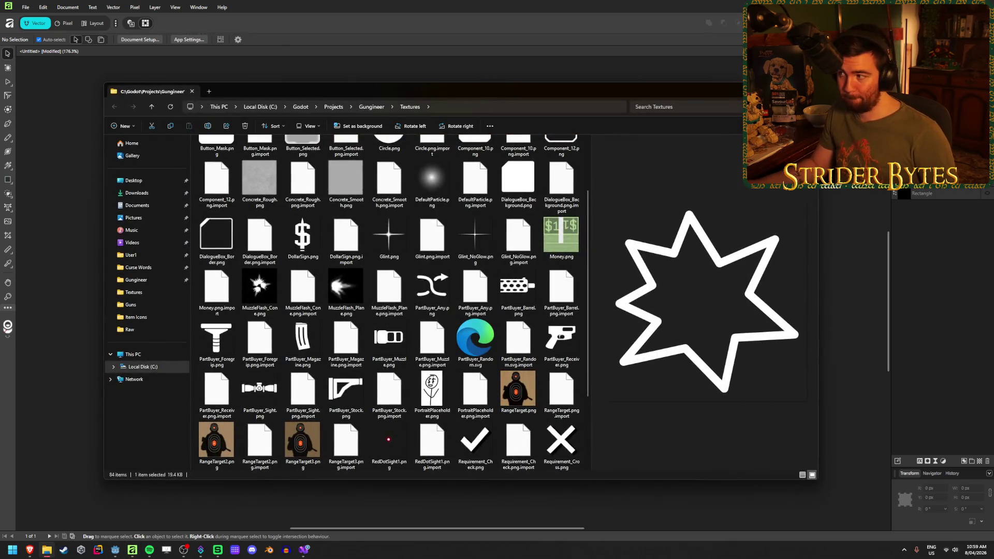
pyautogui.hotkey('alt', 'Tab')
# - Save the project as Stat_Damage.af in the Gungineer Raw folder, then start a new document
pyautogui.click(25, 7)
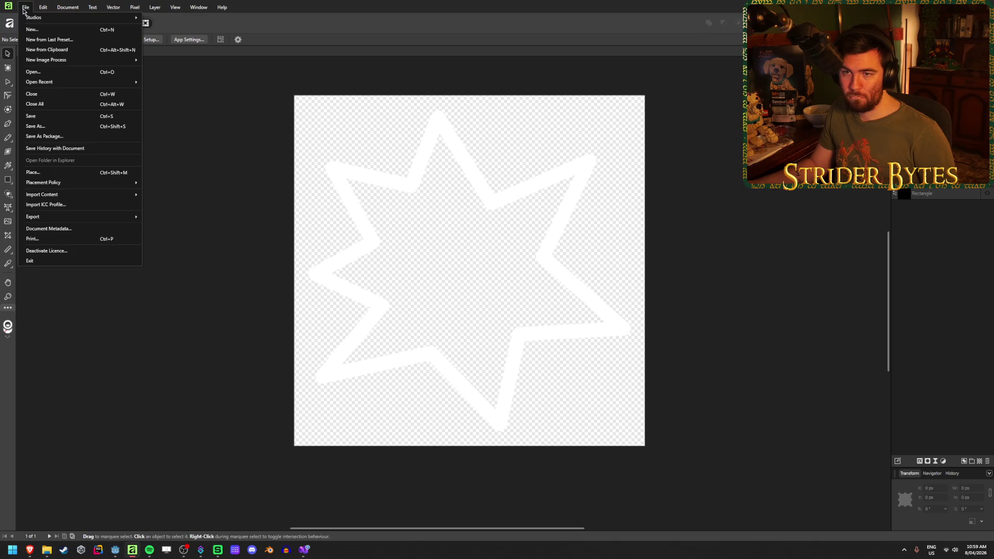
pyautogui.click(24, 7)
pyautogui.hotkey('ctrl', 's')
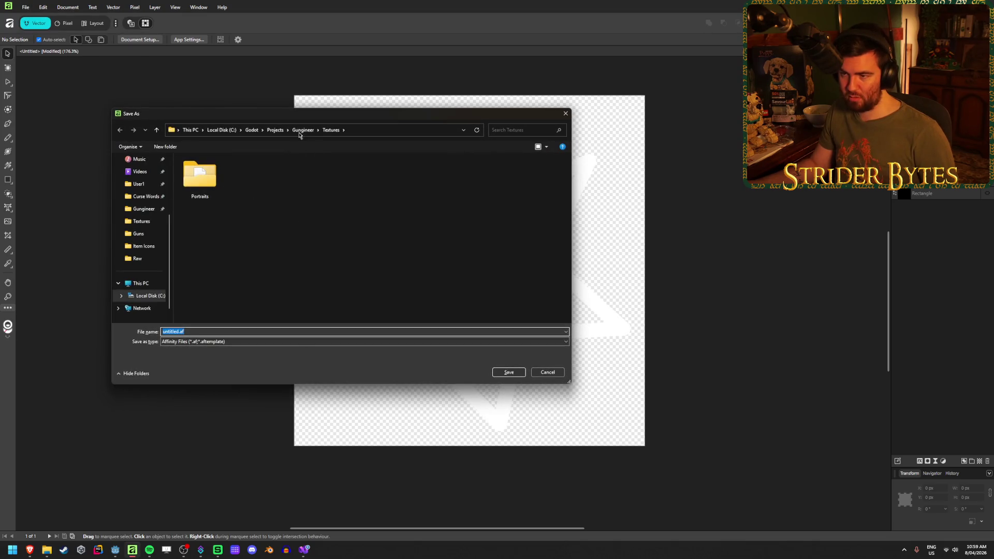
pyautogui.click(301, 132)
pyautogui.doubleClick(212, 279)
pyautogui.doubleClick(173, 345)
pyautogui.write('Stat_Dam')
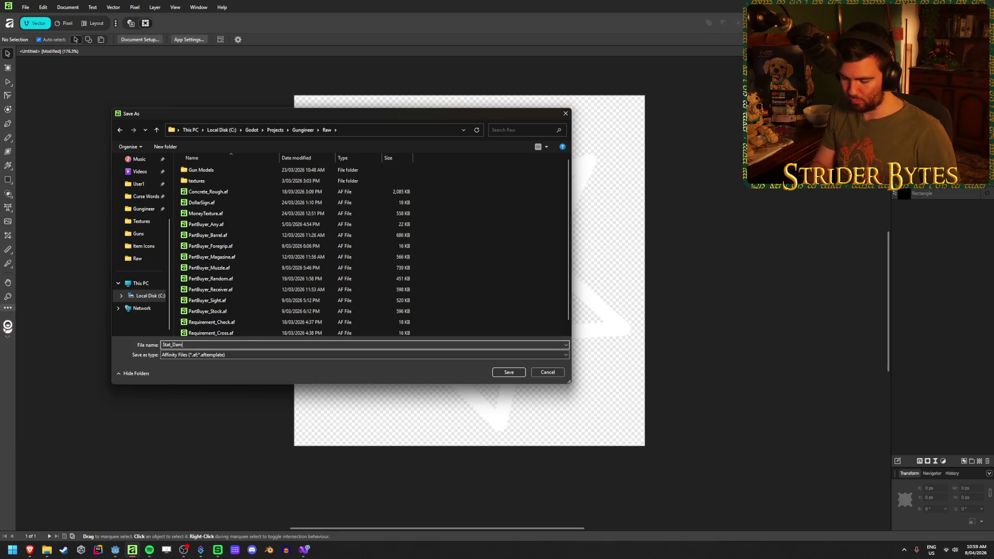
pyautogui.press('Return')
pyautogui.click(26, 8)
pyautogui.click(31, 29)
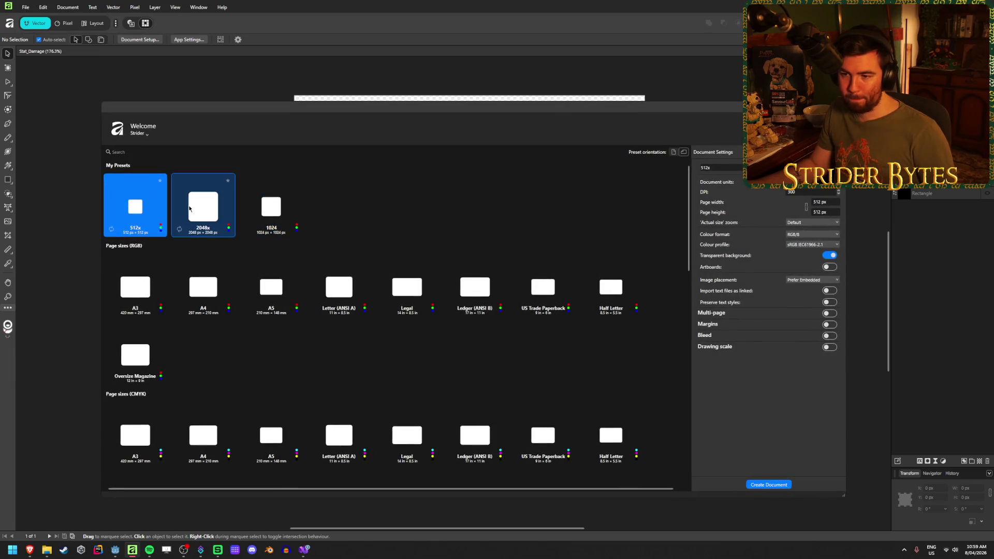
# - Create a 512 px document covered by a black rectangle and deselect it
pyautogui.doubleClick(144, 209)
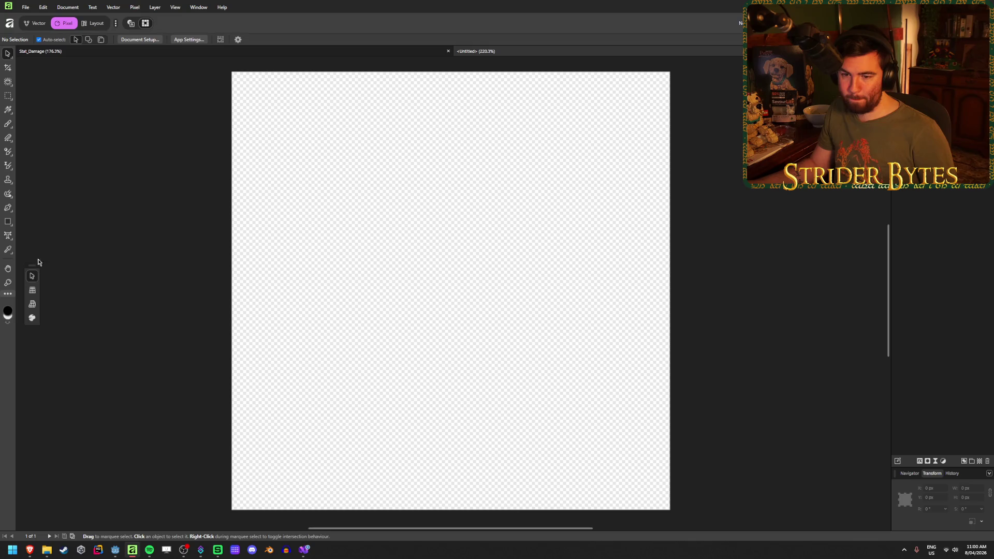
pyautogui.click(8, 224)
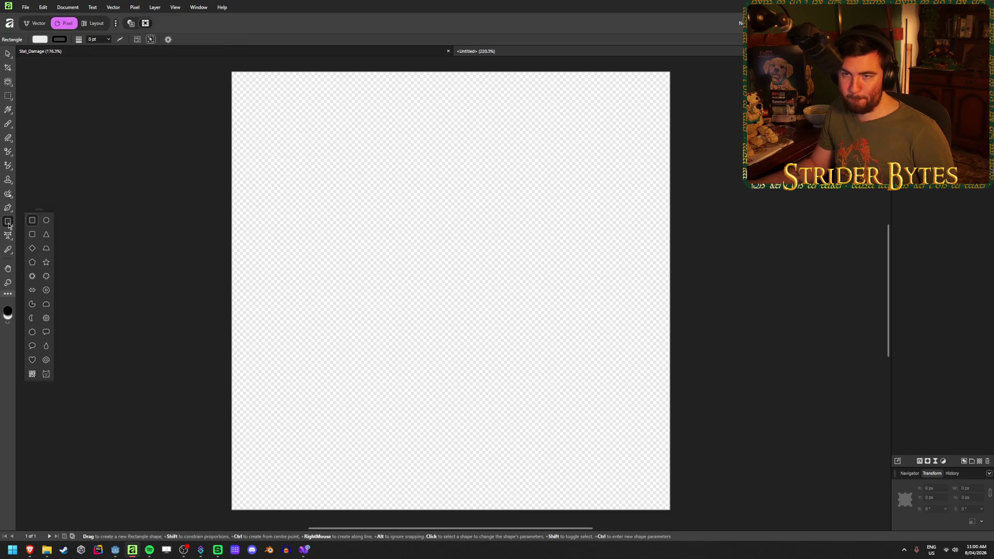
pyautogui.click(40, 40)
pyautogui.click(16, 83)
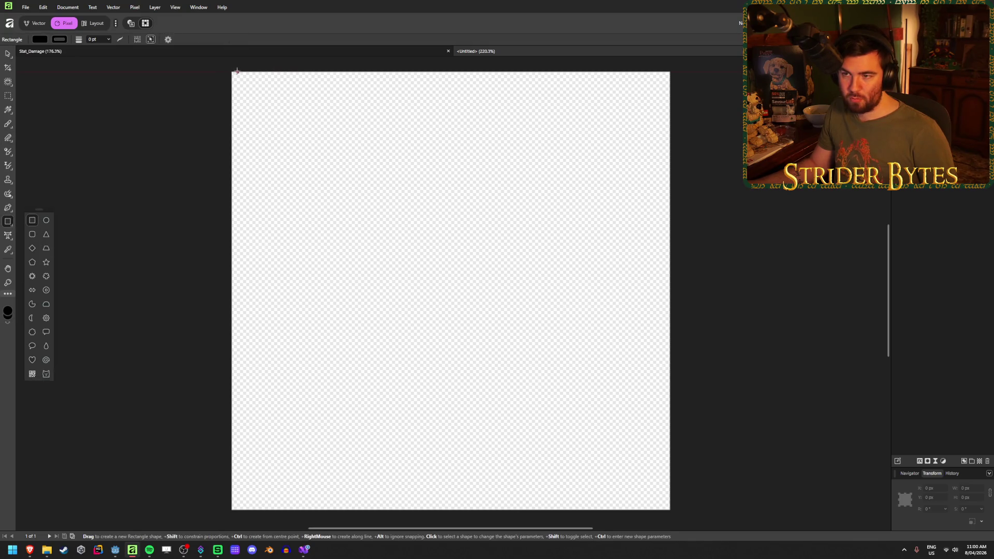
pyautogui.moveTo(233, 72)
pyautogui.mouseDown()
pyautogui.moveTo(527, 411)
pyautogui.moveTo(637, 503)
pyautogui.moveTo(670, 510)
pyautogui.mouseUp()
pyautogui.click(8, 52)
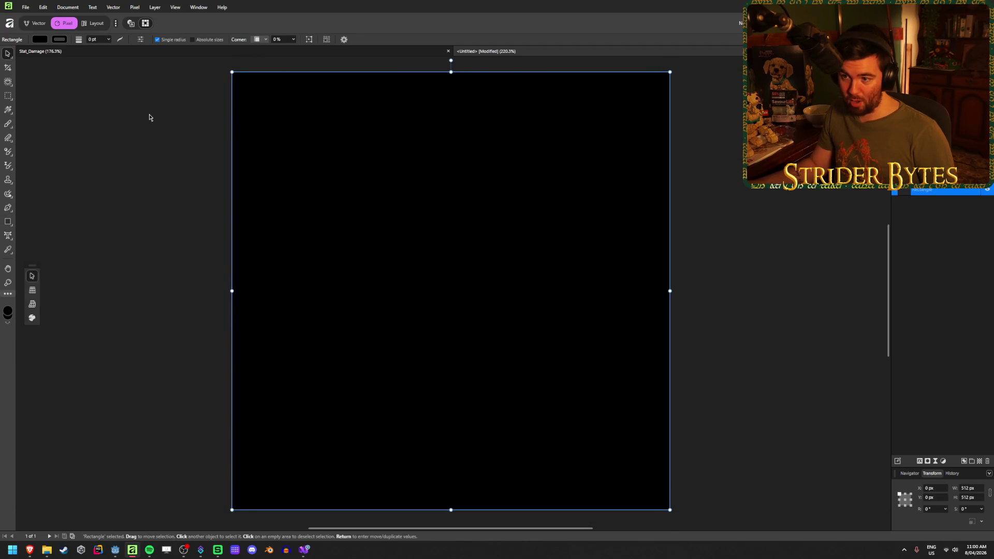
pyautogui.click(166, 123)
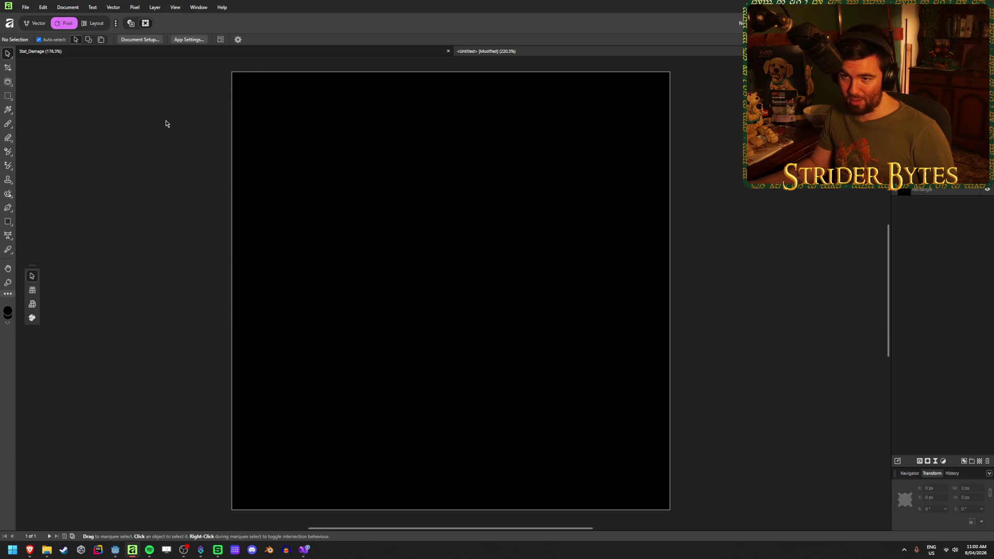
# - Open DollarSign.af from the recent files list
pyautogui.click(25, 8)
pyautogui.moveTo(55, 88)
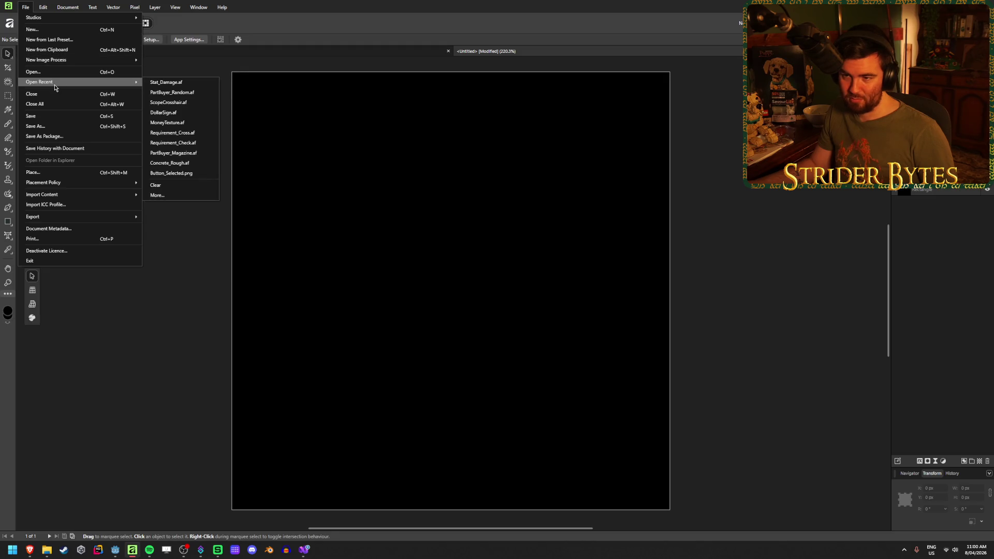
pyautogui.click(192, 113)
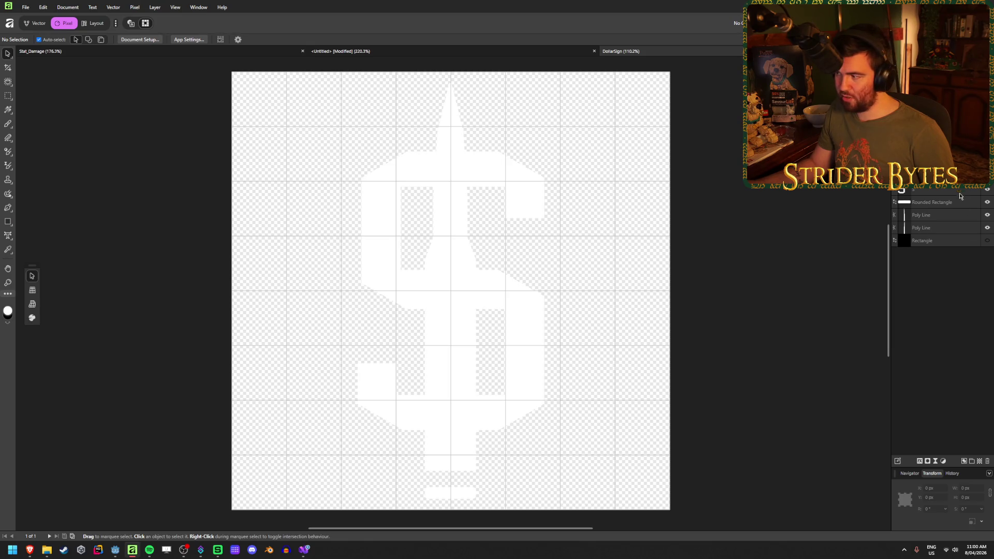
# - Show DollarSign's black background and select both Poly Lines plus the Rounded Rectangle bar
pyautogui.click(988, 241)
pyautogui.click(453, 131)
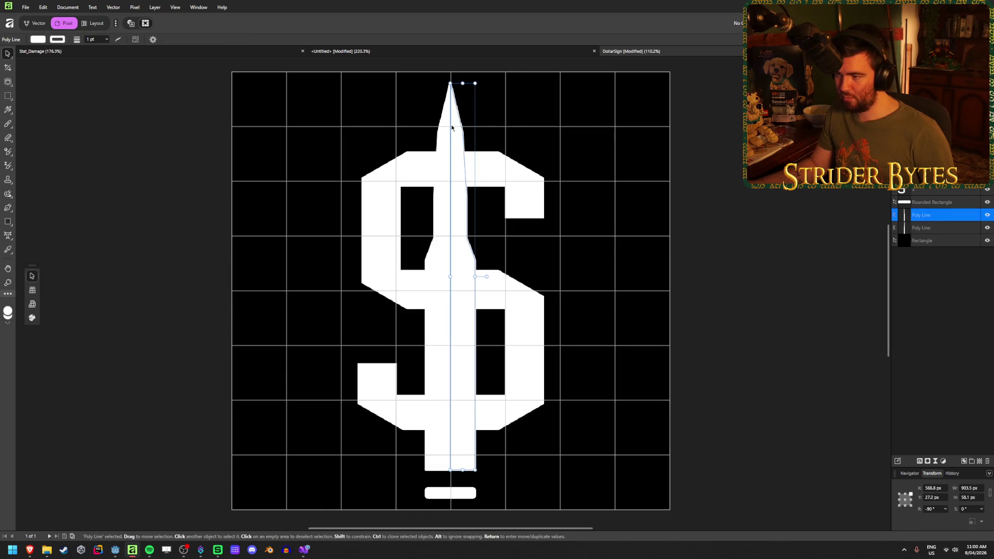
pyautogui.keyDown('shift'); pyautogui.click(441, 138); pyautogui.keyUp('shift')
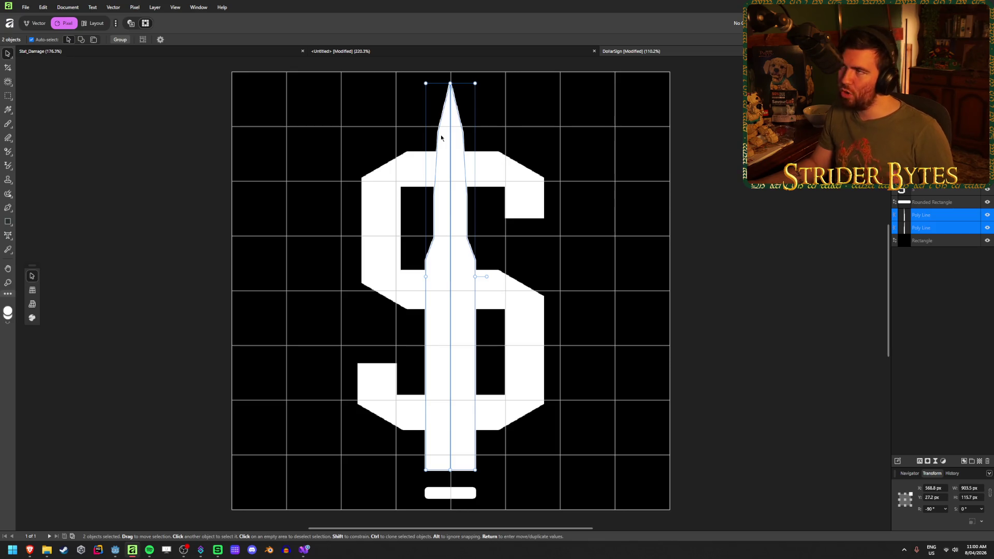
pyautogui.keyDown('shift'); pyautogui.click(444, 498); pyautogui.keyUp('shift')
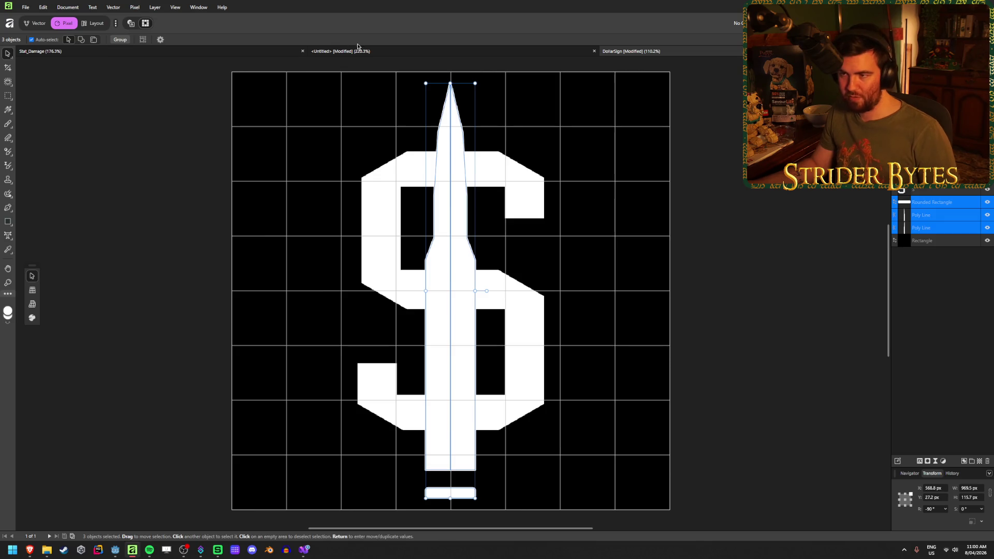
# - Move the pointed stroke and bar into the new square, settling the version via undo/redo
pyautogui.press('Delete')
pyautogui.hotkey('ctrl', 'z')
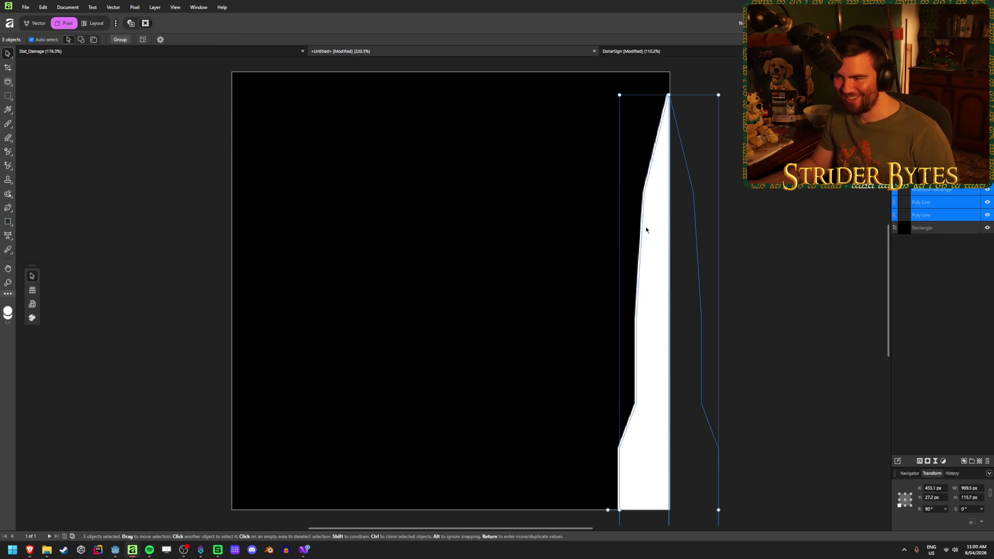
pyautogui.hotkey('ctrl', 'z')
pyautogui.hotkey('ctrl', 'z')
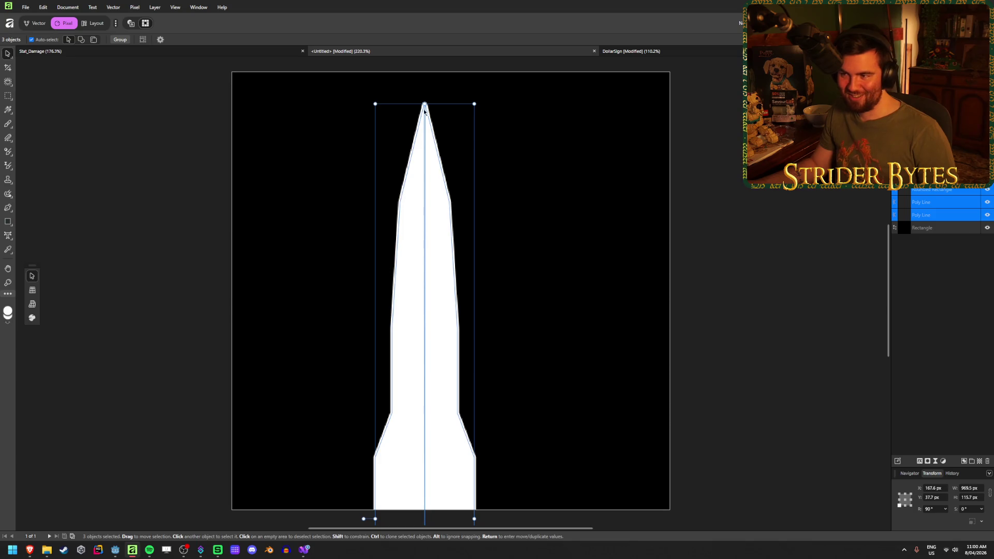
pyautogui.hotkey('ctrl', 'z')
pyautogui.hotkey('ctrl', 'z')
pyautogui.hotkey('ctrl', 'z')
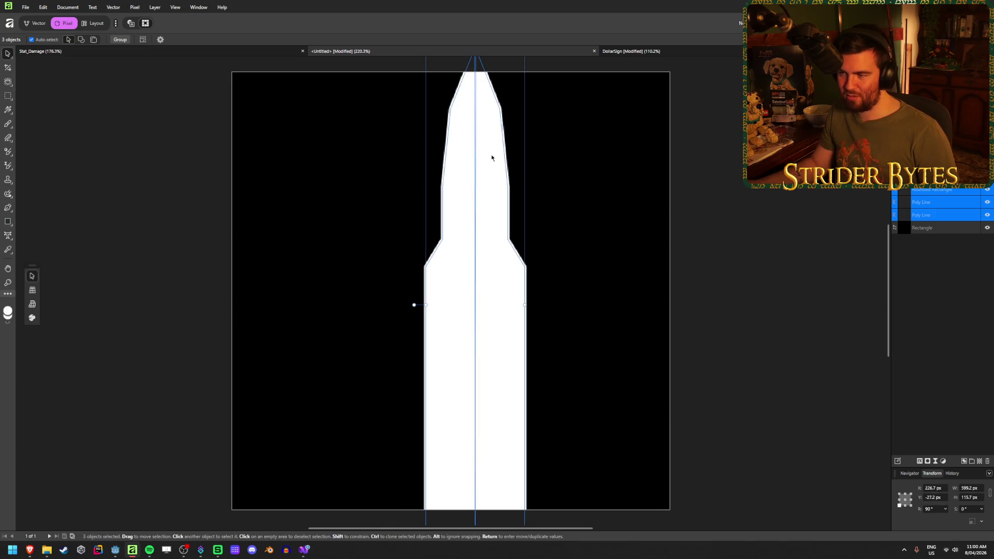
pyautogui.scroll(-5, 497, 218)
pyautogui.hotkey('ctrl', 'z')
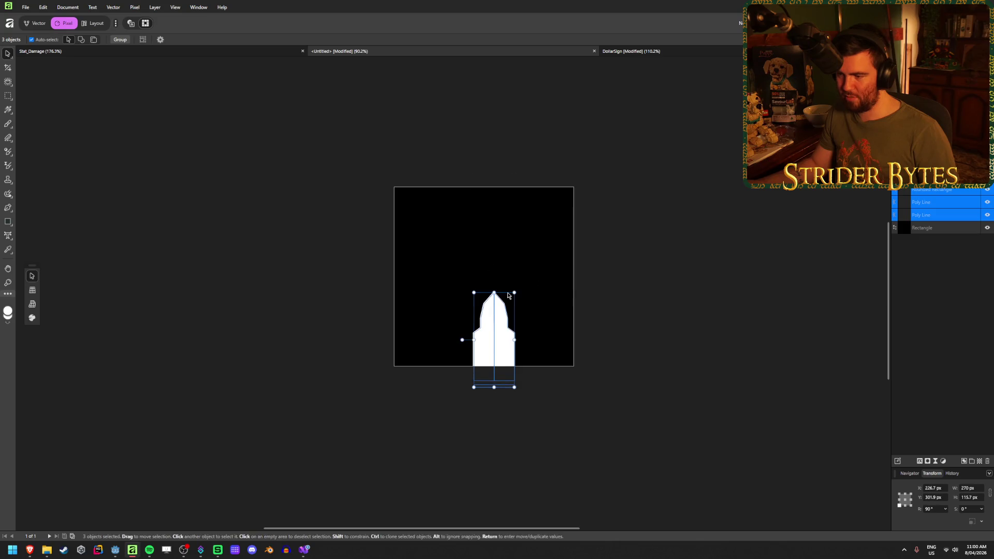
pyautogui.hotkey('ctrl', 'z')
pyautogui.hotkey('ctrl', 'shift', 'z')
pyautogui.hotkey('ctrl', 'shift', 'z')
pyautogui.hotkey('ctrl', 'shift', 'z')
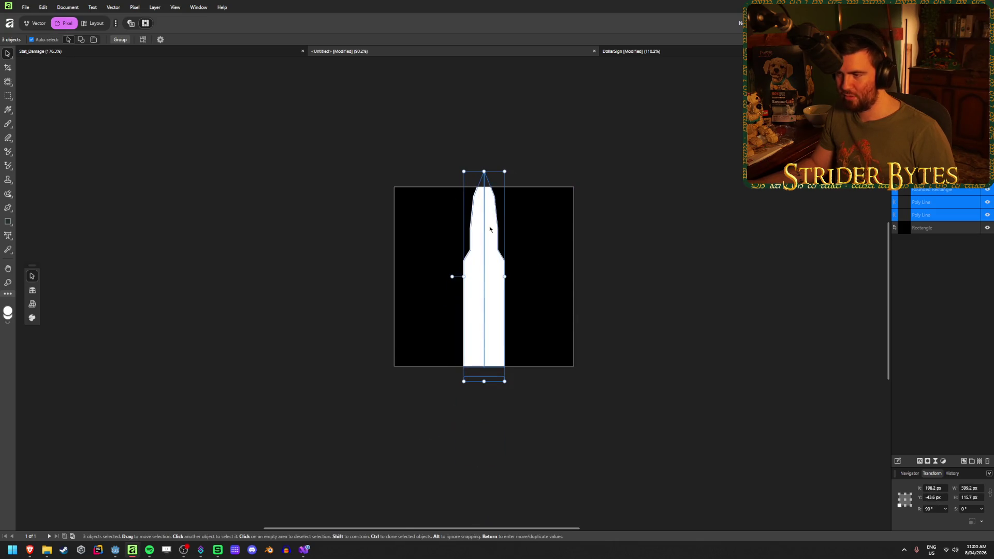
# - Resize the pasted shape into a shorter upright white bullet above the bar
pyautogui.moveTo(463, 171)
pyautogui.mouseDown()
pyautogui.moveTo(472, 268)
pyautogui.moveTo(470, 208)
pyautogui.mouseUp()
pyautogui.scroll(2, 509, 292)
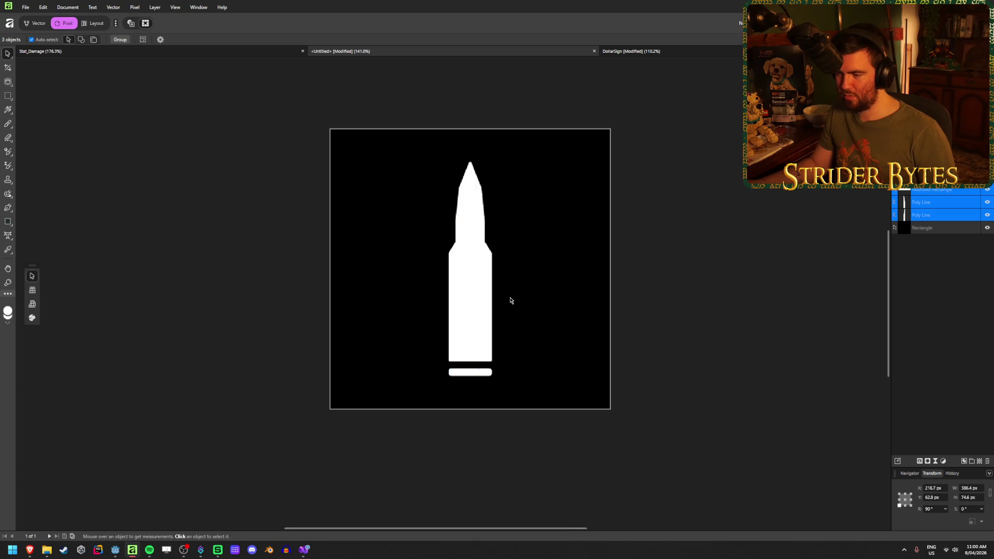
pyautogui.scroll(1, 494, 299)
pyautogui.moveTo(463, 130)
pyautogui.mouseDown()
pyautogui.moveTo(461, 116)
pyautogui.moveTo(461, 141)
pyautogui.moveTo(463, 107)
pyautogui.mouseUp()
pyautogui.click(555, 146)
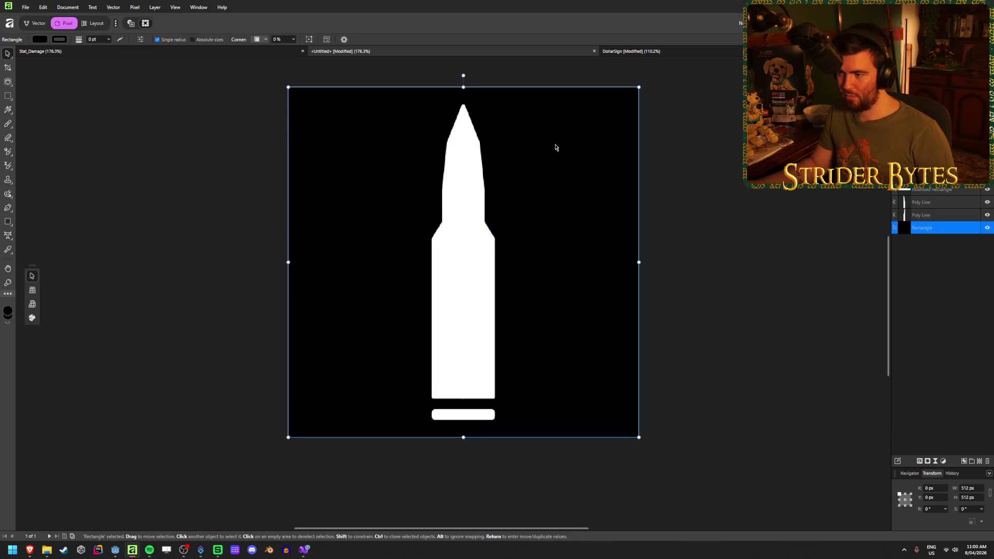
# - Select the bullet with its bar, then undo a hand-dragged copy
pyautogui.click(943, 214)
pyautogui.keyDown('shift'); pyautogui.click(943, 192); pyautogui.keyUp('shift')
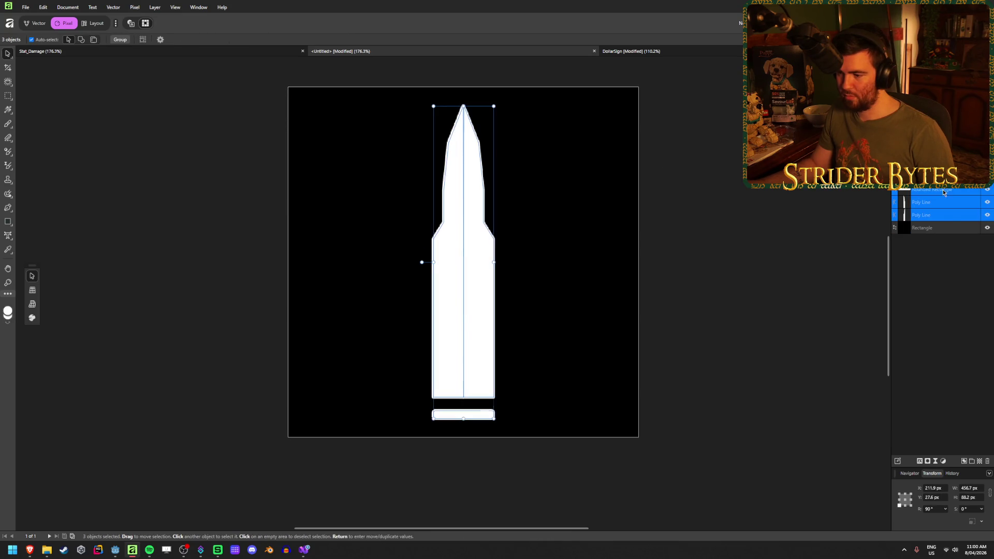
pyautogui.keyDown('ctrl'); pyautogui.moveTo(477, 288); pyautogui.dragTo(556, 288); pyautogui.keyUp('ctrl')
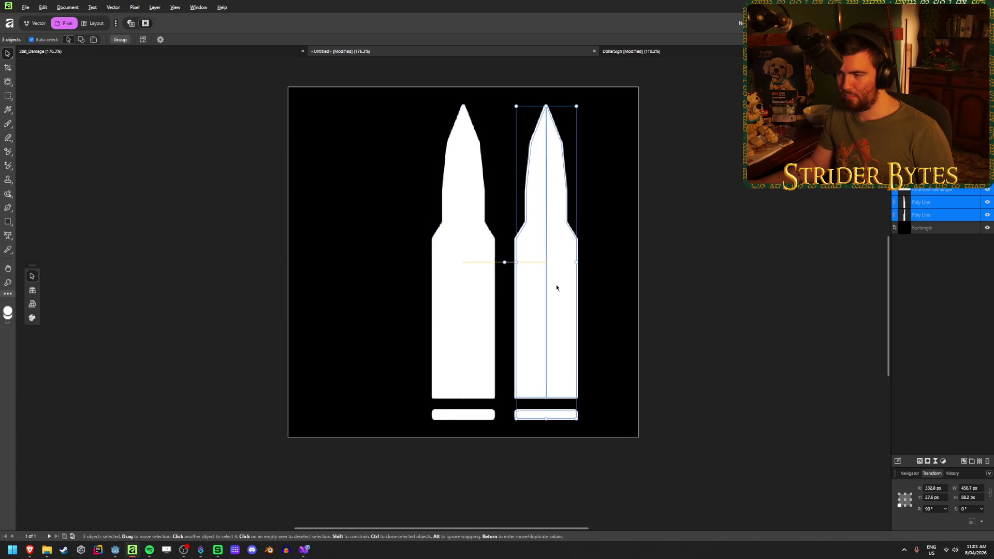
pyautogui.hotkey('ctrl', 'z')
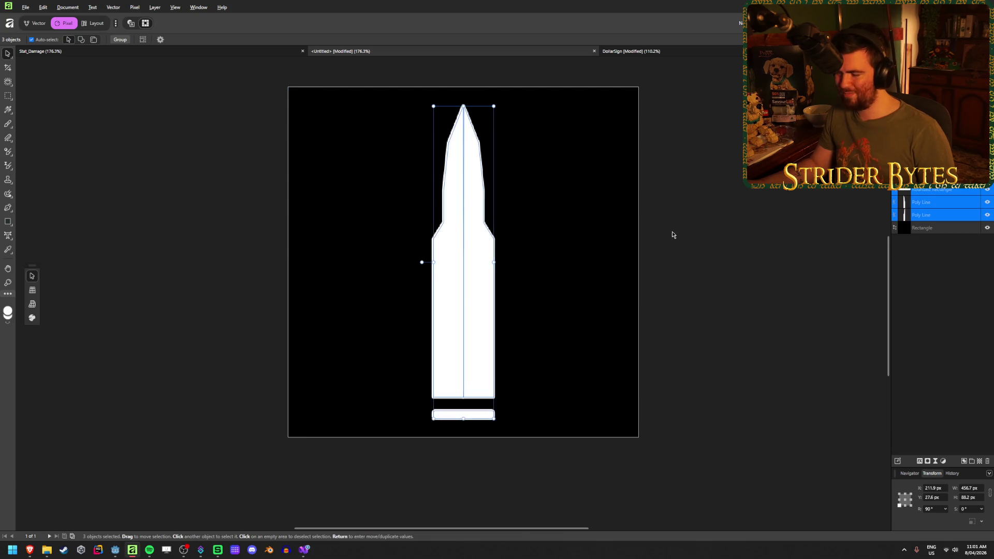
# - Duplicate the bullet and bar 100 px to the right with Move/Duplicate
pyautogui.press('Return')
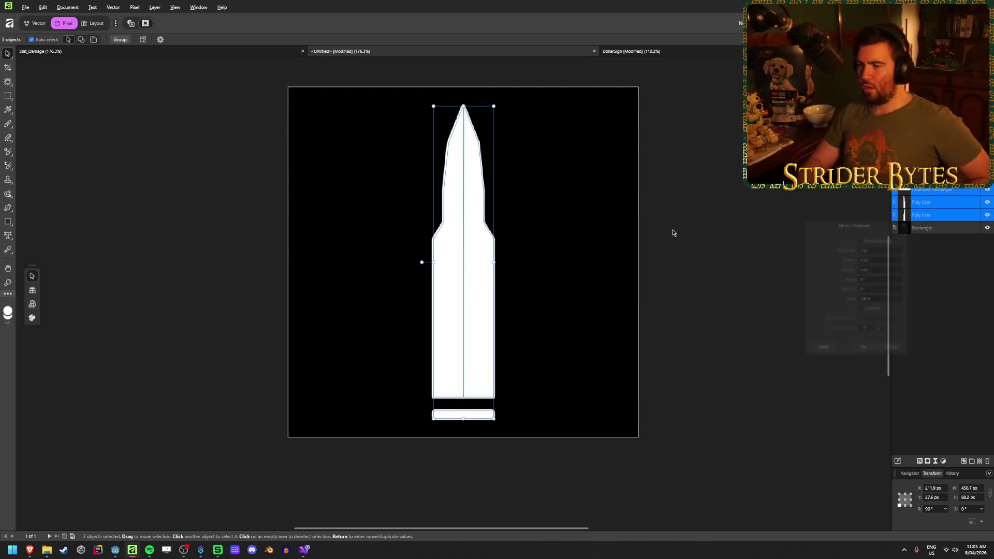
pyautogui.moveTo(854, 218)
pyautogui.mouseDown()
pyautogui.moveTo(704, 207)
pyautogui.moveTo(722, 201)
pyautogui.mouseUp()
pyautogui.click(742, 294)
pyautogui.click(775, 305)
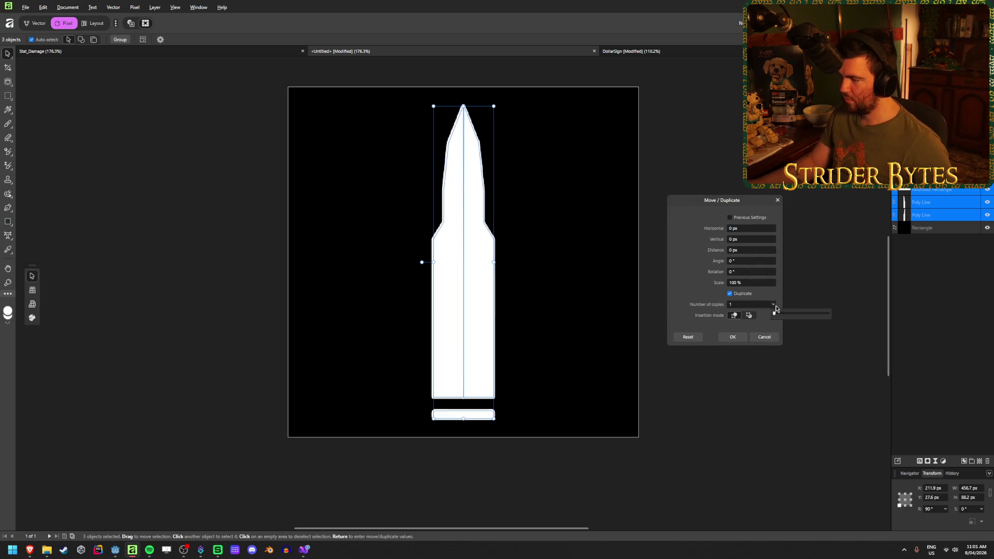
pyautogui.click(753, 228)
pyautogui.write('200')
pyautogui.press('Tab')
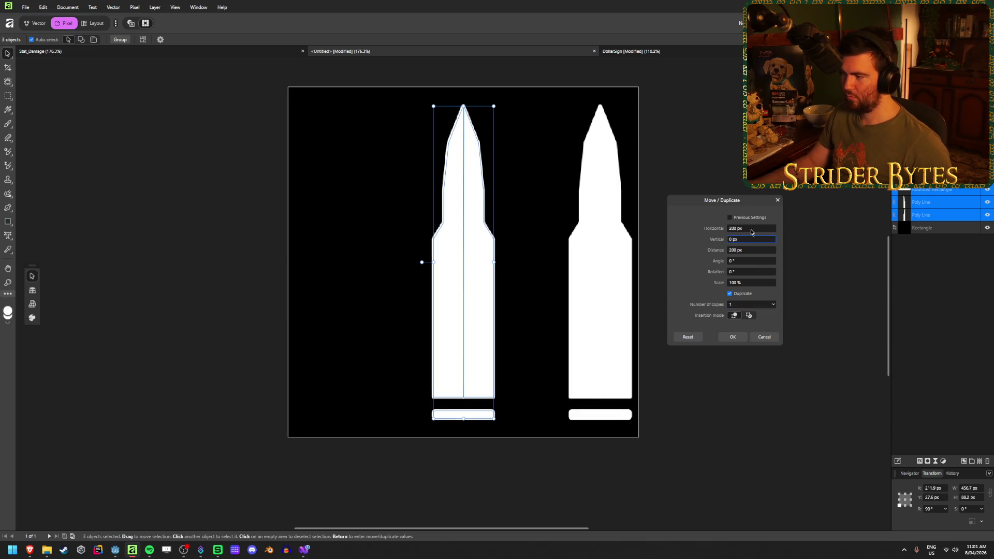
pyautogui.click(751, 228)
pyautogui.write('100')
pyautogui.press('Tab')
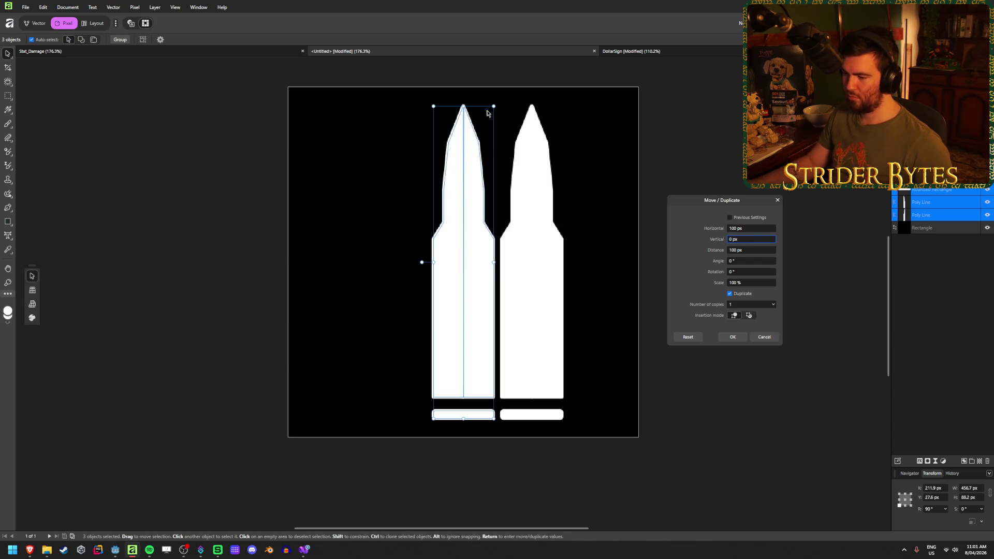
pyautogui.click(737, 341)
# - Make a second copy 100 px to the left, then deselect to view all three
pyautogui.press('Return')
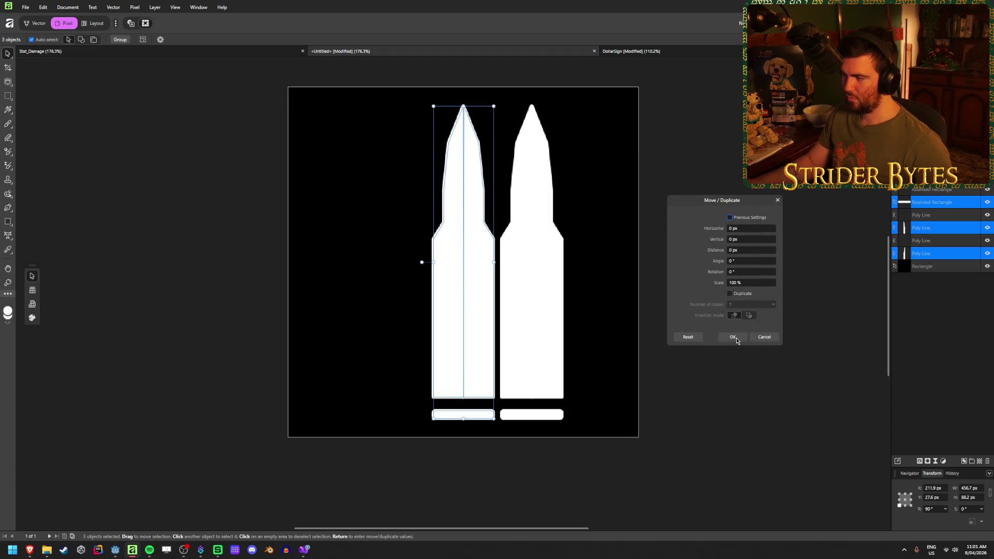
pyautogui.click(742, 229)
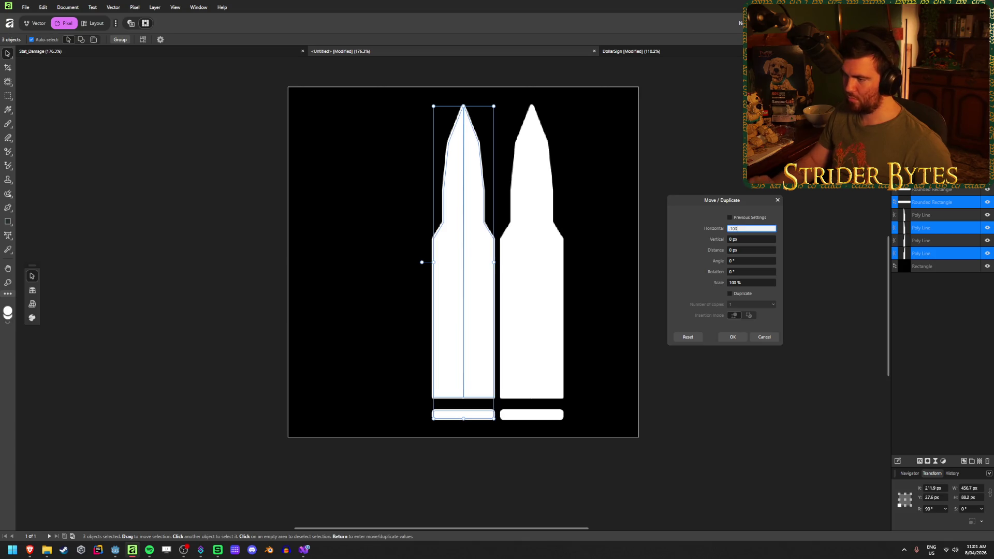
pyautogui.press('Tab')
pyautogui.click(741, 294)
pyautogui.click(732, 337)
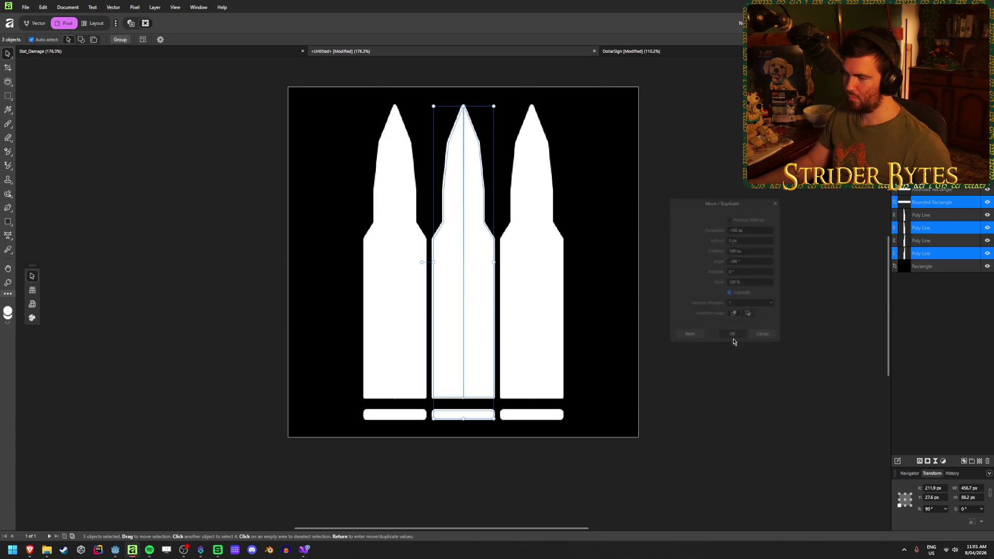
pyautogui.click(202, 149)
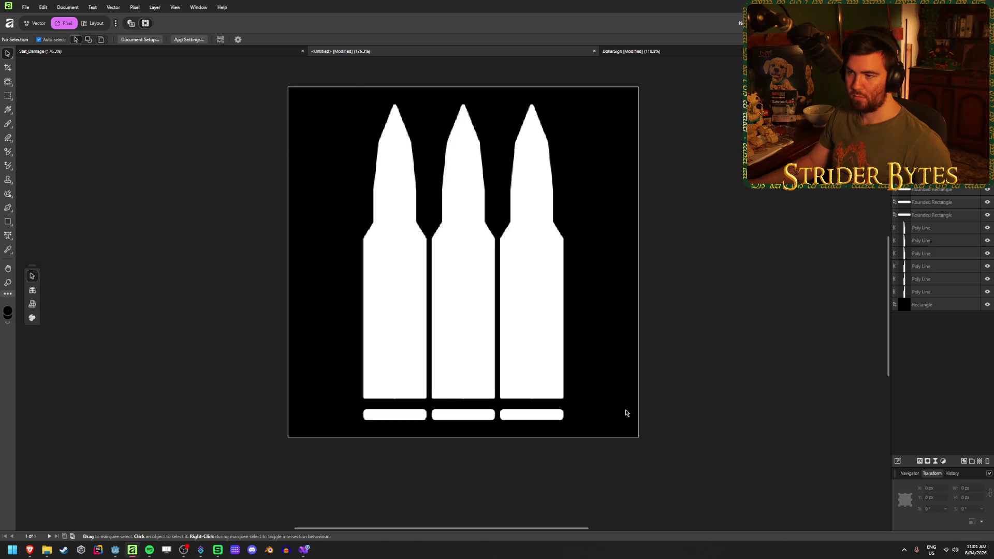
pyautogui.scroll(-10, 483, 484)
pyautogui.scroll(7, 495, 441)
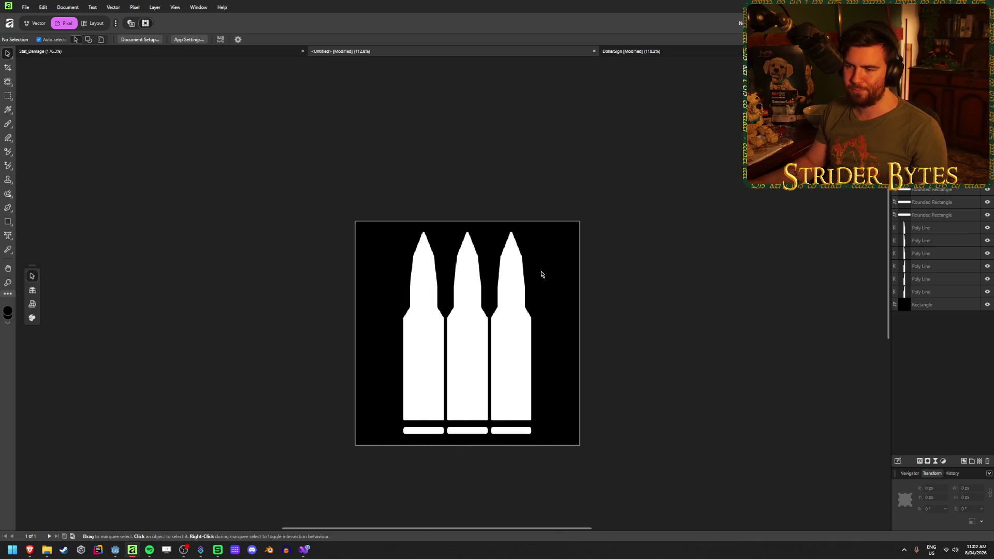
pyautogui.scroll(3, 499, 288)
pyautogui.scroll(-3, 505, 288)
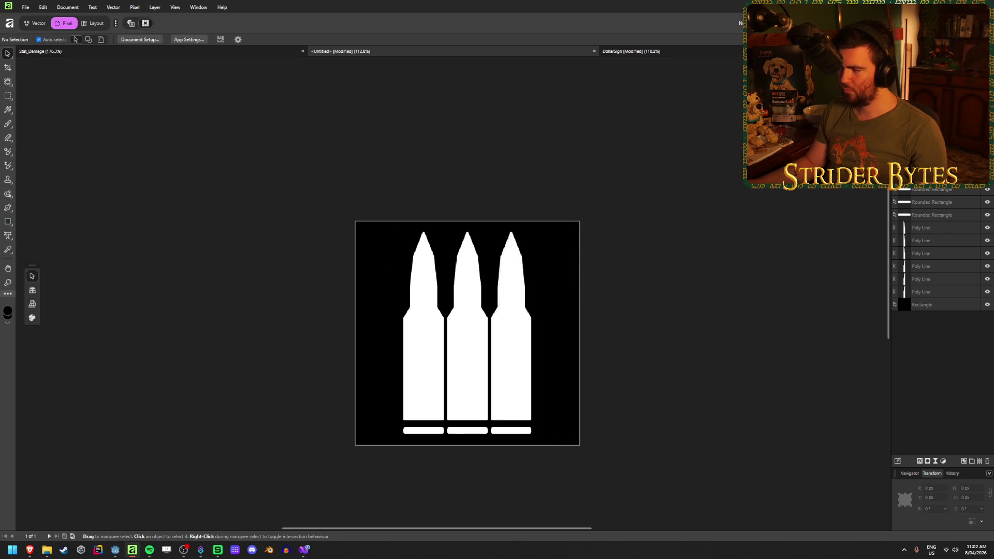
# - Hide the black background and save the ammo icon as Stat_MaxAmmo
pyautogui.click(987, 305)
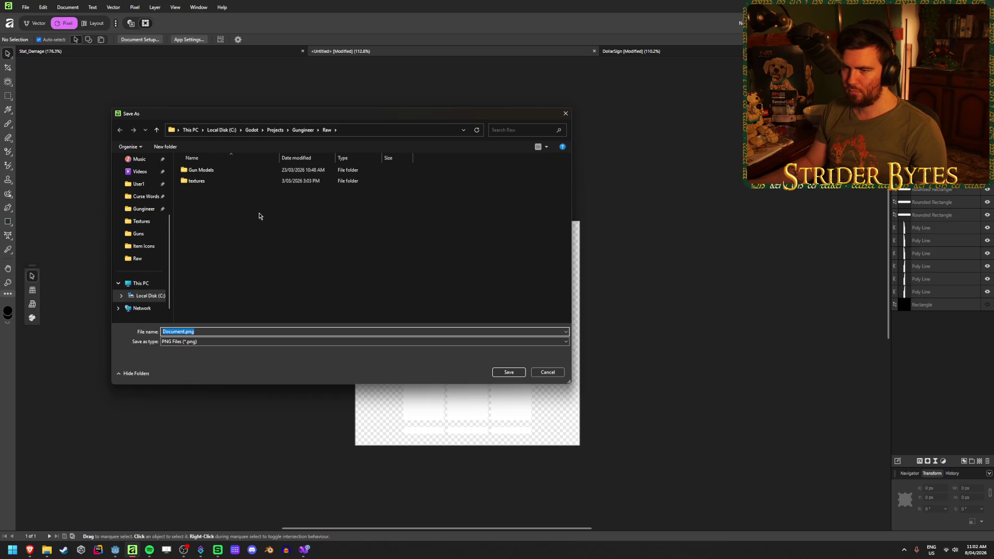
pyautogui.click(550, 373)
pyautogui.hotkey('ctrl', 's')
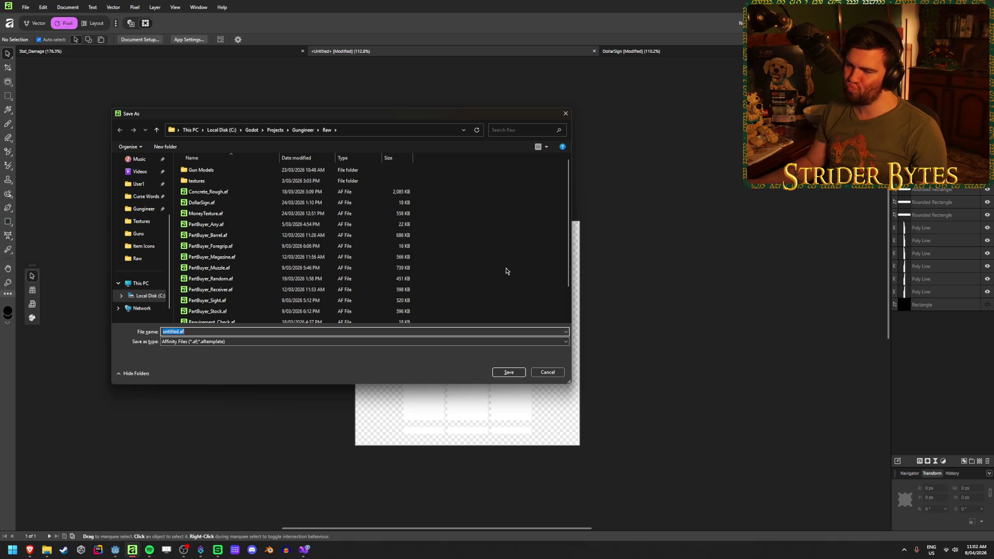
pyautogui.write('Stat_')
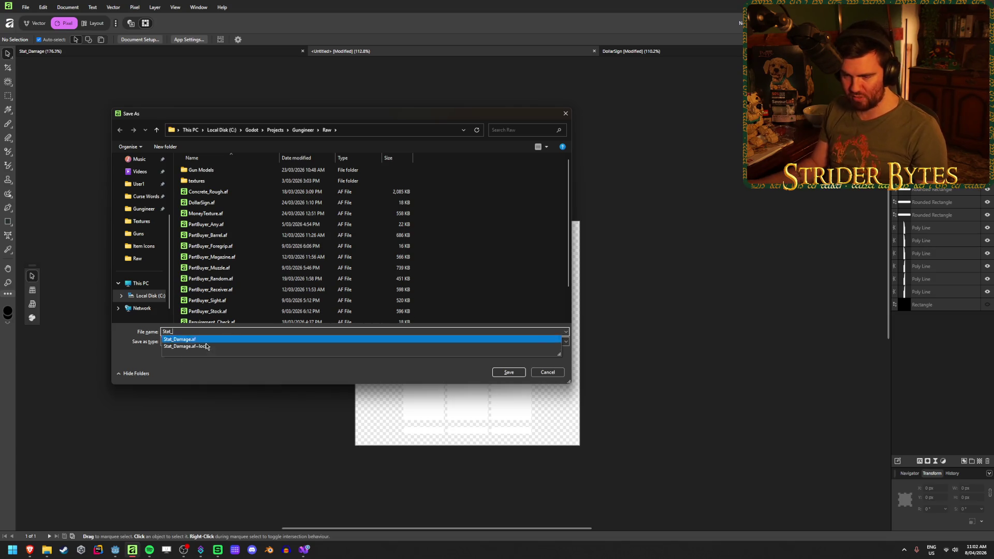
pyautogui.write('MaxAmmo')
pyautogui.press('Return')
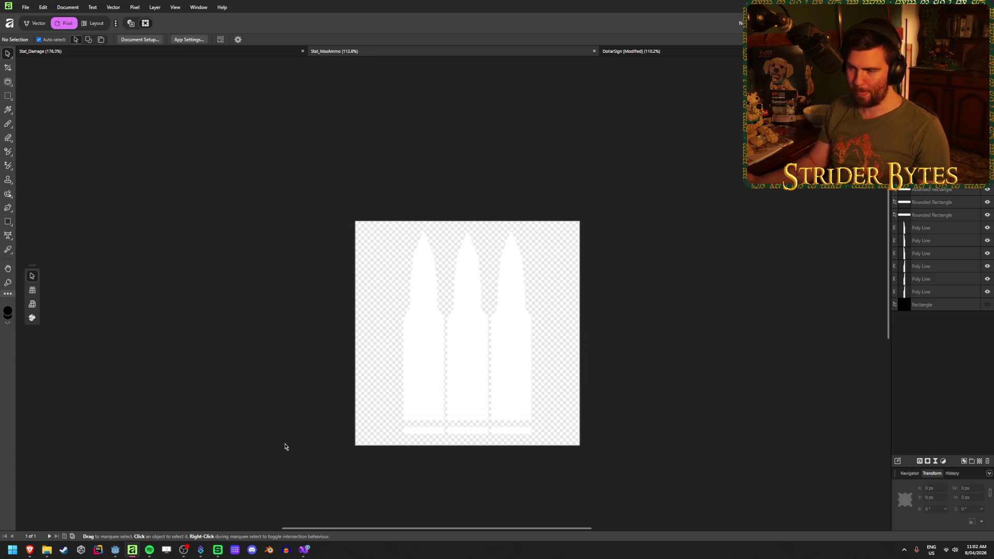
# - Create a new document from the 512px preset
pyautogui.click(25, 8)
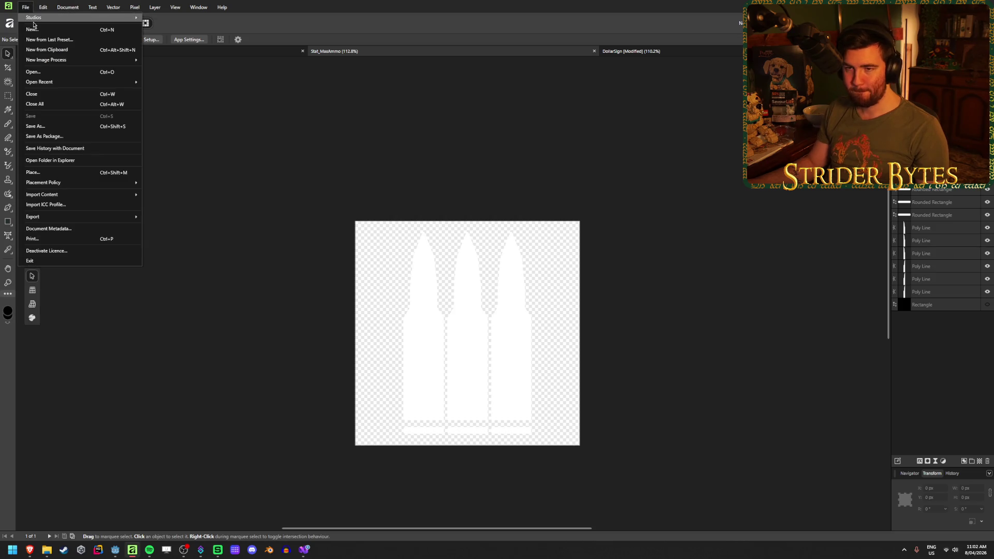
pyautogui.click(31, 21)
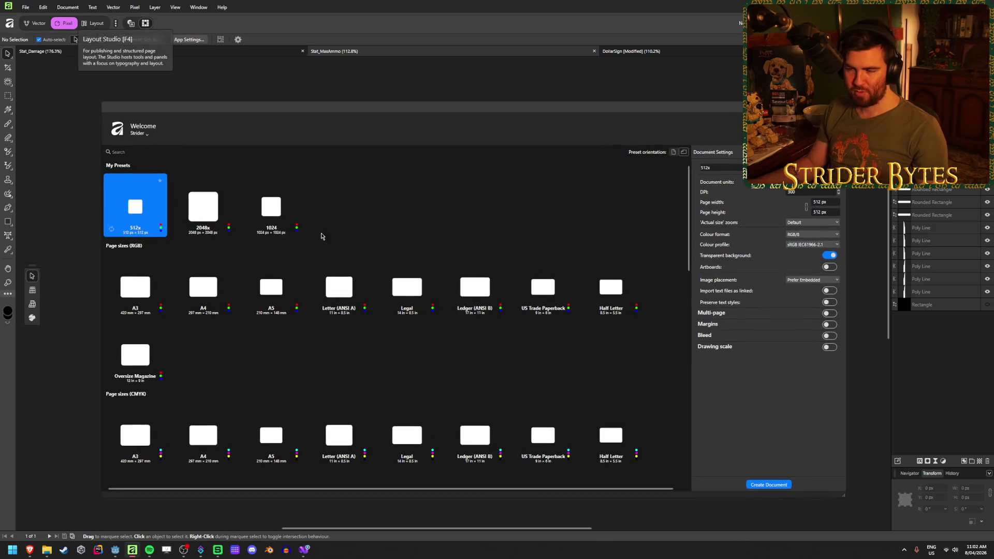
pyautogui.doubleClick(154, 195)
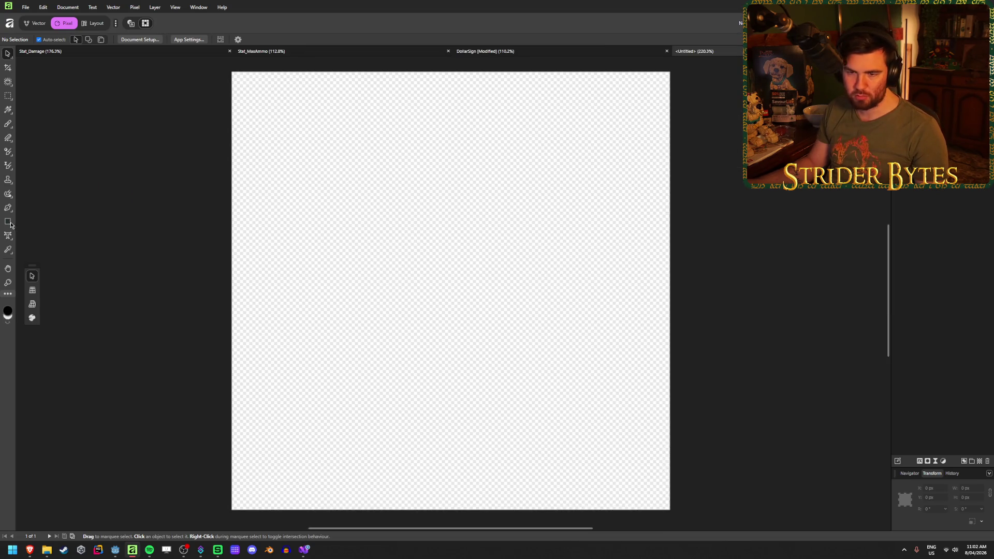
# - Draw a black-filled rectangle covering the whole 512 px canvas, then deselect it
pyautogui.press('m')
pyautogui.click(46, 40)
pyautogui.moveTo(106, 92); pyautogui.dragTo(18, 92)
pyautogui.moveTo(232, 71)
pyautogui.mouseDown()
pyautogui.moveTo(648, 507)
pyautogui.moveTo(670, 510)
pyautogui.mouseUp()
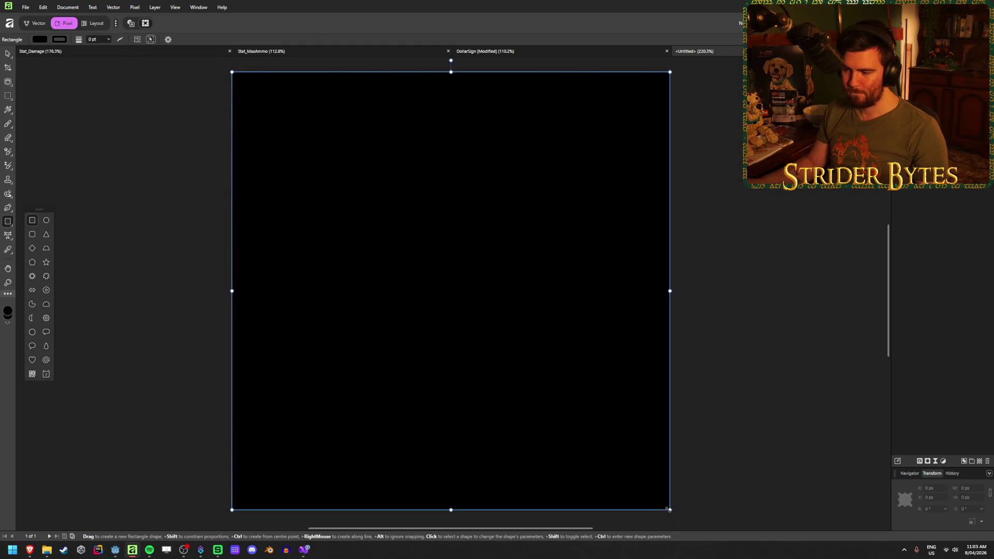
pyautogui.click(8, 53)
pyautogui.click(146, 150)
pyautogui.hotkey('ctrl', 's')
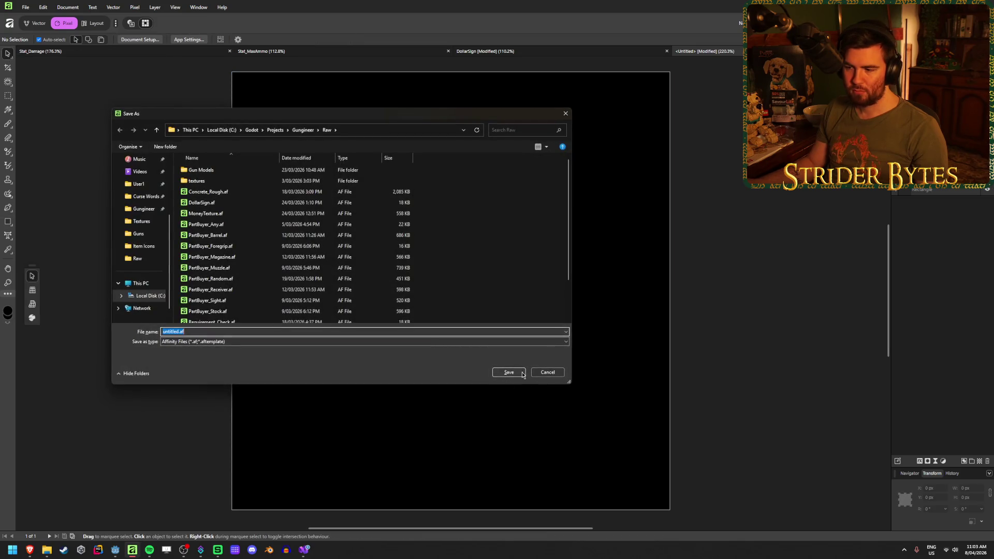
pyautogui.click(545, 371)
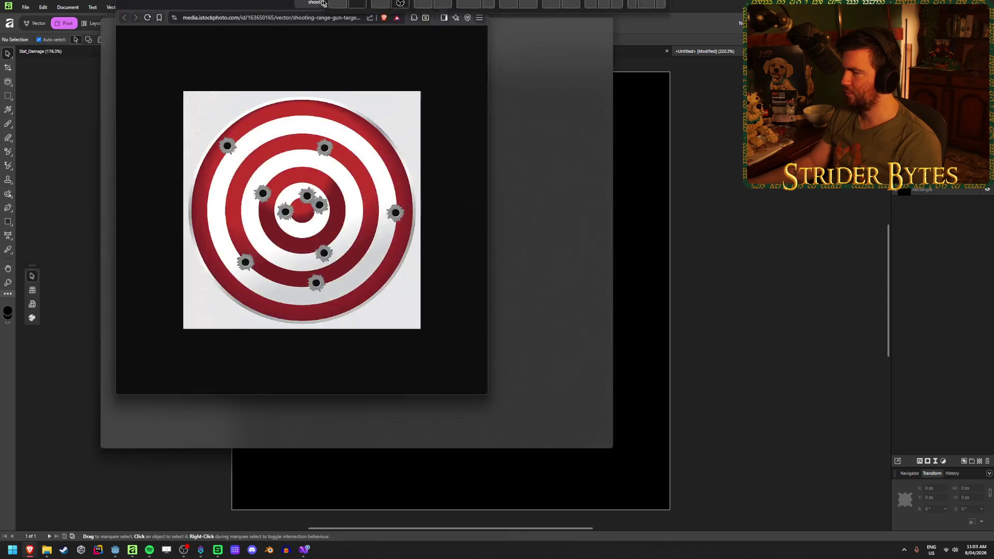
pyautogui.moveTo(331, 5); pyautogui.dragTo(327, 3)
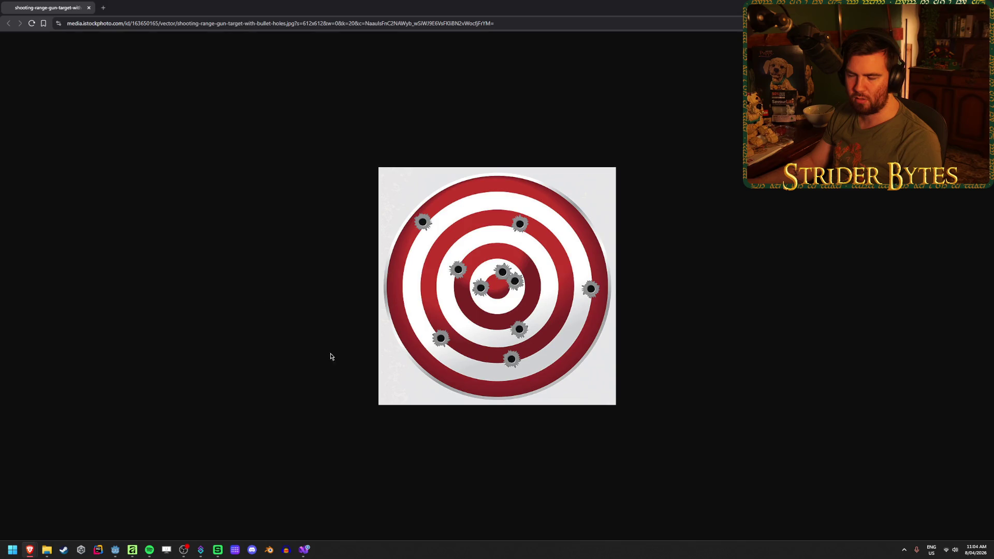
pyautogui.hotkey('alt', 'Tab')
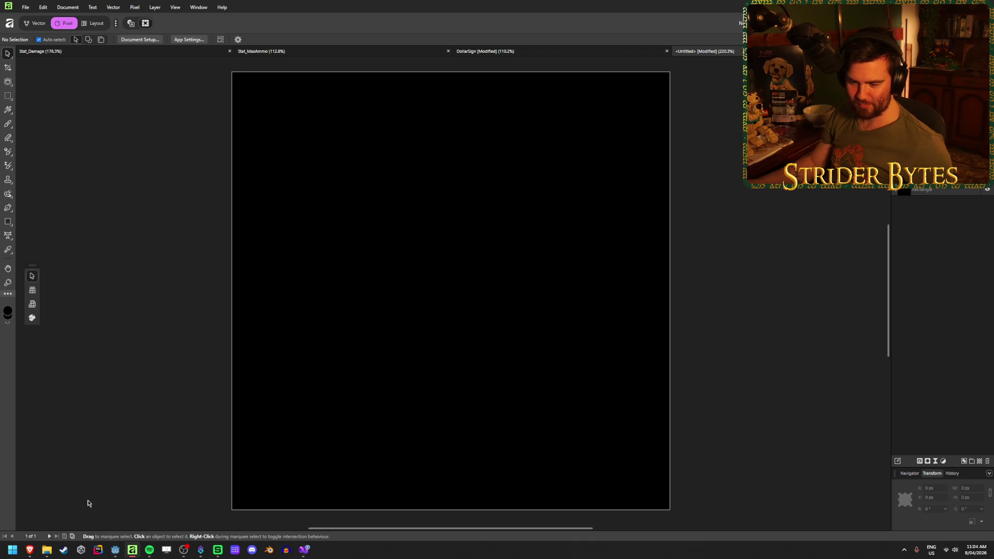
# - Draw a white-outlined circle filling the whole canvas with the Ellipse tool
pyautogui.click(6, 222)
pyautogui.click(46, 220)
pyautogui.click(47, 40)
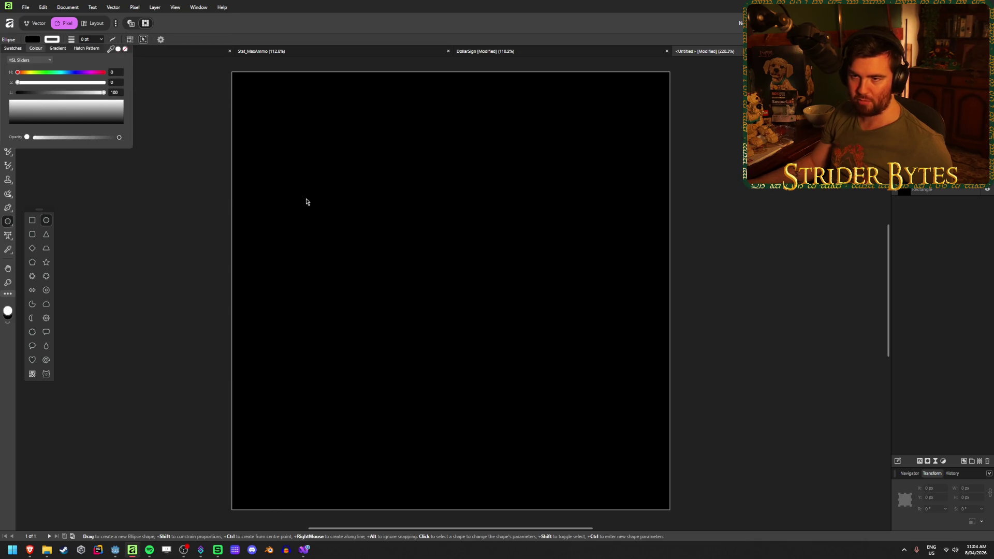
pyautogui.click(391, 227)
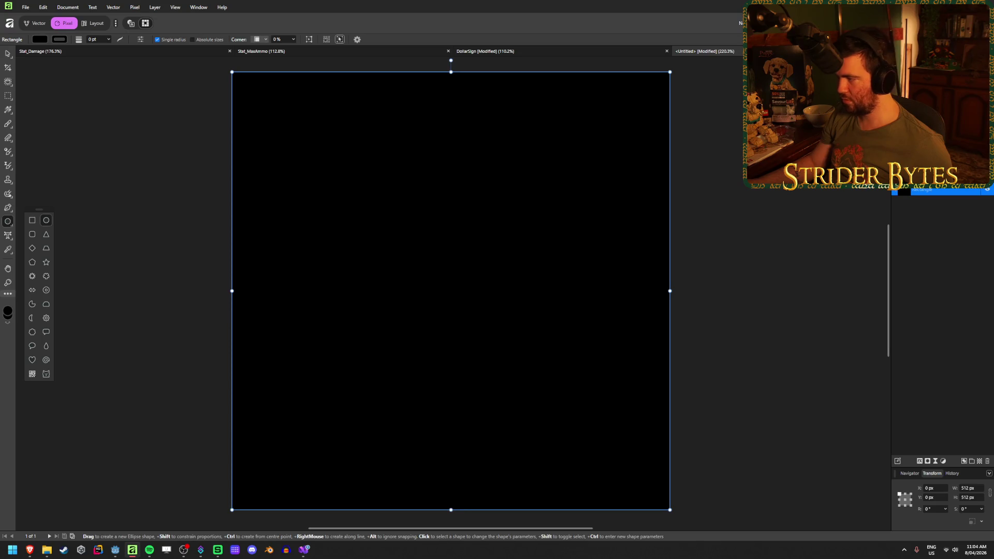
pyautogui.moveTo(232, 72)
pyautogui.mouseDown()
pyautogui.moveTo(337, 146)
pyautogui.moveTo(670, 510)
pyautogui.mouseUp()
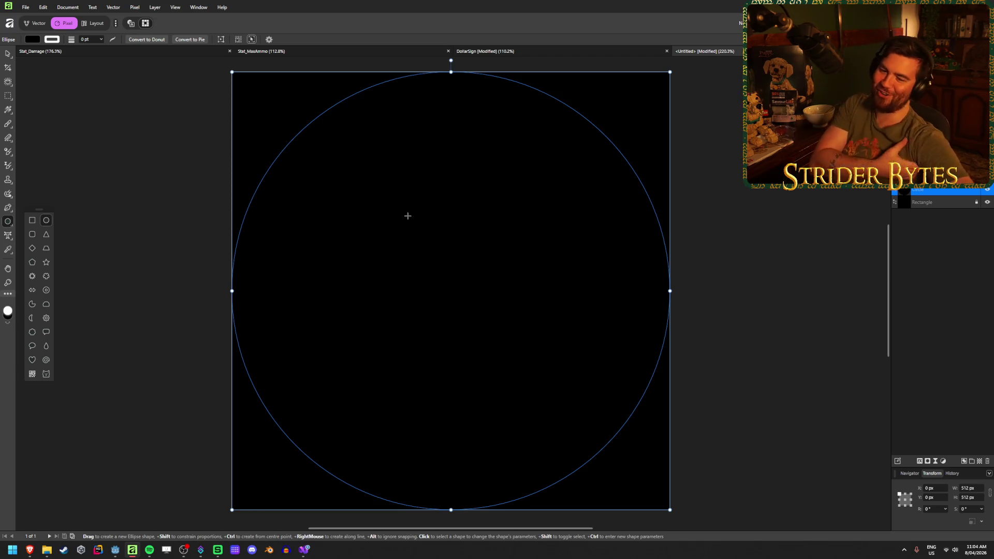
# - Set the circle's outline to 5 pt and shrink it evenly to about 401 px around the centre
pyautogui.click(51, 40)
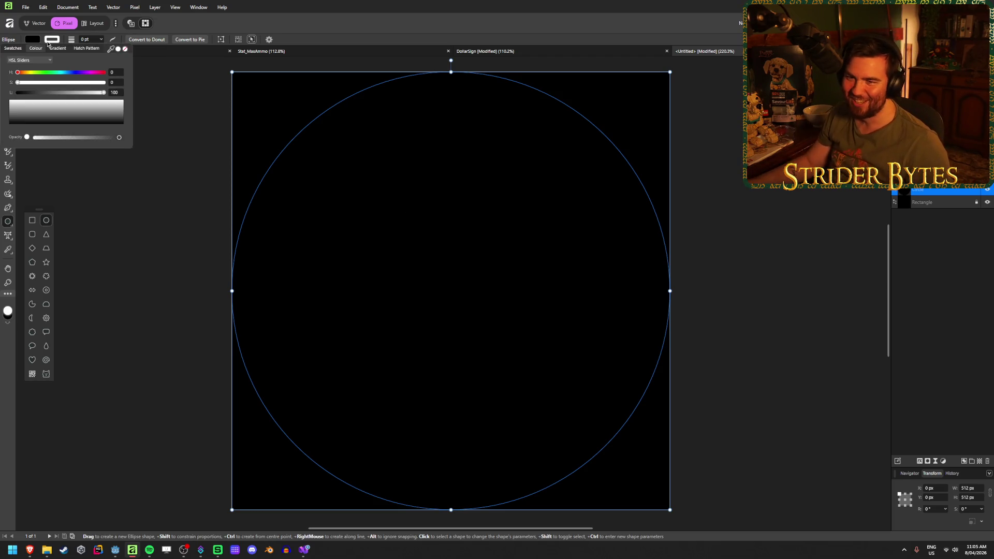
pyautogui.click(101, 40)
pyautogui.moveTo(103, 49)
pyautogui.mouseDown()
pyautogui.moveTo(122, 48)
pyautogui.moveTo(108, 50)
pyautogui.mouseUp()
pyautogui.click(42, 25)
pyautogui.click(100, 39)
pyautogui.click(85, 39)
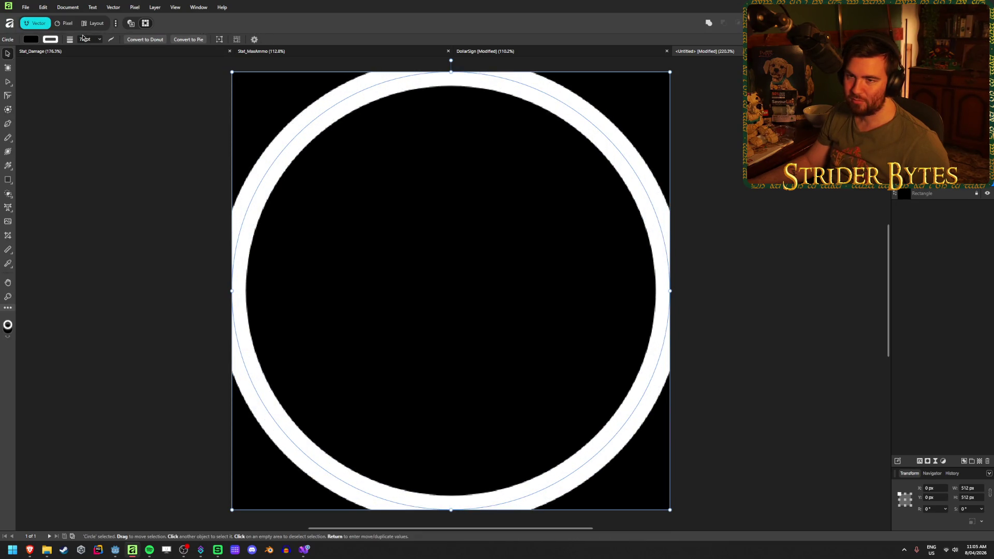
pyautogui.write('5')
pyautogui.press('Return')
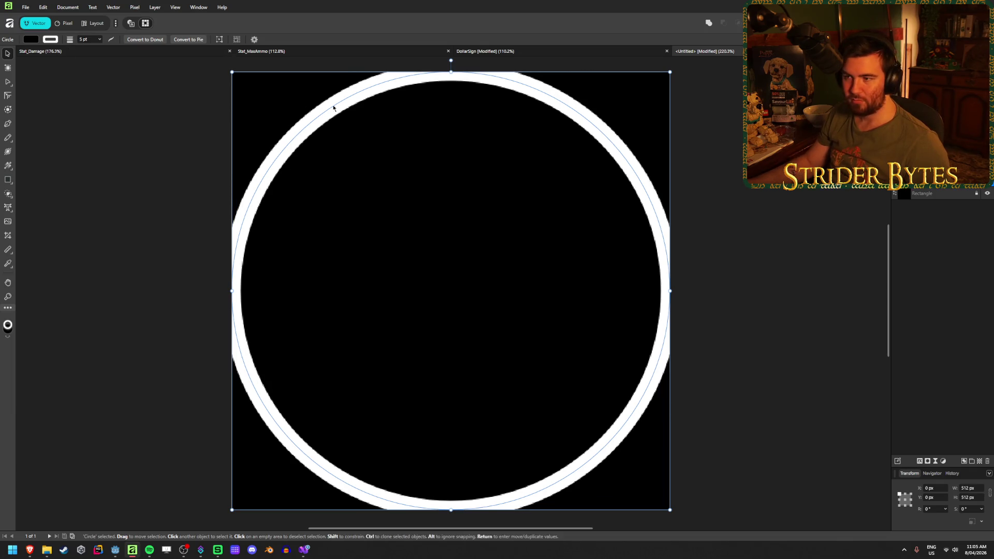
pyautogui.moveTo(669, 291); pyautogui.dragTo(623, 295)
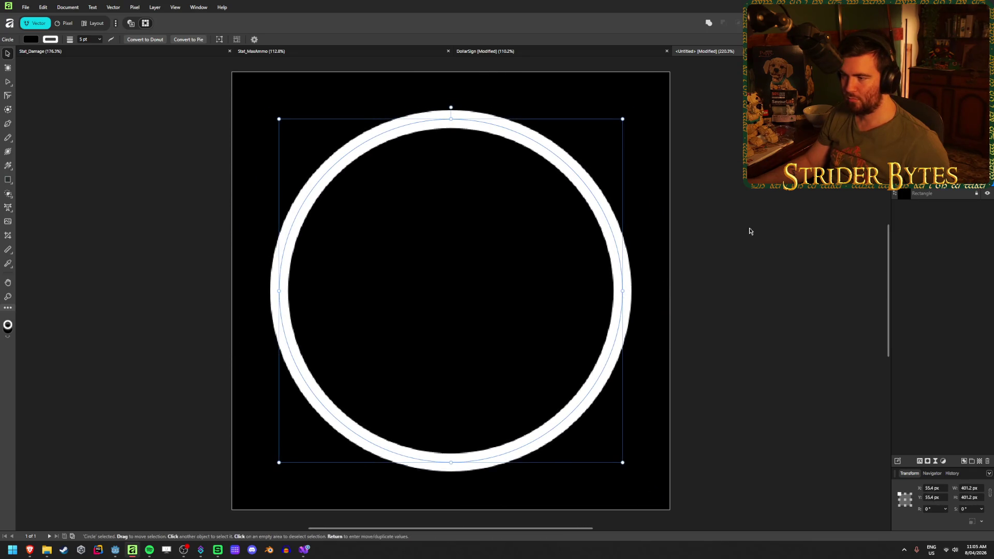
pyautogui.click(750, 229)
pyautogui.click(6, 180)
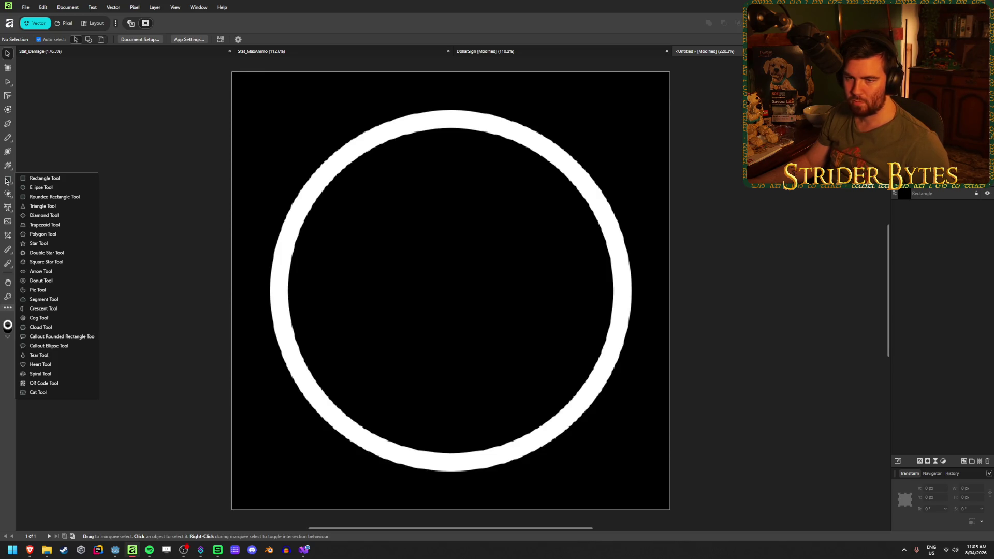
# - Draw a vertical white line through the ring with the Pen tool
pyautogui.click(6, 180)
pyautogui.rightClick(8, 129)
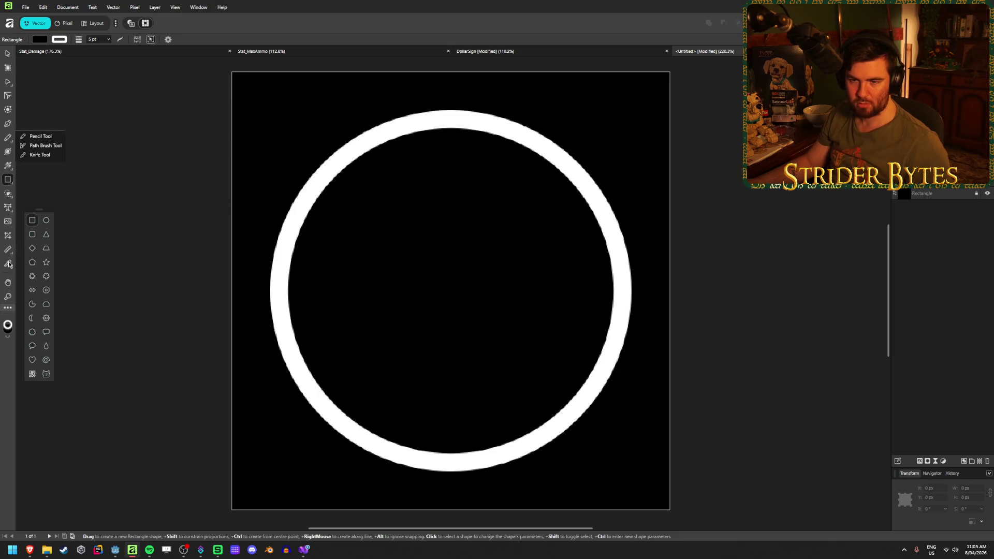
pyautogui.click(95, 76)
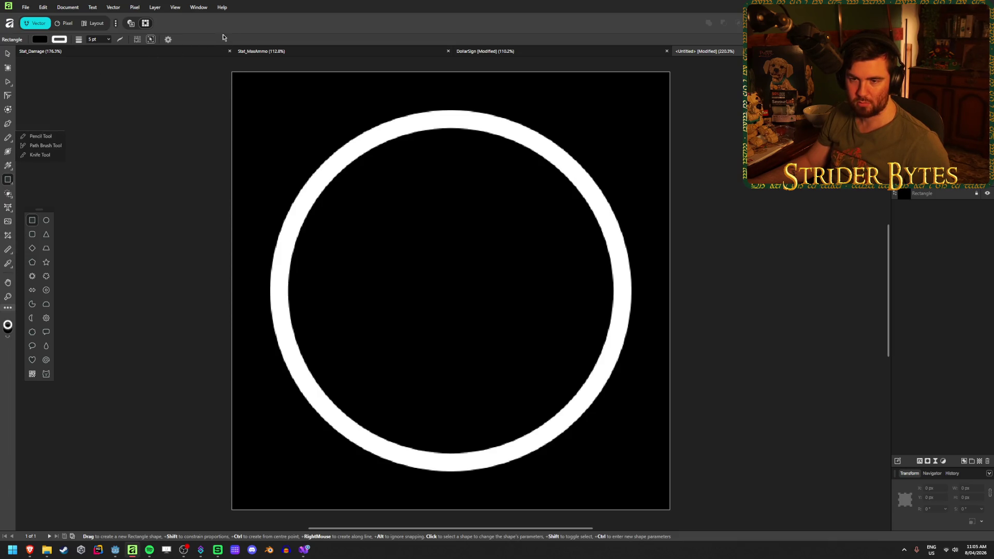
pyautogui.click(8, 123)
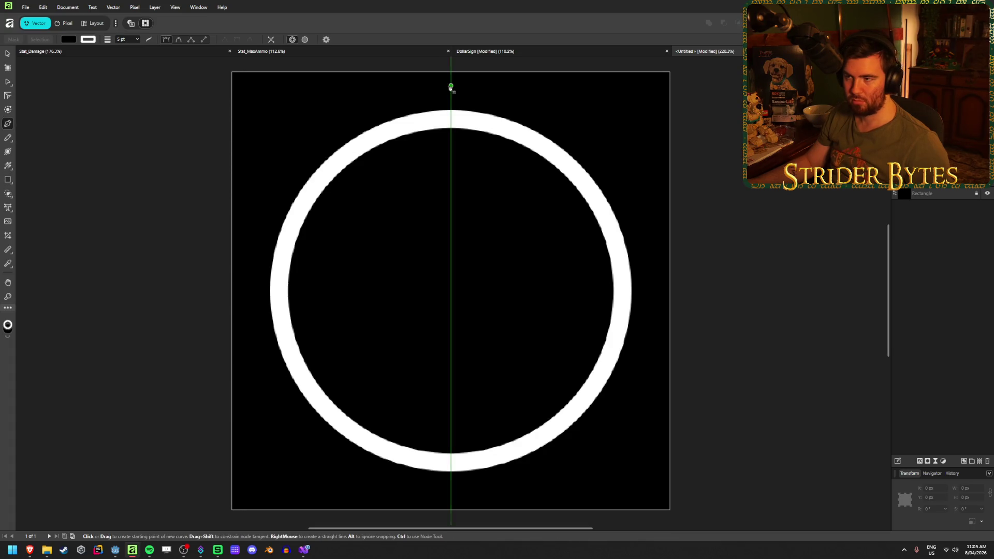
pyautogui.click(451, 90)
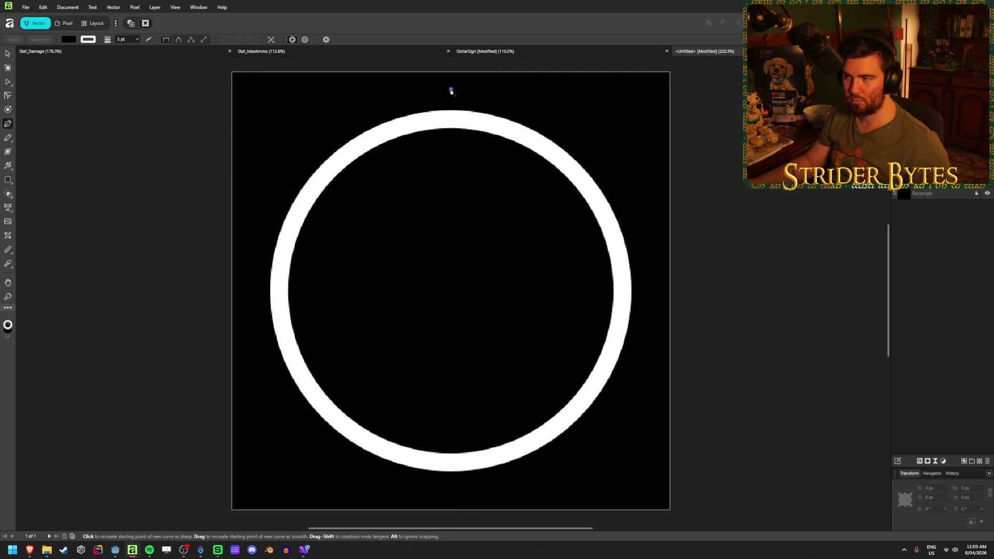
pyautogui.click(451, 483)
pyautogui.hotkey('ctrl', 'z')
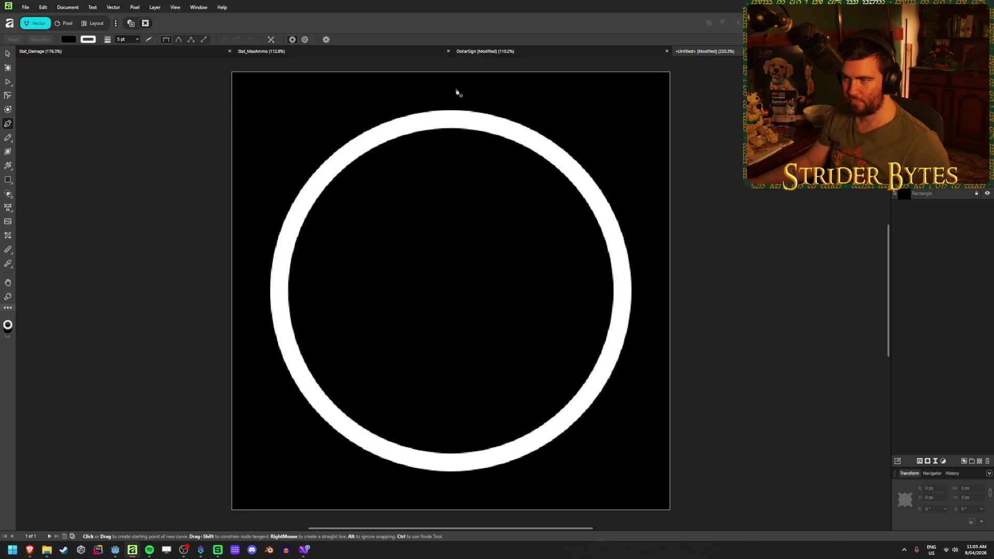
pyautogui.click(451, 89)
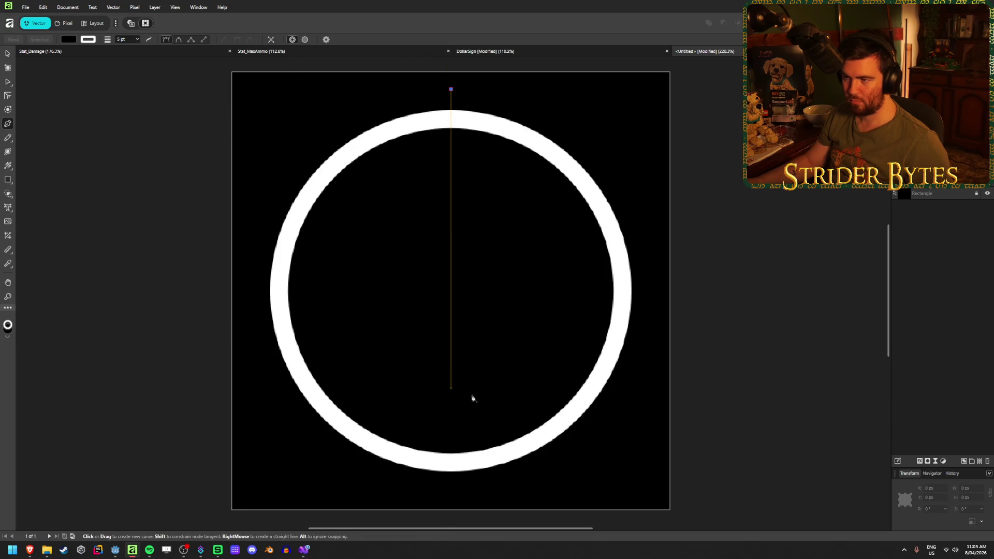
pyautogui.click(451, 492)
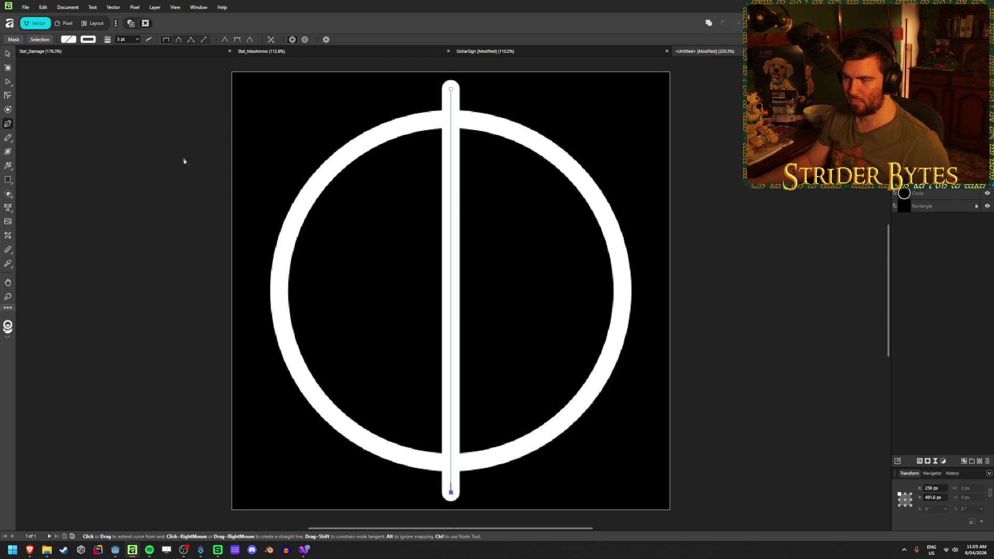
# - Nudge the vertical line into place on the ring's centre
pyautogui.click(9, 54)
pyautogui.hotkey('ctrl', 'a')
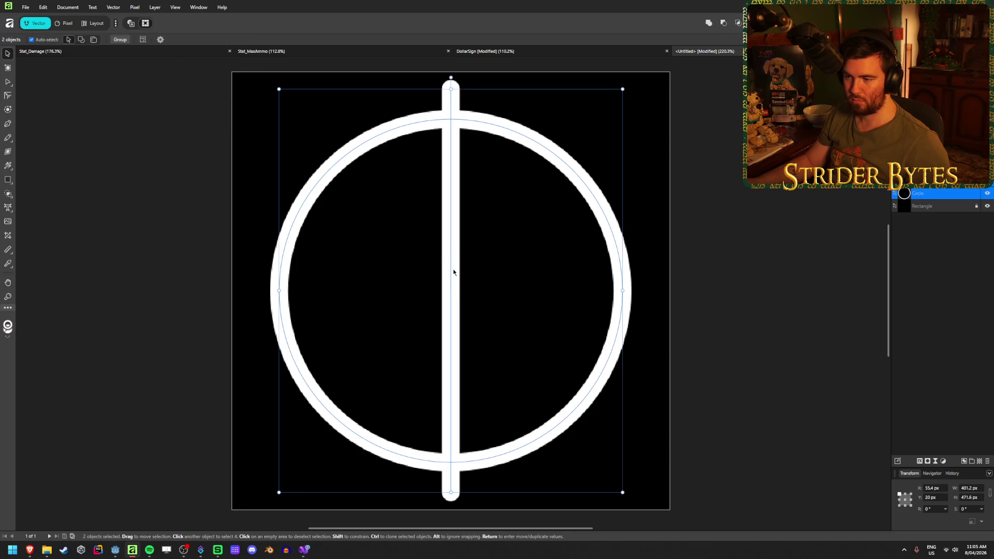
pyautogui.click(453, 268)
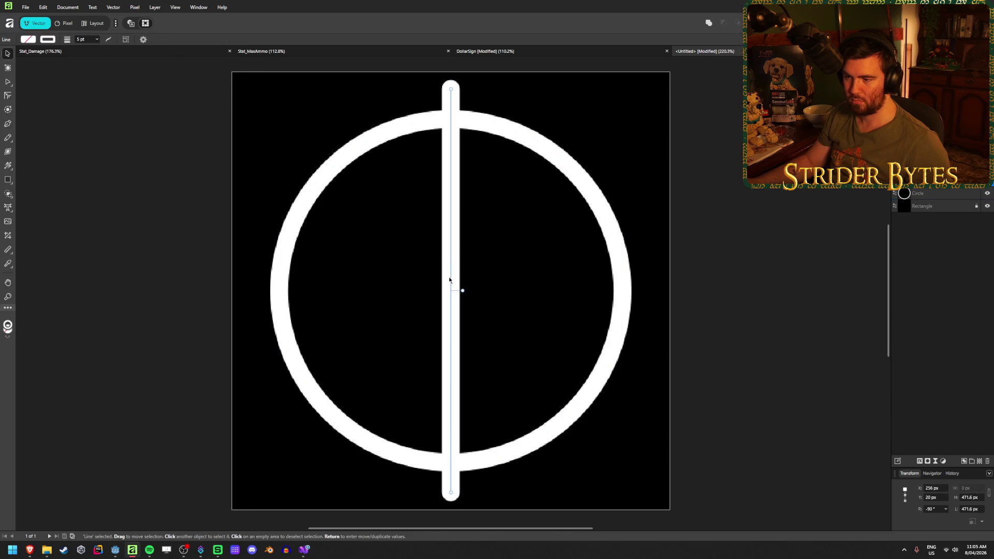
pyautogui.moveTo(451, 286); pyautogui.dragTo(451, 291)
pyautogui.click(684, 182)
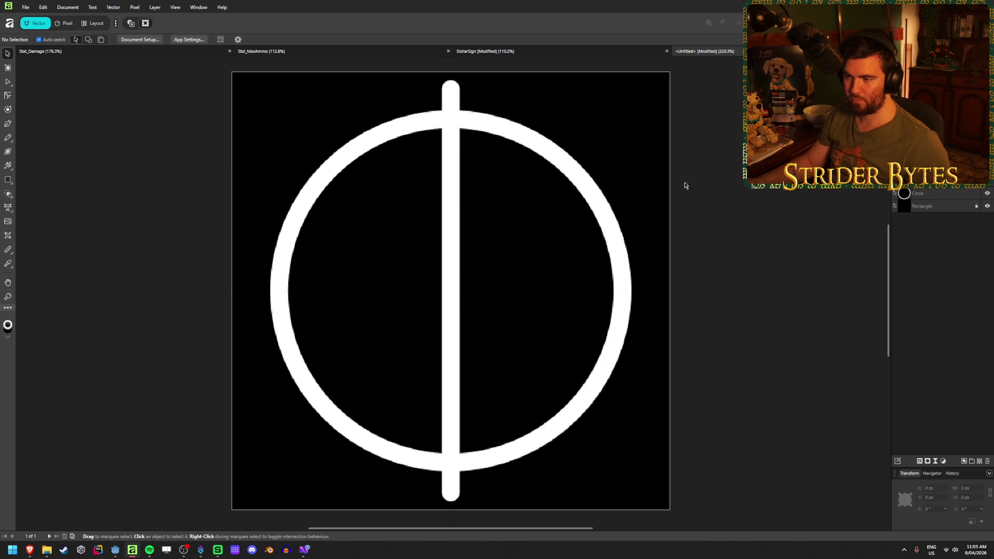
pyautogui.click(452, 240)
# - Duplicate the line and rotate the copy 90° into a horizontal crossbar
pyautogui.rightClick(926, 181)
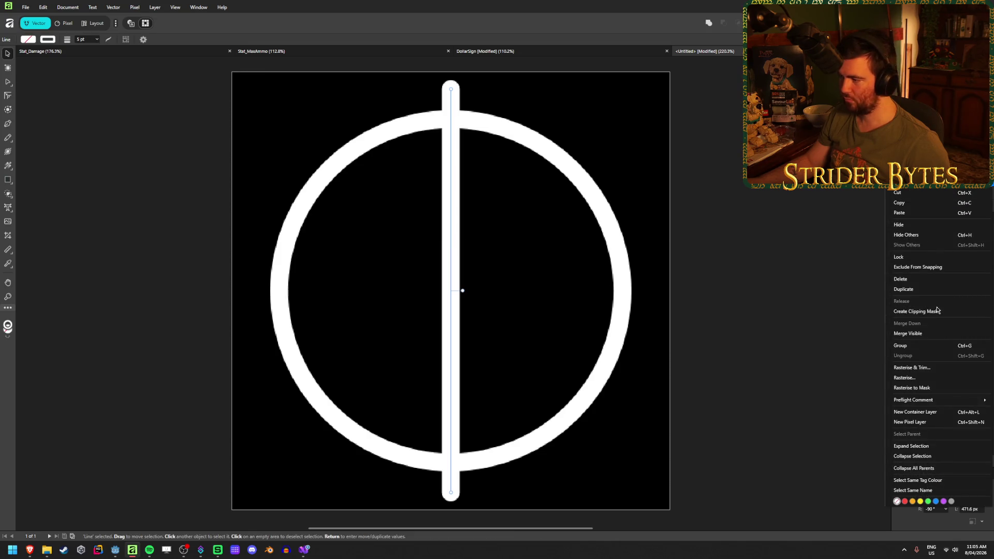
pyautogui.click(915, 289)
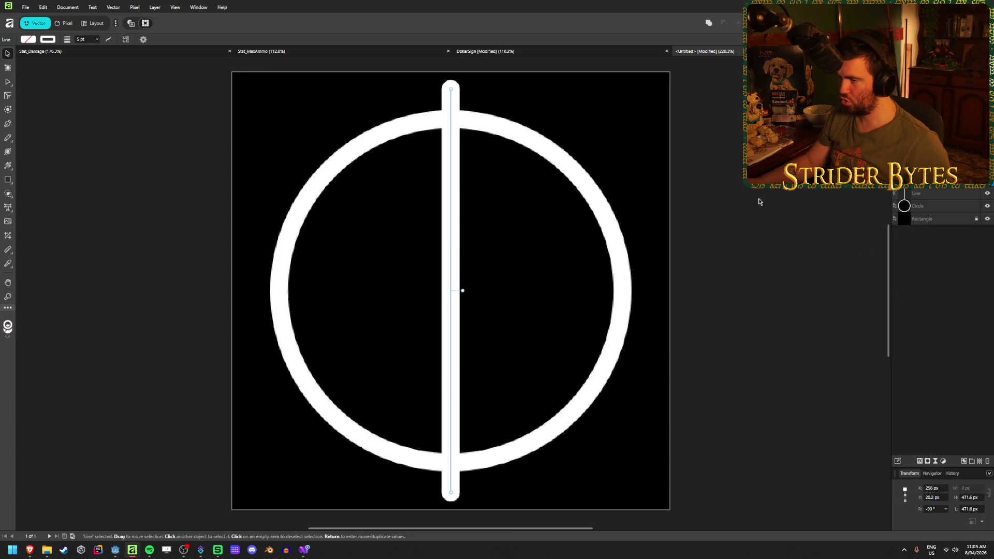
pyautogui.click(544, 92)
pyautogui.click(448, 77)
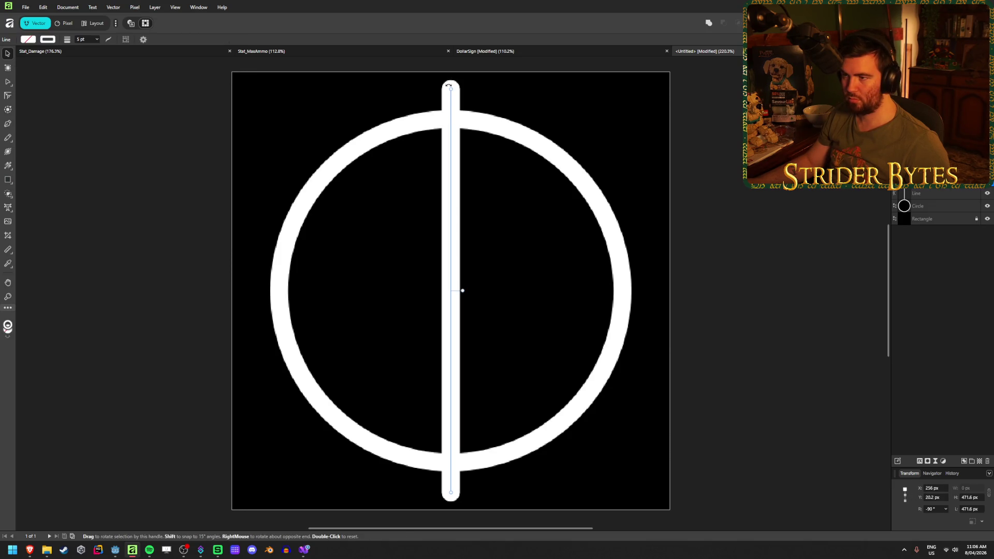
pyautogui.moveTo(449, 84)
pyautogui.mouseDown()
pyautogui.moveTo(505, 92)
pyautogui.moveTo(642, 238)
pyautogui.moveTo(653, 290)
pyautogui.mouseUp()
pyautogui.click(753, 224)
pyautogui.scroll(-5, 364, 311)
pyautogui.scroll(4, 399, 321)
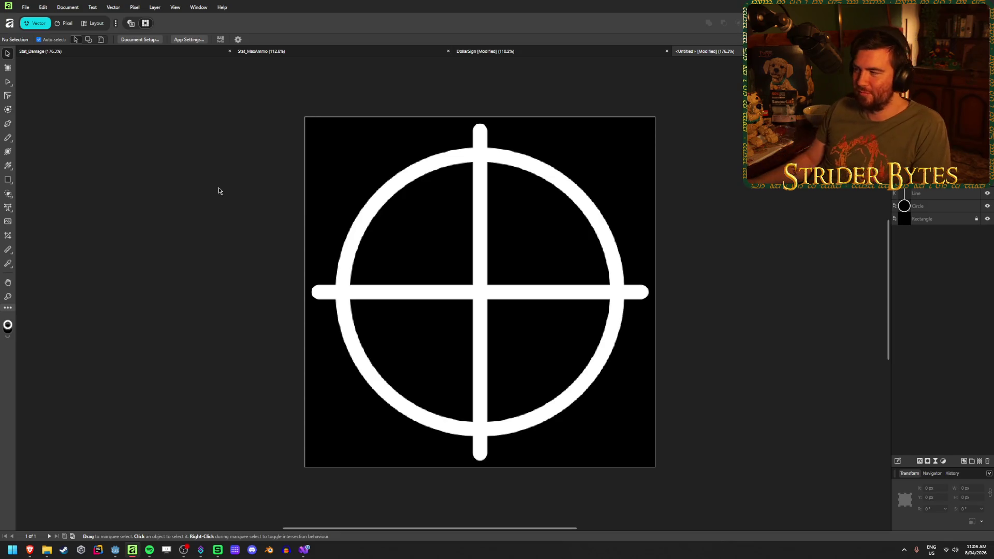
# - Hide the black background square and save the document as Stat_Accuracy
pyautogui.click(987, 219)
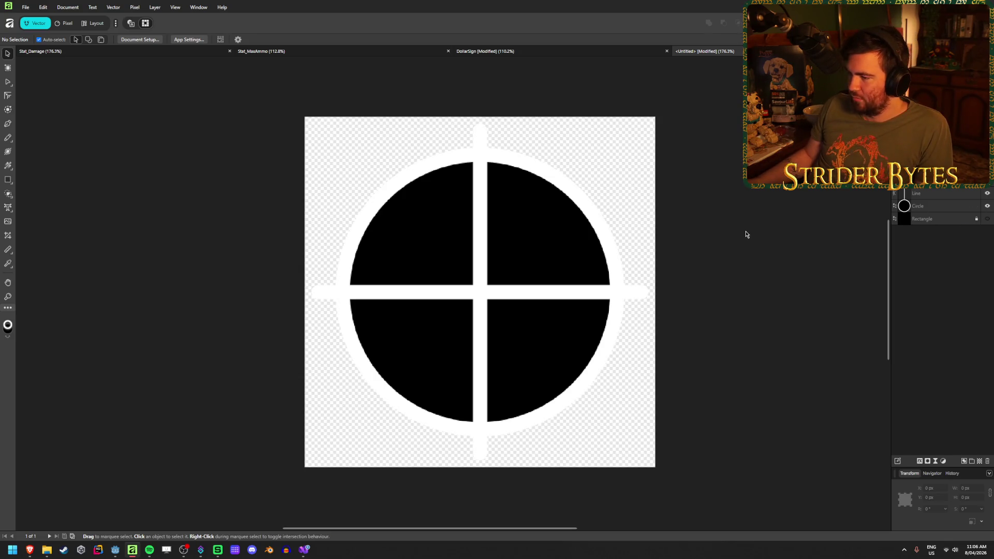
pyautogui.click(987, 219)
pyautogui.click(948, 207)
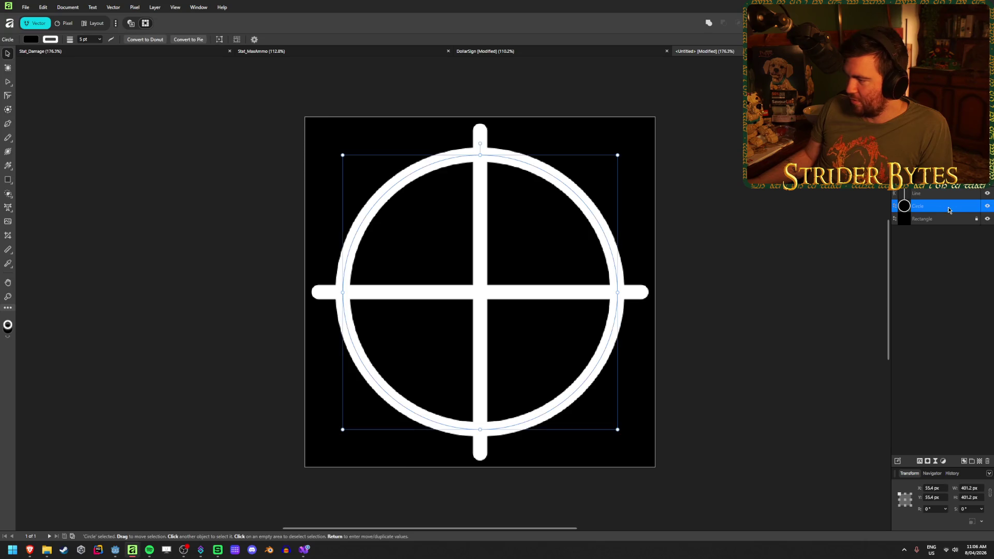
pyautogui.click(30, 39)
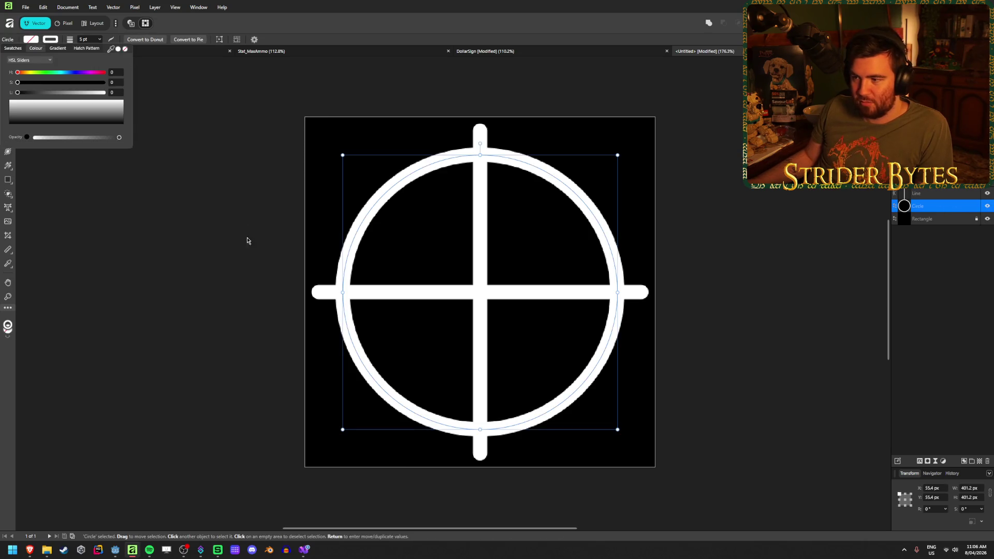
pyautogui.click(909, 234)
pyautogui.click(987, 218)
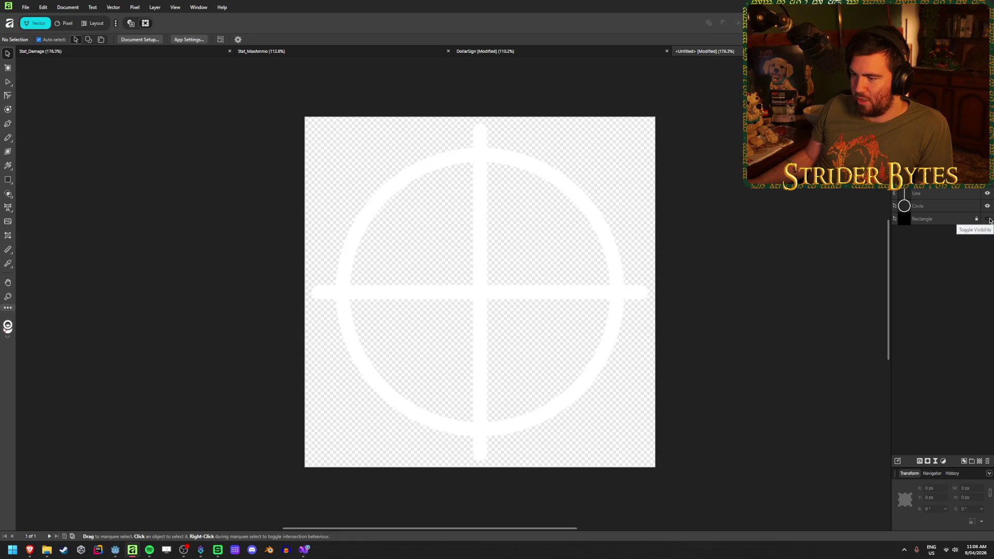
pyautogui.click(987, 218)
pyautogui.click(986, 219)
pyautogui.hotkey('ctrl', 's')
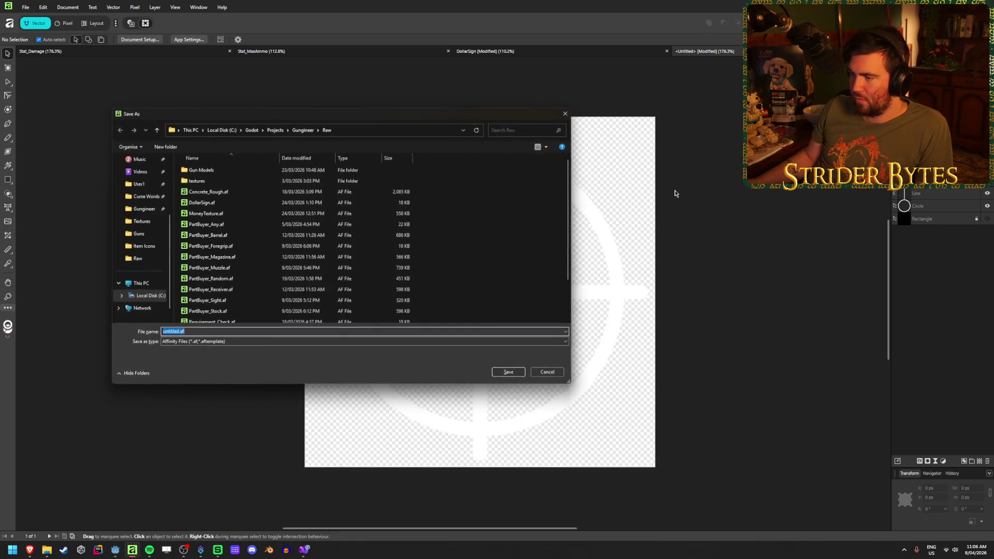
pyautogui.write('Stat')
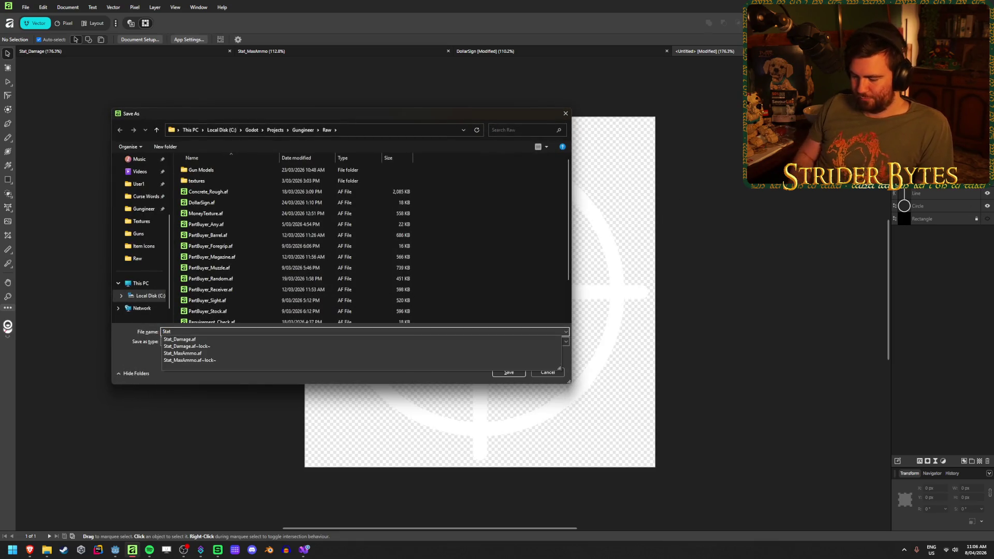
pyautogui.write('_Accuracy')
pyautogui.press('Return')
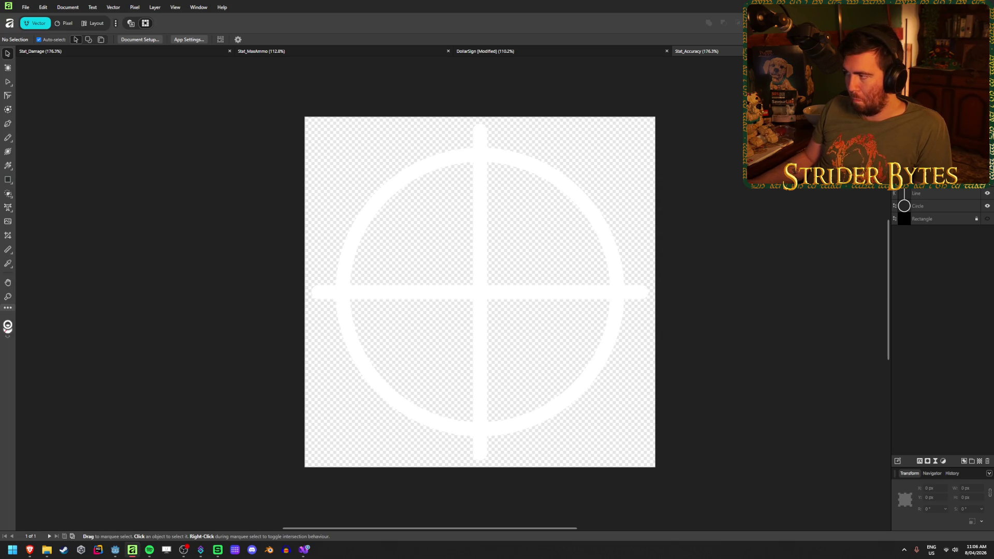
# - In the PNG save dialog, browse up to the Gungineer folder and into Textures
pyautogui.click(303, 130)
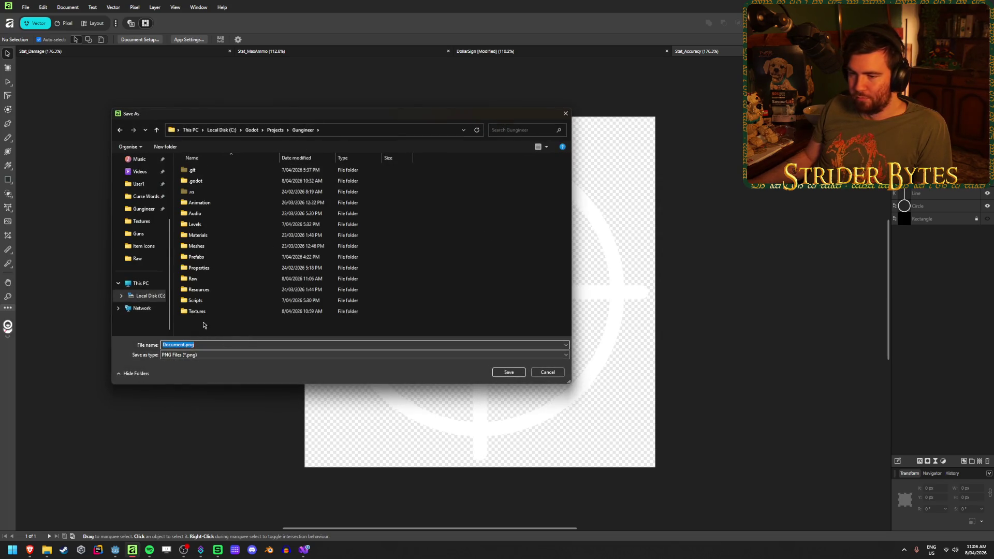
pyautogui.doubleClick(196, 311)
pyautogui.scroll(-5, 479, 263)
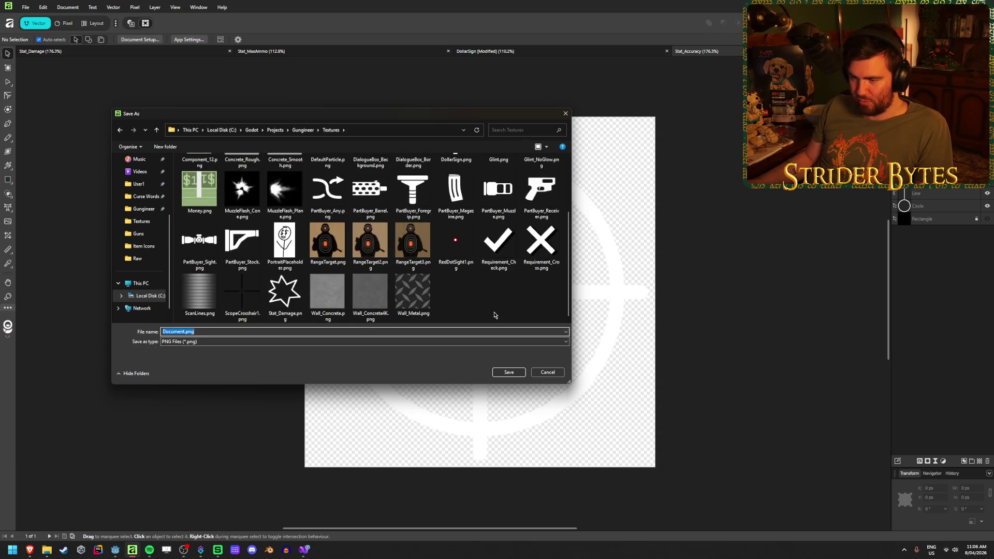
# - Save the PNG as Stat_Accuracy in Textures and check it in File Explorer
pyautogui.write('Stat_Ac')
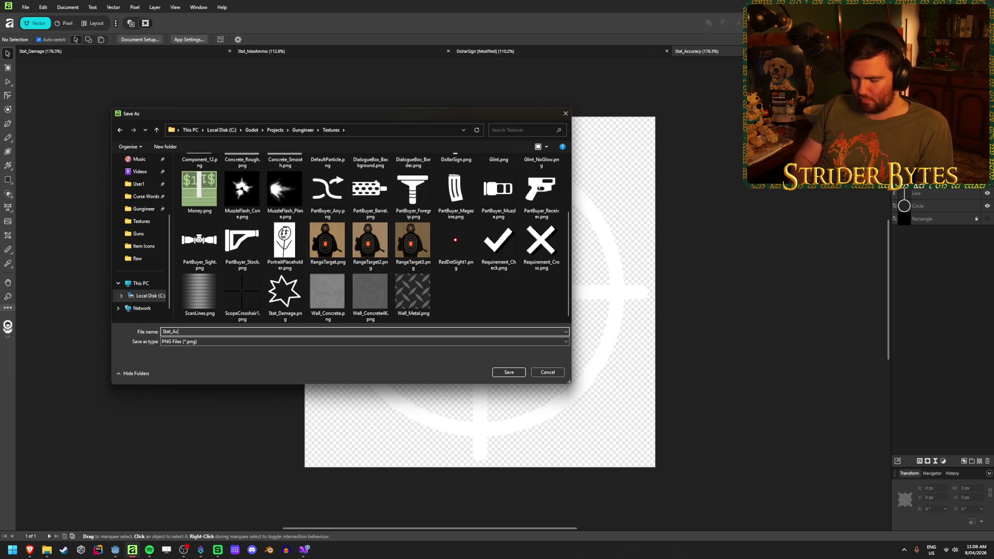
pyautogui.press('Return')
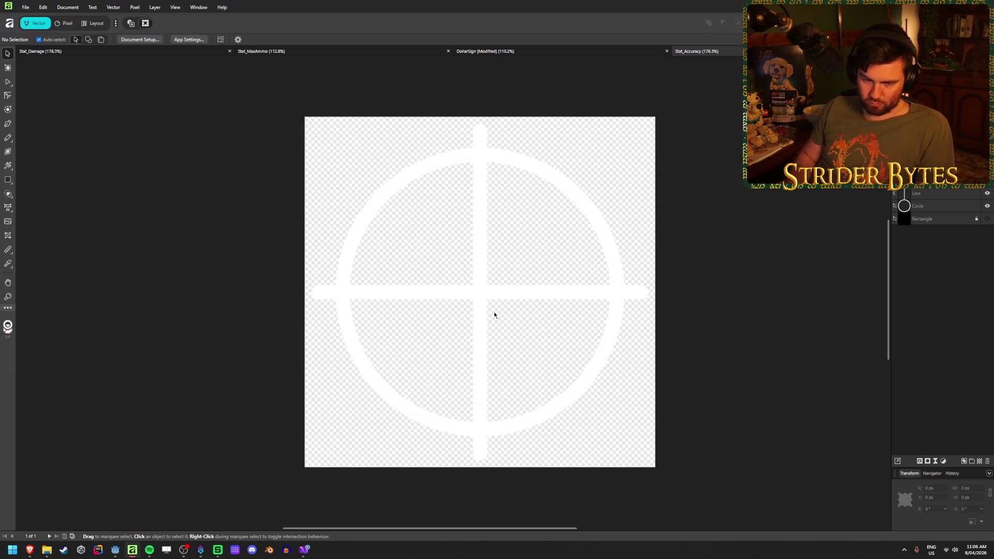
pyautogui.hotkey('alt', 'Tab')
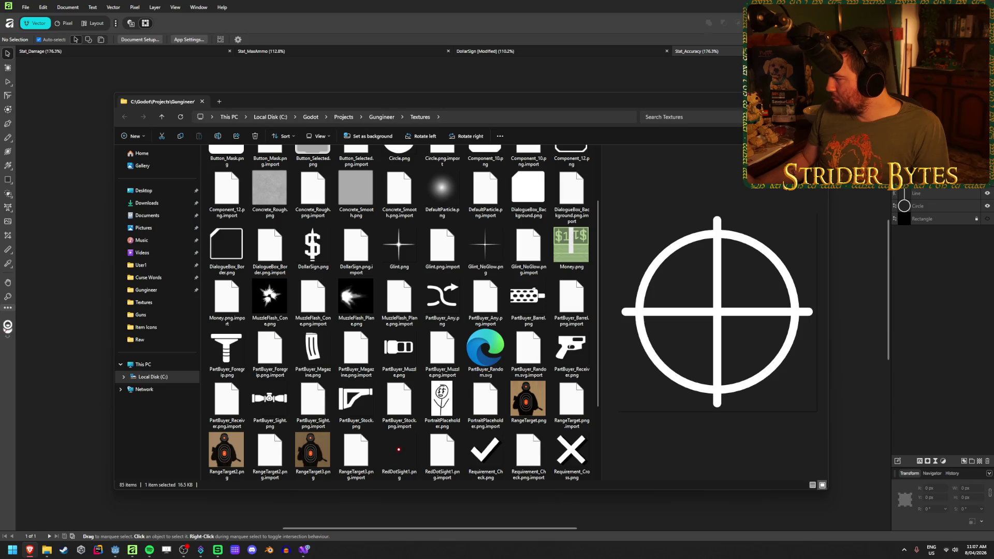
pyautogui.hotkey('alt', 'Tab')
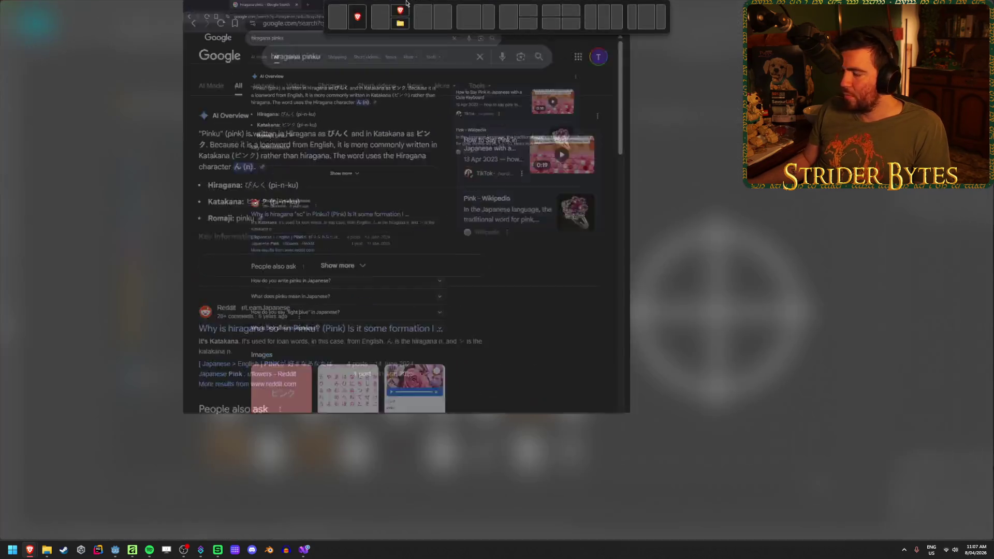
pyautogui.click(137, 151)
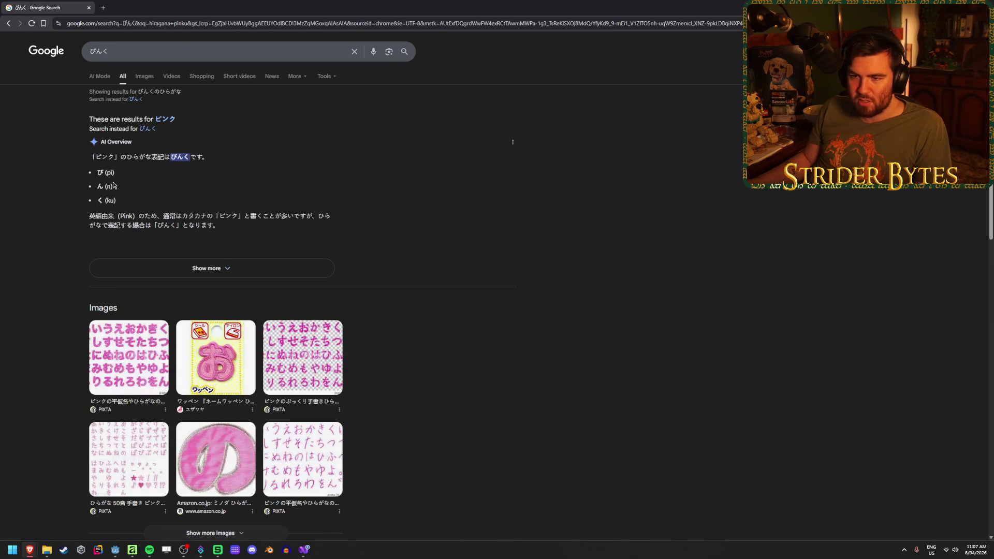
pyautogui.moveTo(96, 202); pyautogui.dragTo(125, 203)
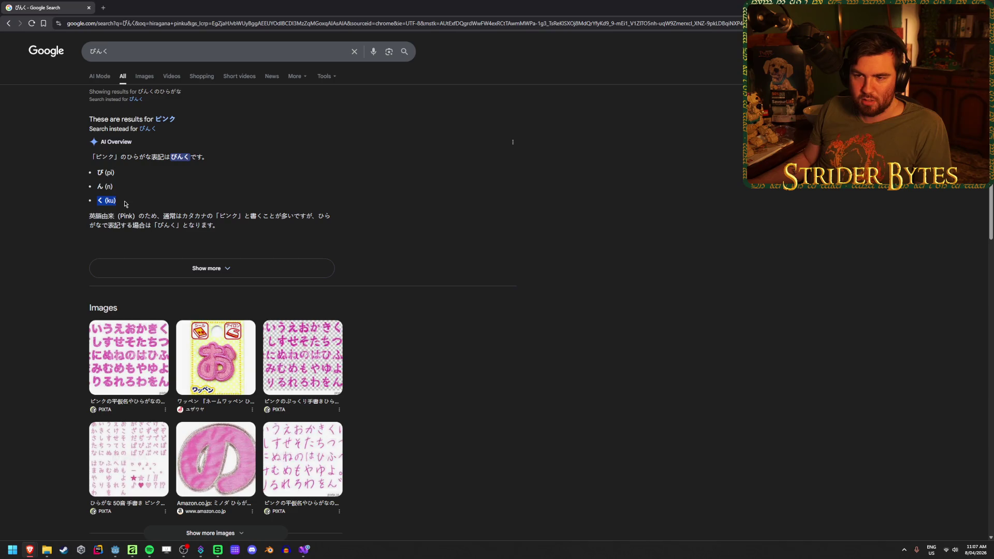
pyautogui.click(125, 204)
pyautogui.tripleClick(125, 204)
pyautogui.click(177, 204)
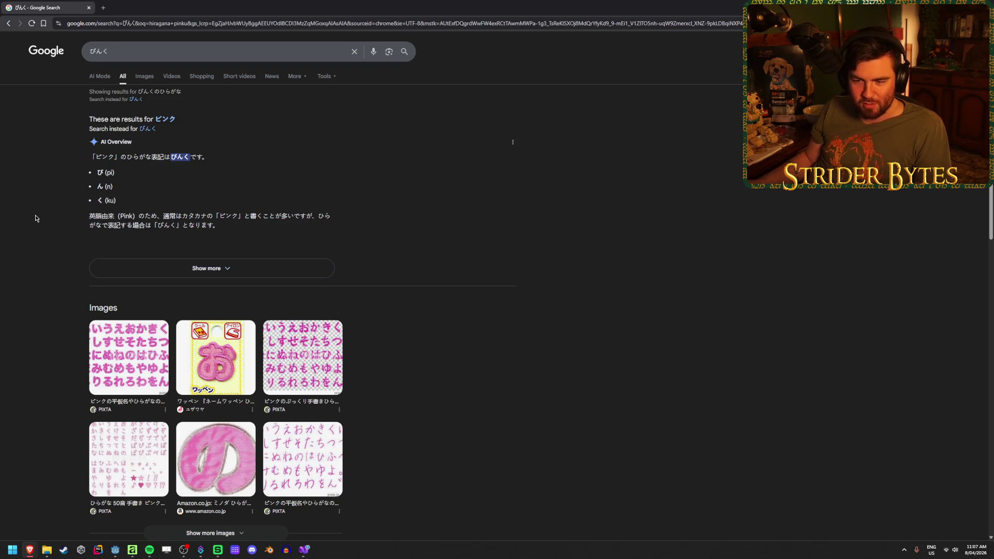
pyautogui.scroll(-4, 572, 351)
pyautogui.scroll(4, 570, 350)
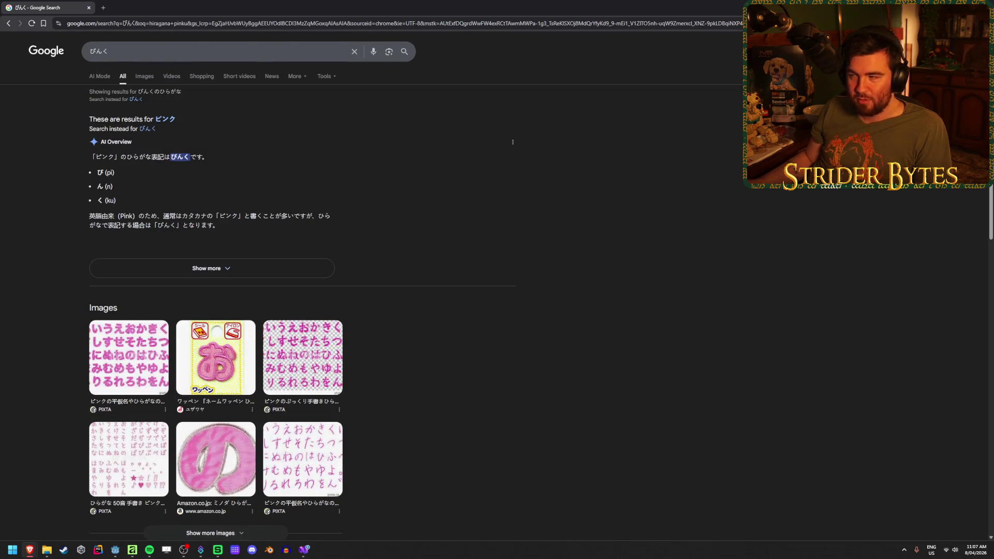
pyautogui.hotkey('alt', 'Tab')
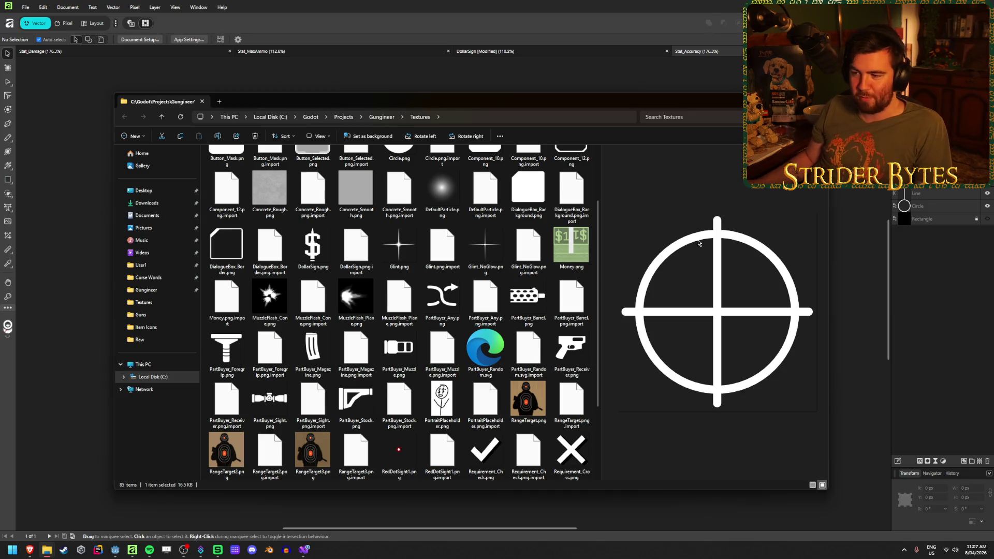
# - Switch to the Stat_MaxAmmo bullets document
pyautogui.click(515, 57)
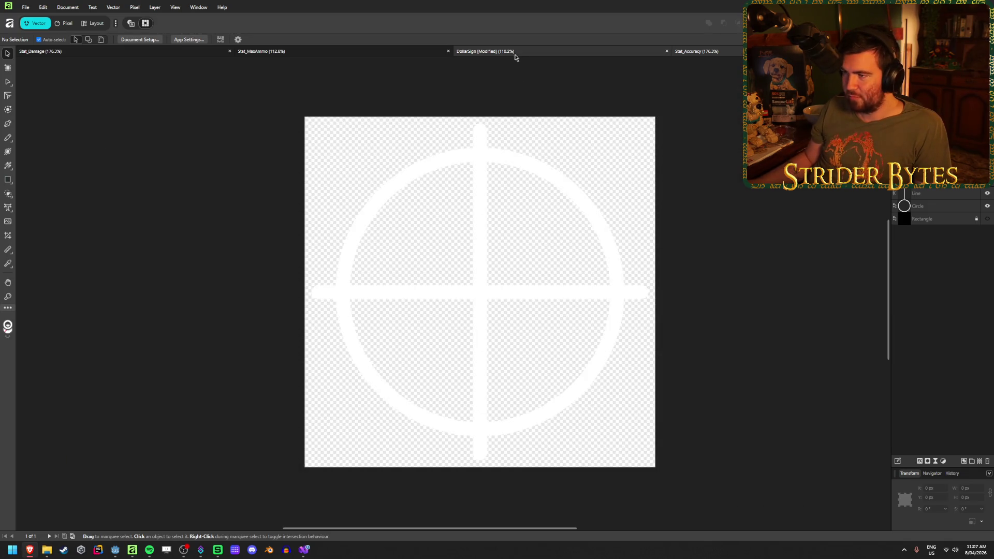
pyautogui.click(515, 55)
pyautogui.click(285, 50)
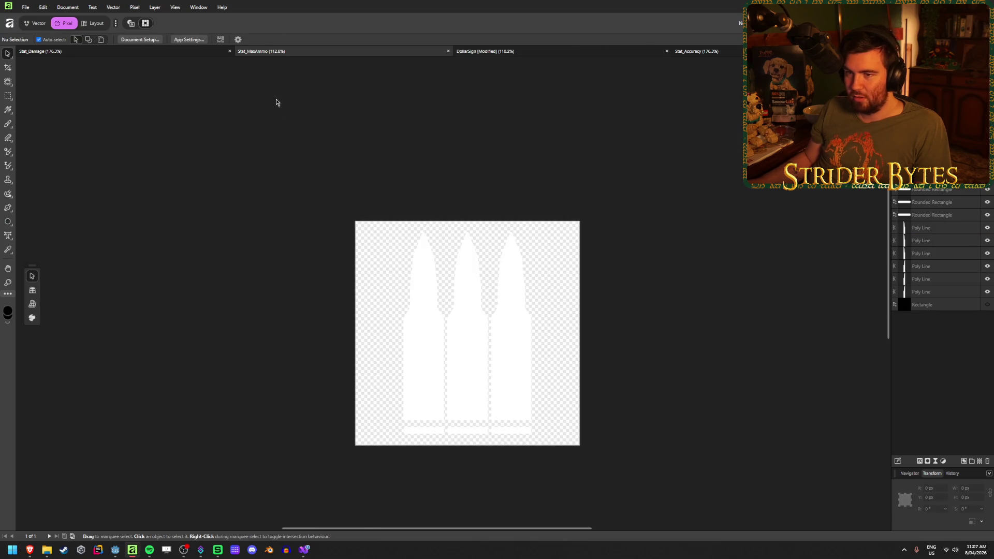
# - Export the bullets as Stat_MaxAmmo.png, check it in Explorer, then show Stat_Damage
pyautogui.hotkey('ctrl', 'shift', 'alt', 's')
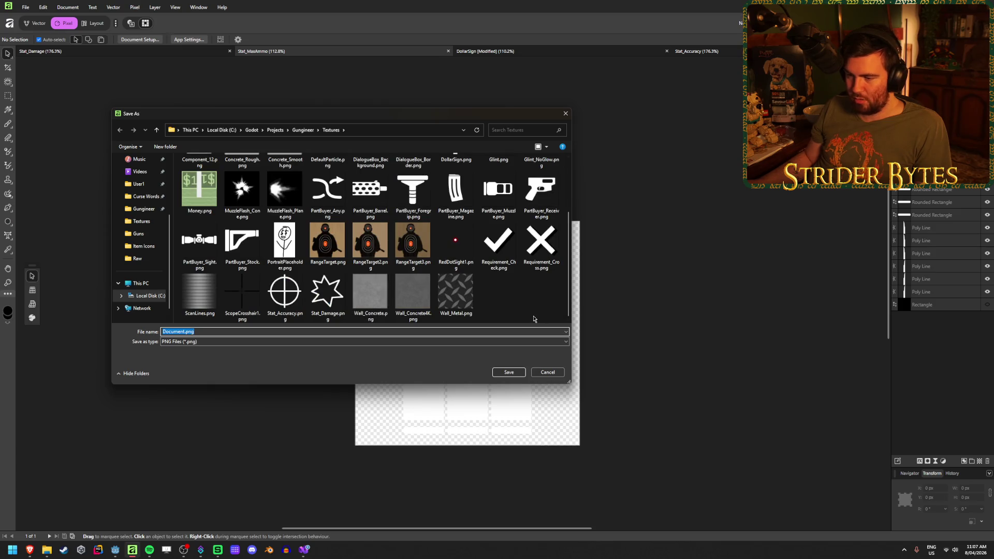
pyautogui.write('Stat_MaxAmm')
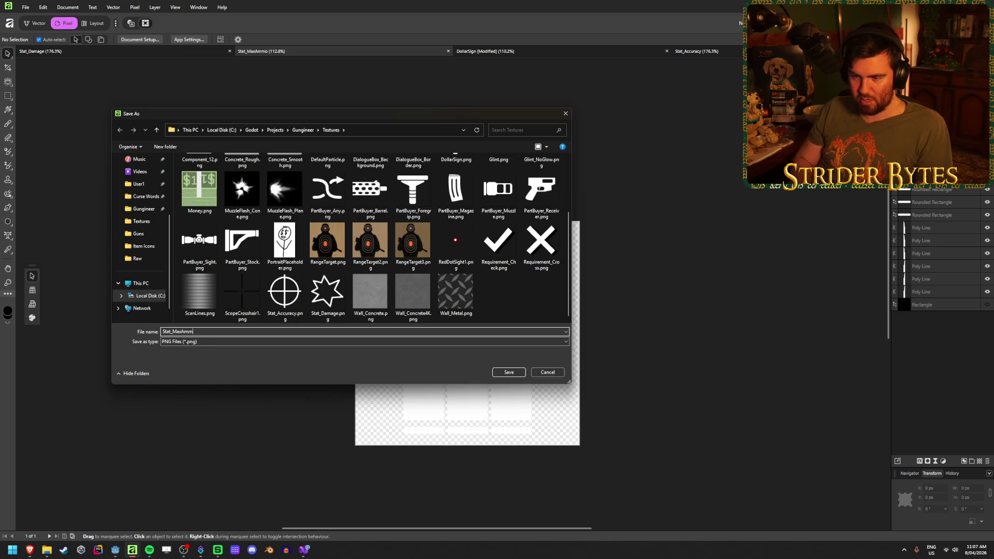
pyautogui.write('o')
pyautogui.press('Return')
pyautogui.hotkey('alt', 'Tab')
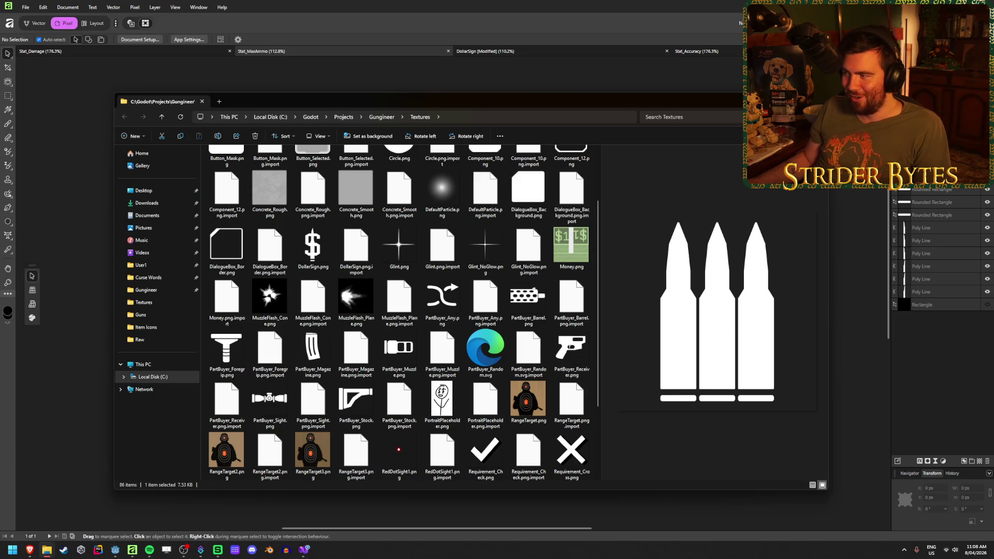
pyautogui.click(570, 82)
pyautogui.click(395, 52)
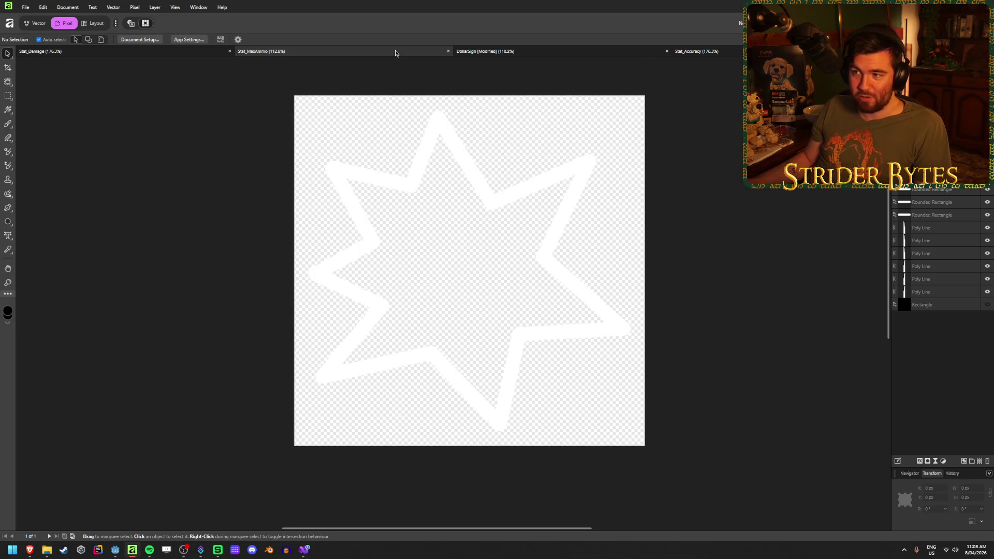
# - Close the Stat_MaxAmmo and DollarSign tabs, discarding DollarSign's unsaved changes
pyautogui.middleClick(395, 53)
pyautogui.middleClick(395, 53)
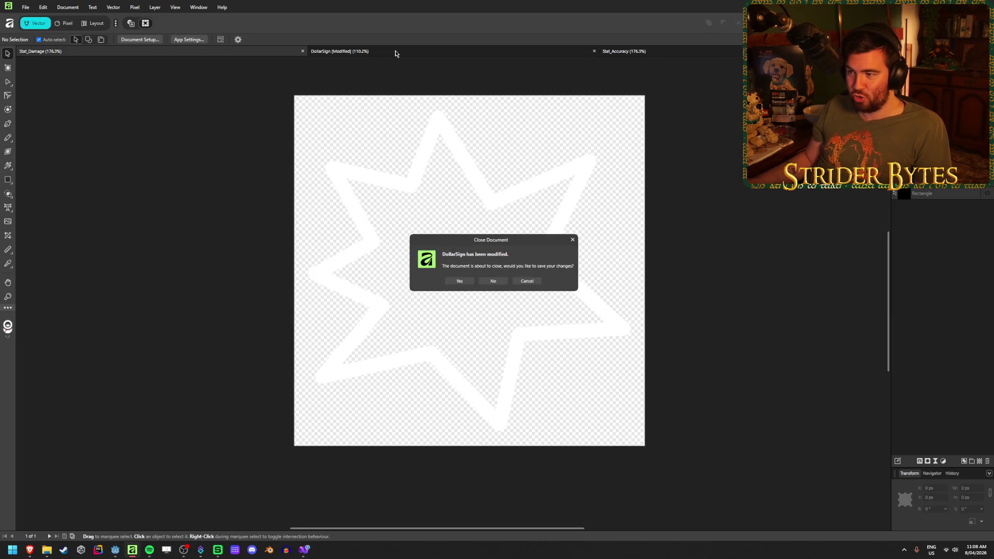
pyautogui.click(492, 283)
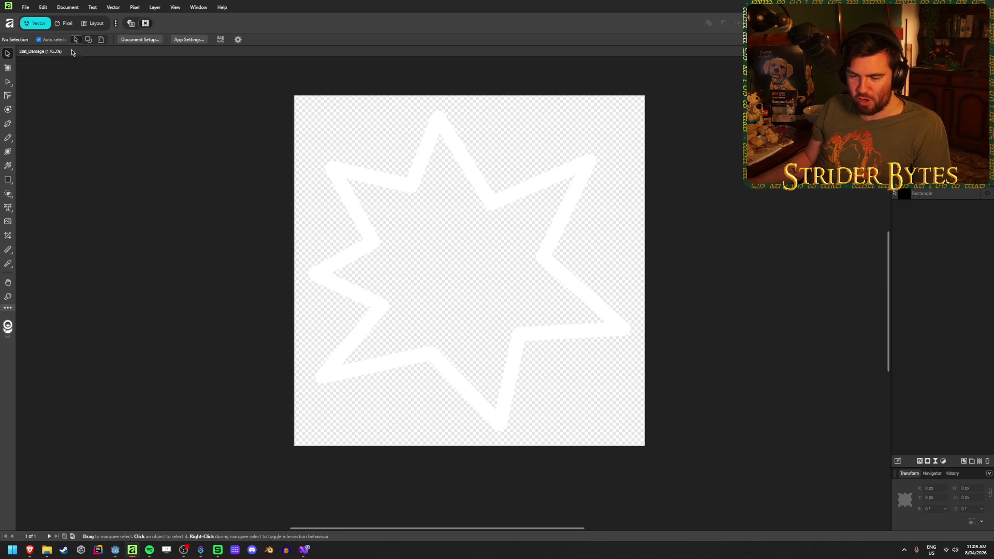
# - Create a new blank document from the 512x512 preset
pyautogui.click(26, 8)
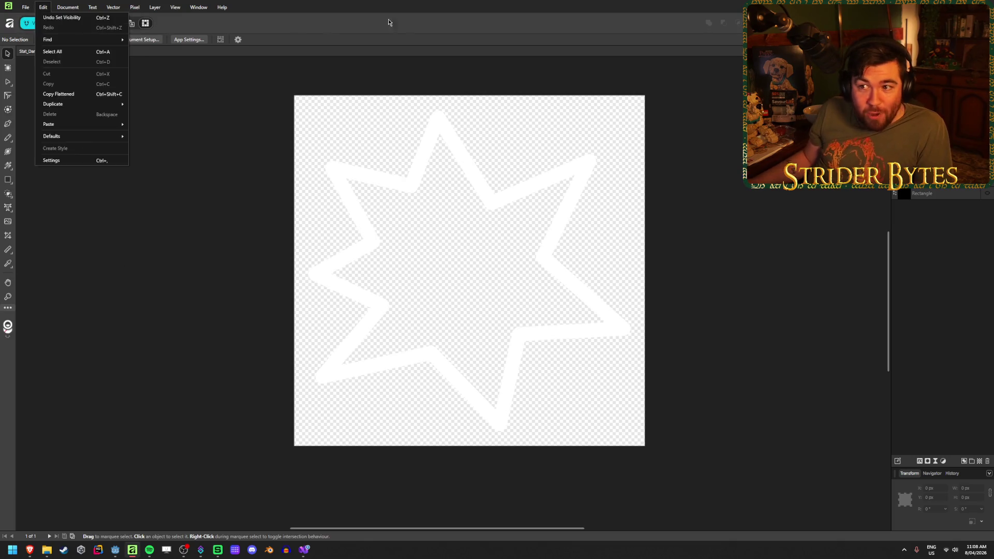
pyautogui.click(23, 6)
pyautogui.click(23, 6)
pyautogui.click(31, 17)
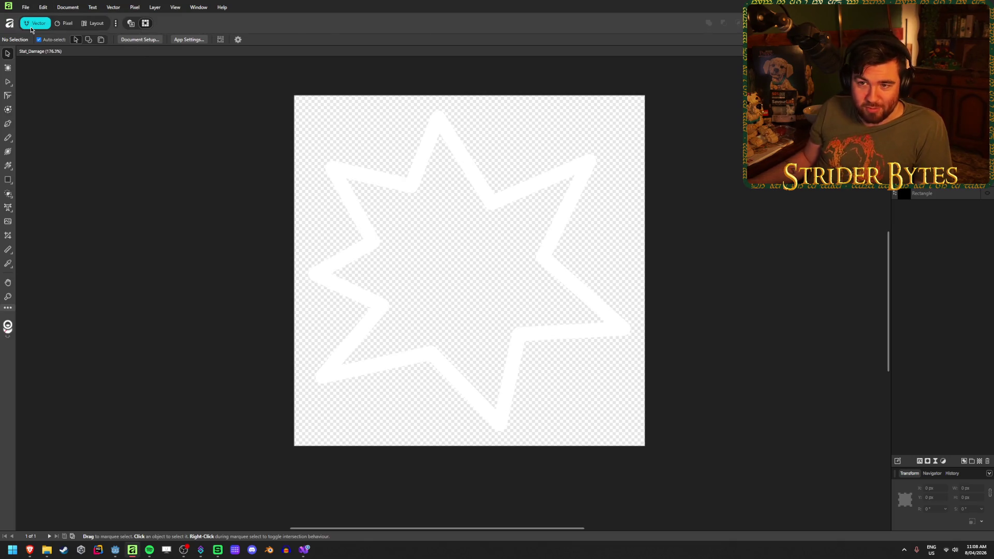
pyautogui.doubleClick(135, 207)
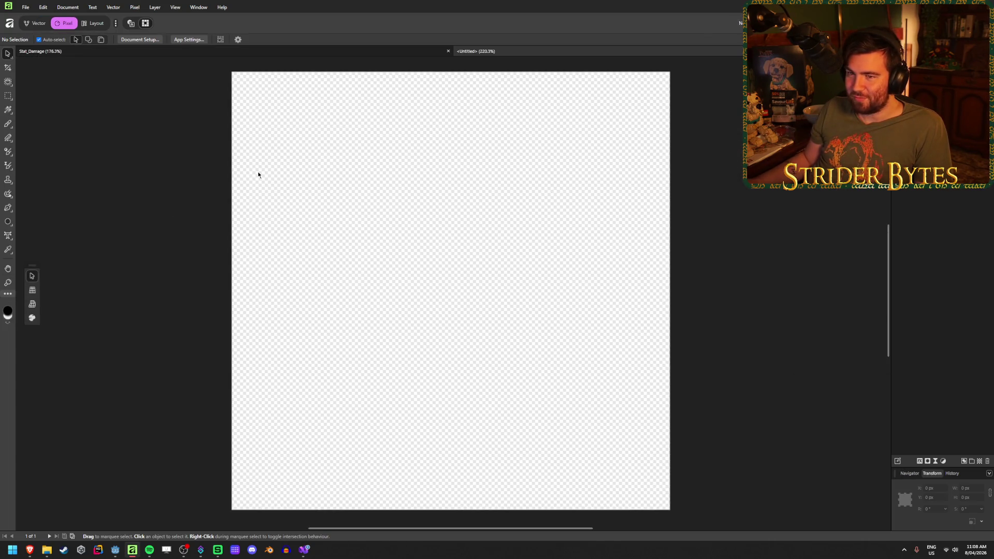
# - Draw a black-filled rectangle over the entire artboard, then deselect it
pyautogui.click(9, 226)
pyautogui.click(32, 221)
pyautogui.click(37, 23)
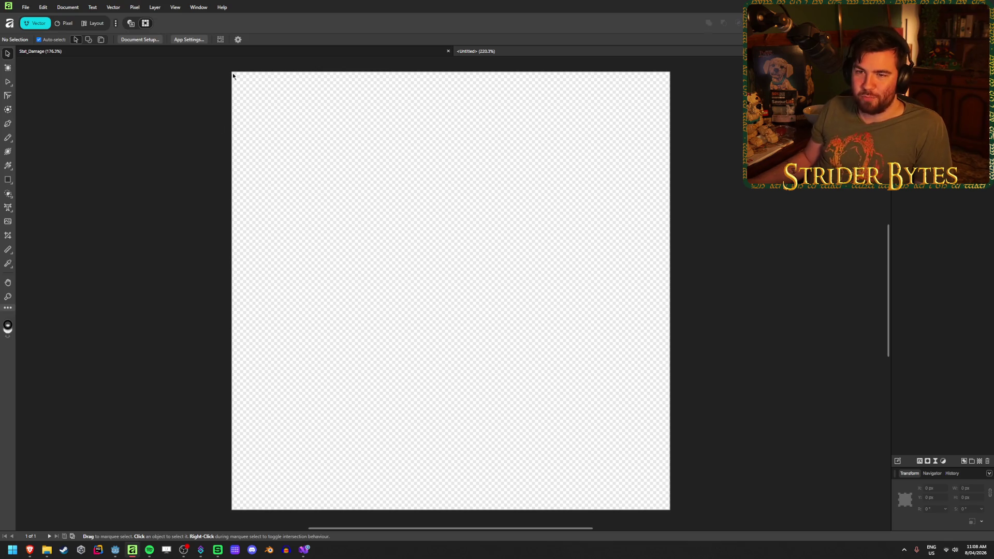
pyautogui.click(6, 197)
pyautogui.click(32, 220)
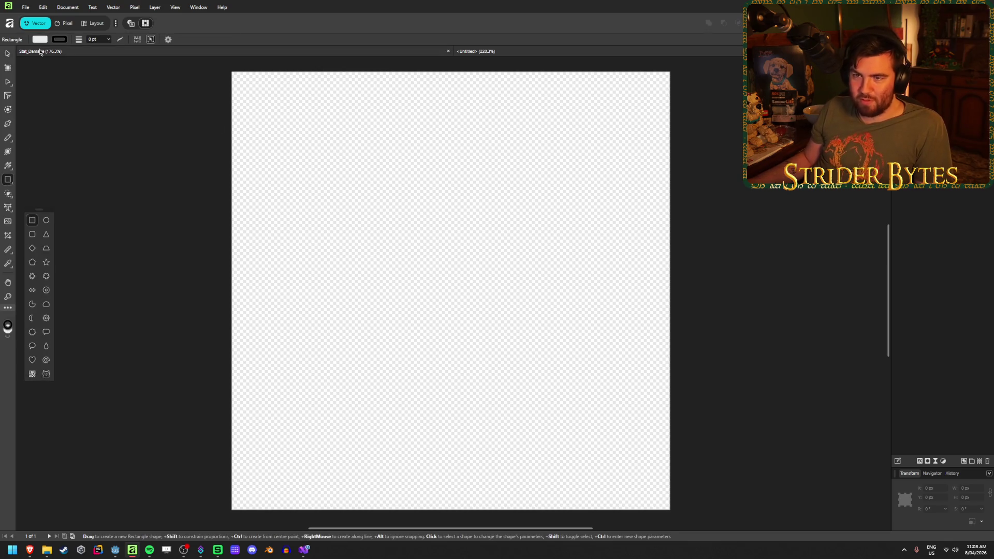
pyautogui.click(40, 39)
pyautogui.click(51, 123)
pyautogui.moveTo(231, 72)
pyautogui.mouseDown()
pyautogui.moveTo(647, 516)
pyautogui.moveTo(670, 510)
pyautogui.mouseUp()
pyautogui.click(8, 53)
pyautogui.click(226, 191)
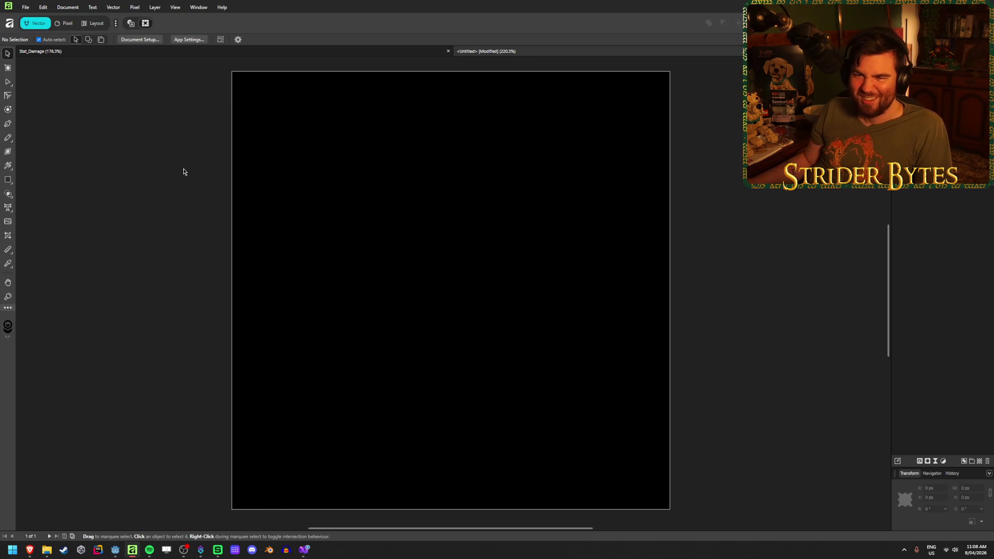
# - Select the black square to check its size, then deselect it
pyautogui.hotkey('ctrl', 'a')
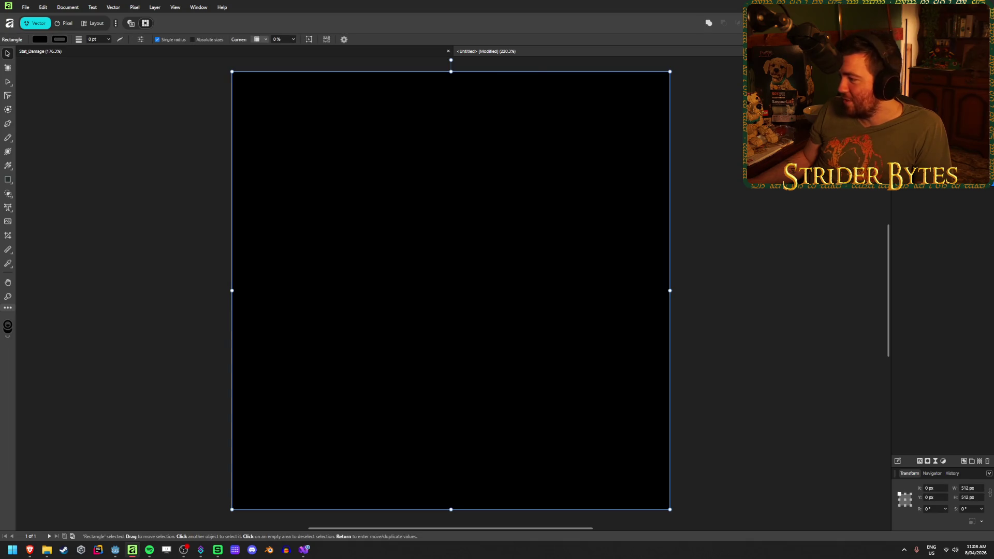
pyautogui.click(766, 198)
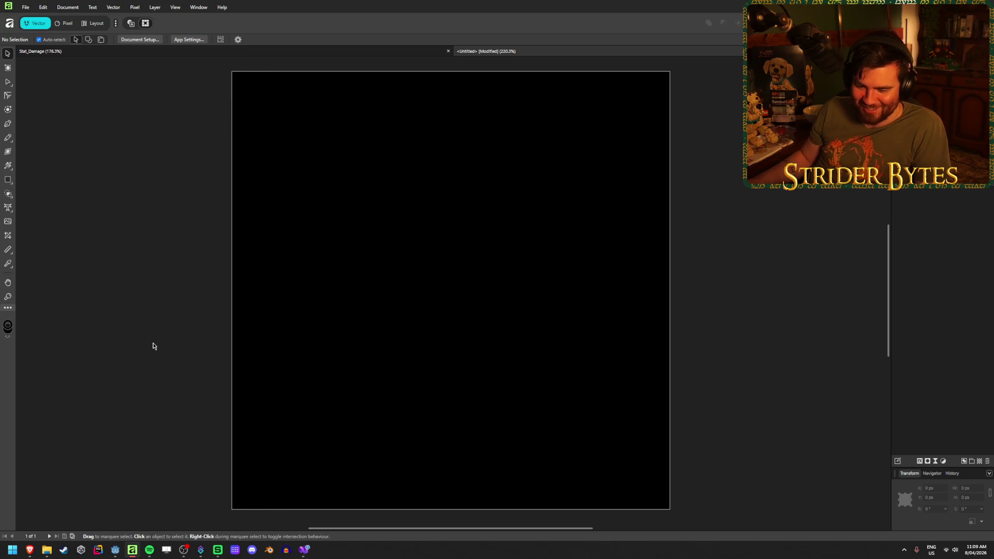
pyautogui.moveTo(32, 549)
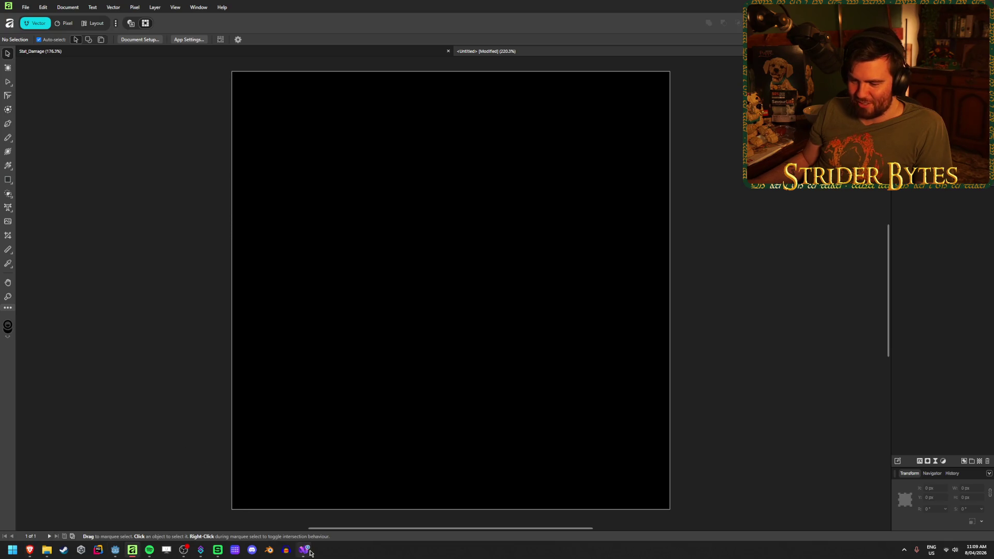
pyautogui.click(303, 550)
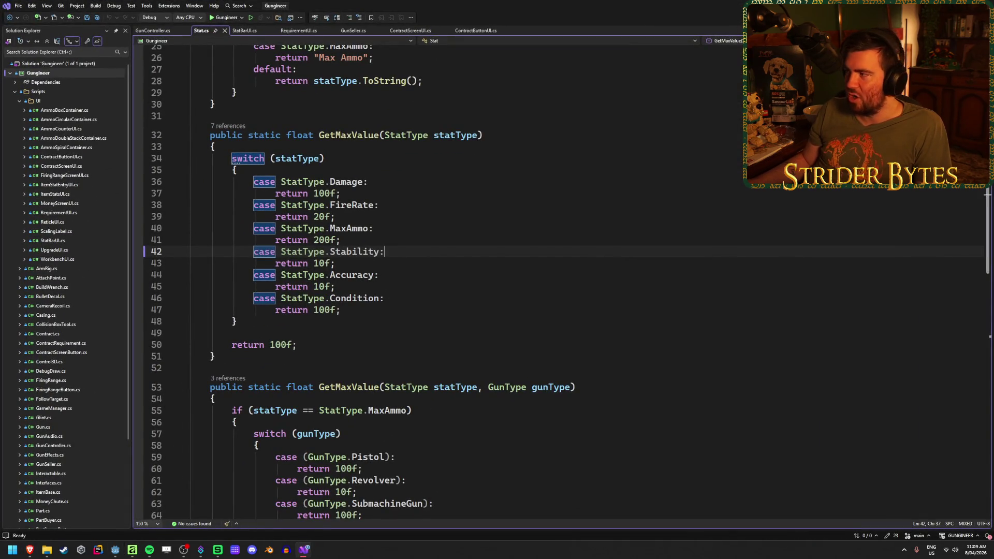
pyautogui.hotkey('alt', 'Tab')
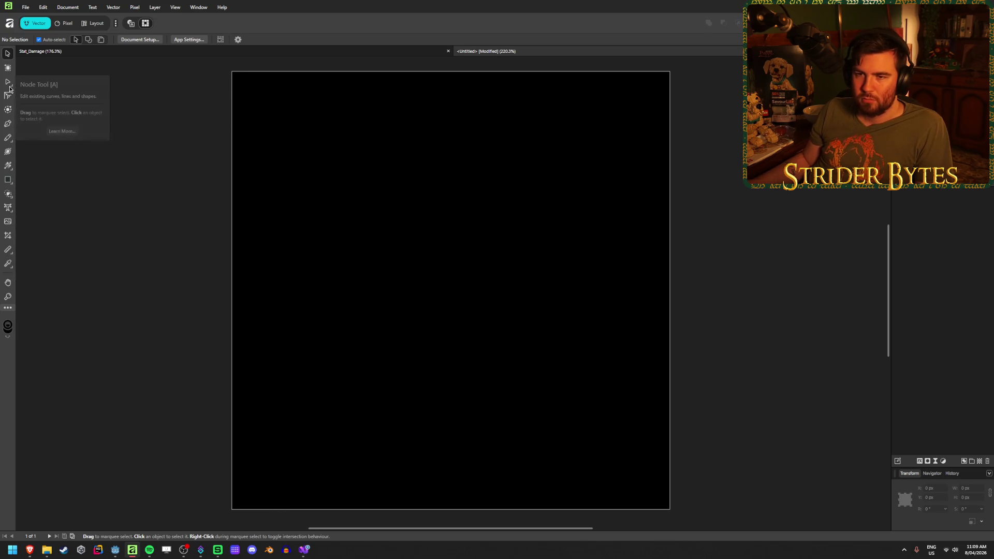
# - Draw a white diagonal line with the Pen from the lower-left toward the upper-right
pyautogui.click(8, 124)
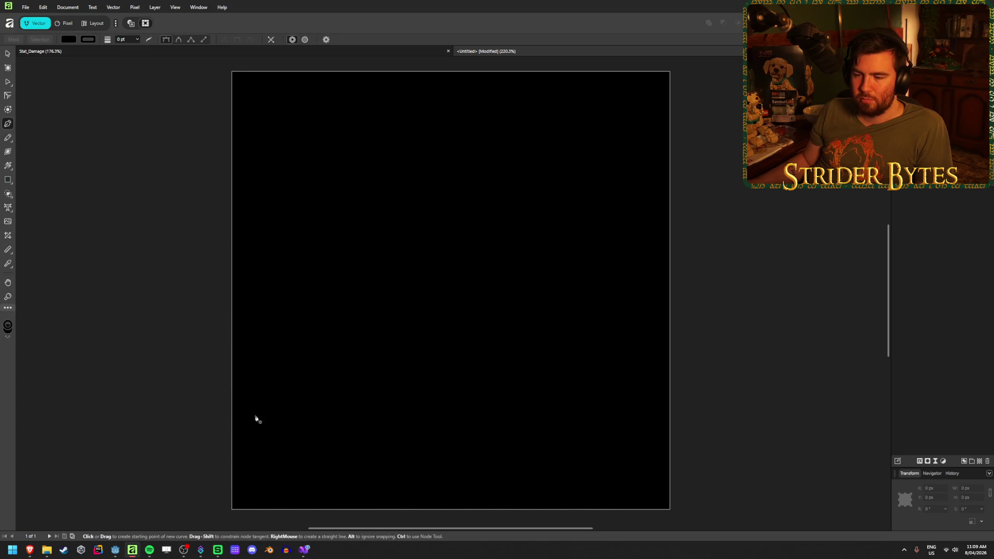
pyautogui.click(275, 473)
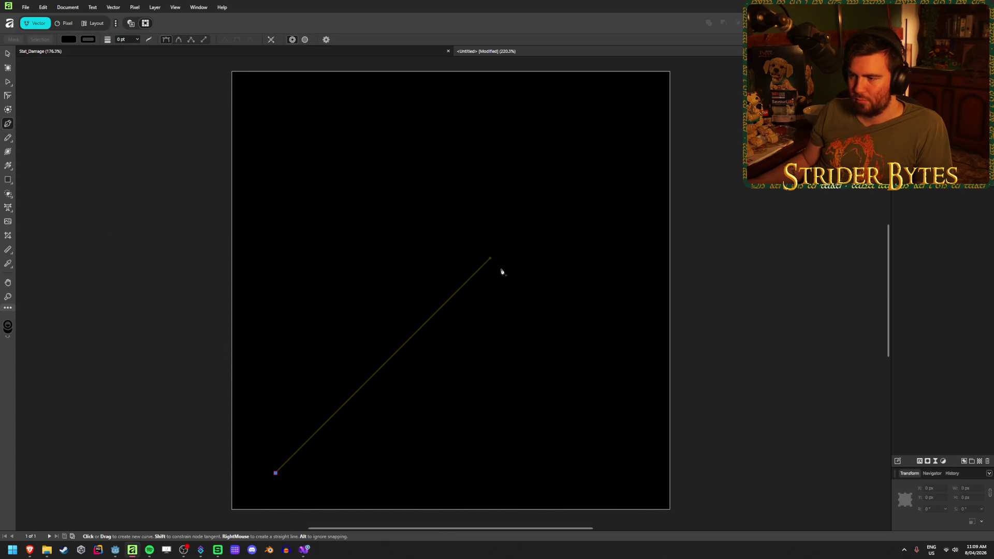
pyautogui.click(511, 237)
pyautogui.click(92, 43)
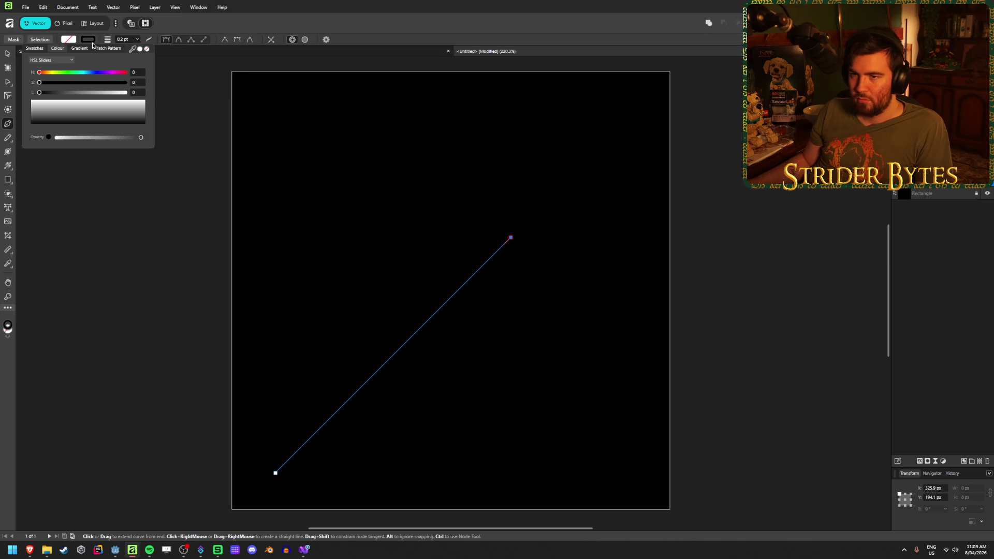
pyautogui.click(140, 49)
# - Set the line's stroke width to 20 pt
pyautogui.click(129, 42)
pyautogui.write('5')
pyautogui.press('Return')
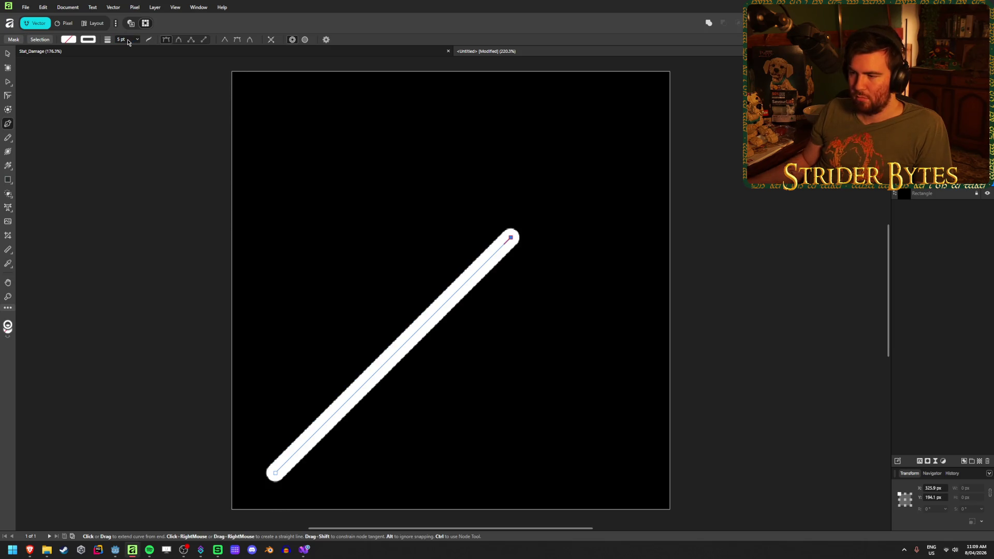
pyautogui.click(137, 42)
pyautogui.moveTo(135, 48)
pyautogui.mouseDown()
pyautogui.moveTo(157, 47)
pyautogui.moveTo(149, 60)
pyautogui.mouseUp()
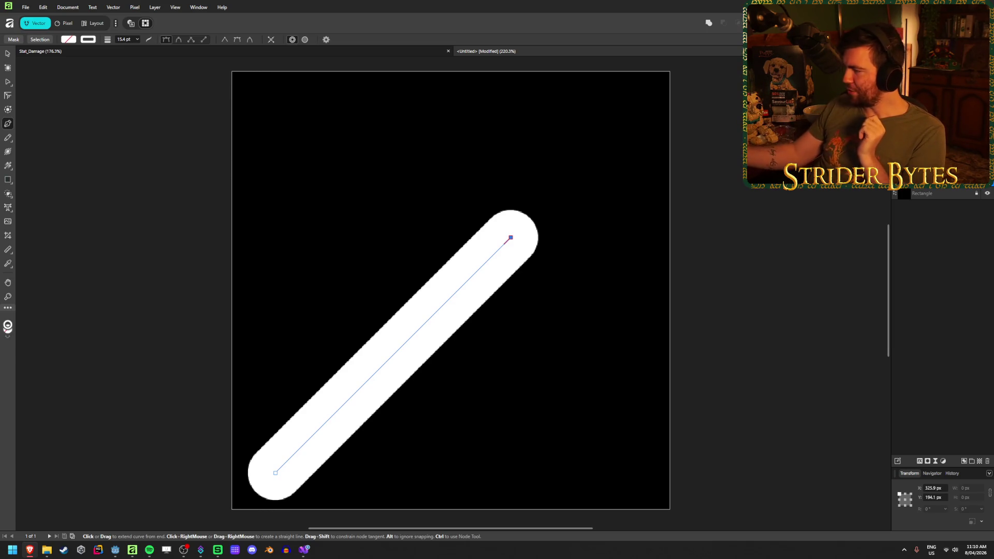
pyautogui.click(126, 39)
pyautogui.write('20')
pyautogui.press('Return')
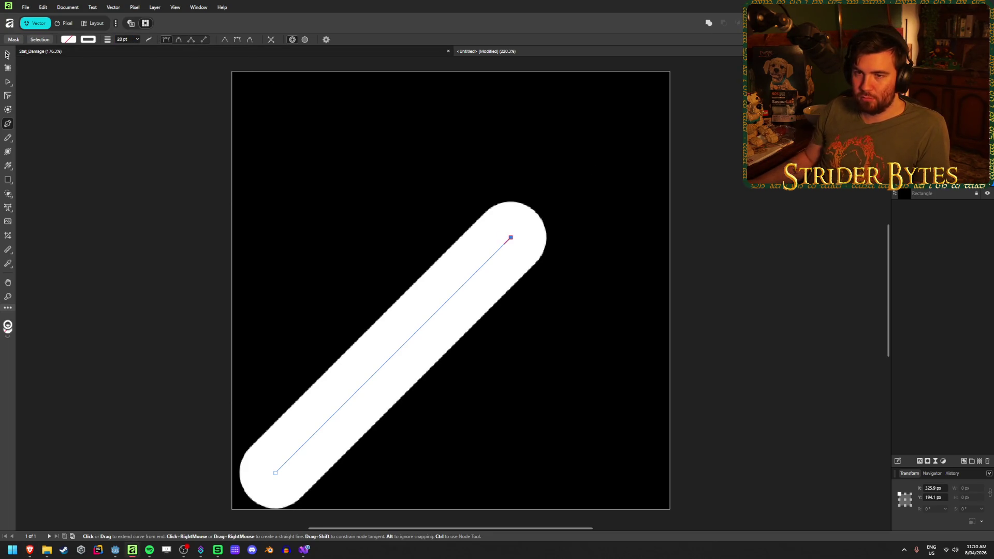
# - Shorten the line by moving its upper end, then shift it up and right toward the centre
pyautogui.click(8, 81)
pyautogui.moveTo(511, 238)
pyautogui.mouseDown()
pyautogui.moveTo(297, 464)
pyautogui.moveTo(456, 306)
pyautogui.mouseUp()
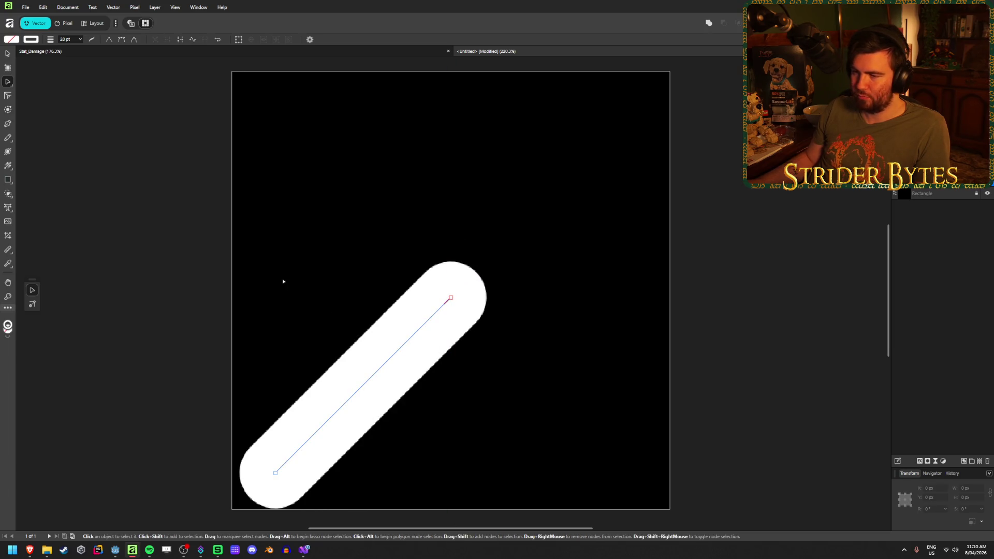
pyautogui.click(8, 53)
pyautogui.moveTo(355, 386)
pyautogui.mouseDown()
pyautogui.moveTo(379, 357)
pyautogui.moveTo(408, 349)
pyautogui.mouseUp()
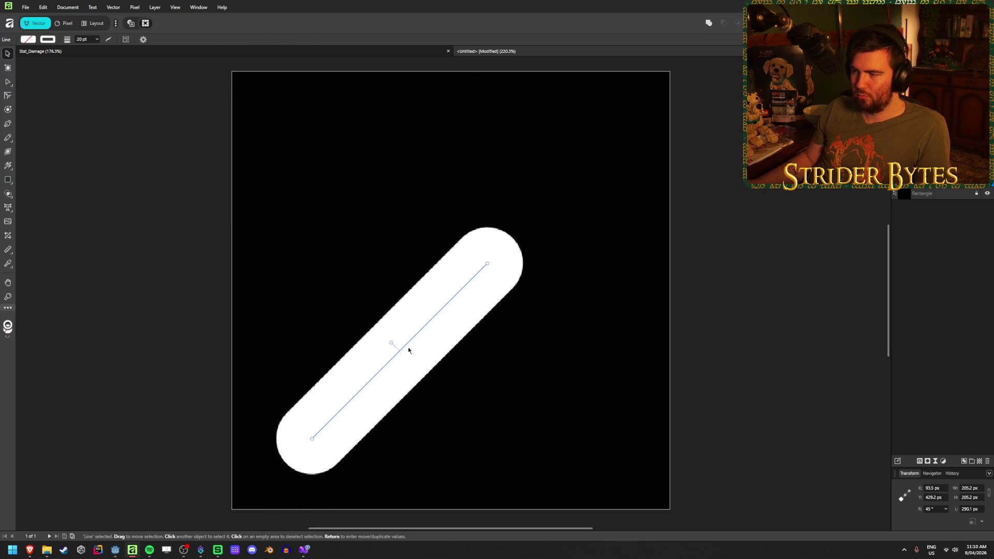
pyautogui.click(572, 196)
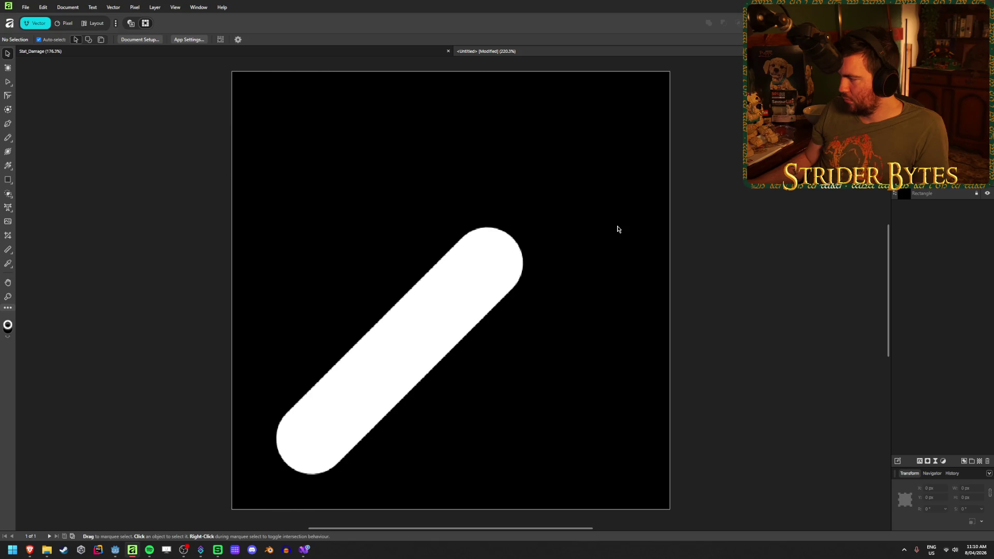
pyautogui.click(8, 180)
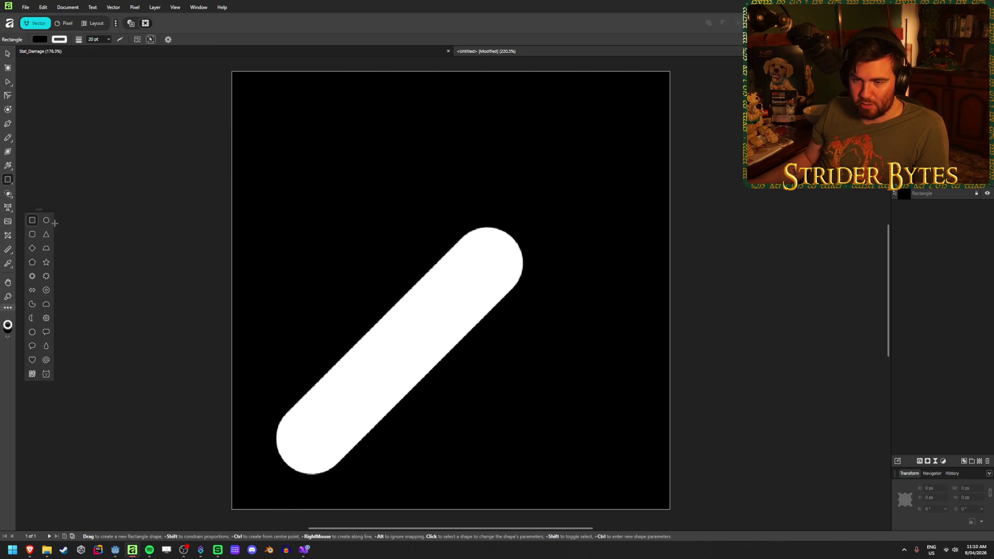
# - Draw a white-filled circle with no outline at the line's upper end
pyautogui.click(46, 220)
pyautogui.click(32, 39)
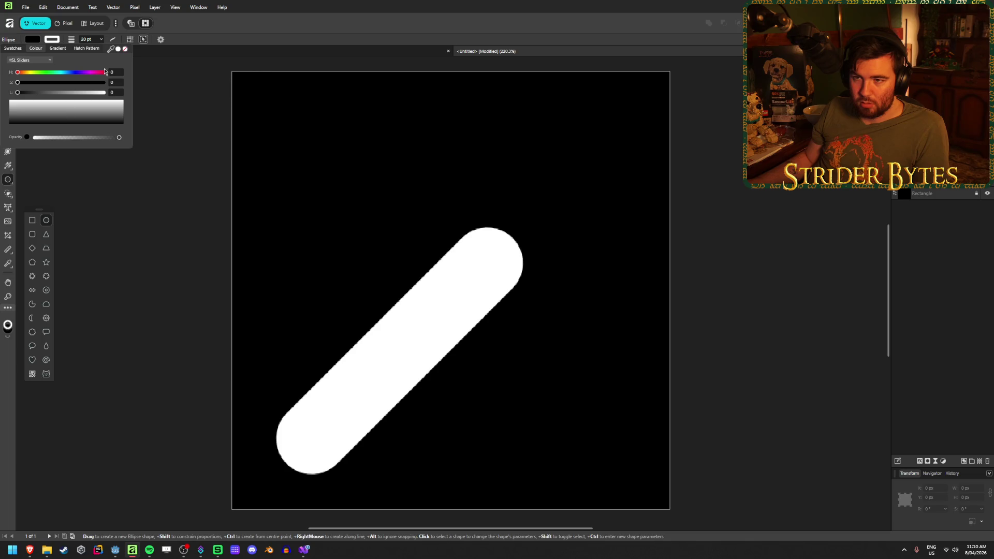
pyautogui.click(118, 49)
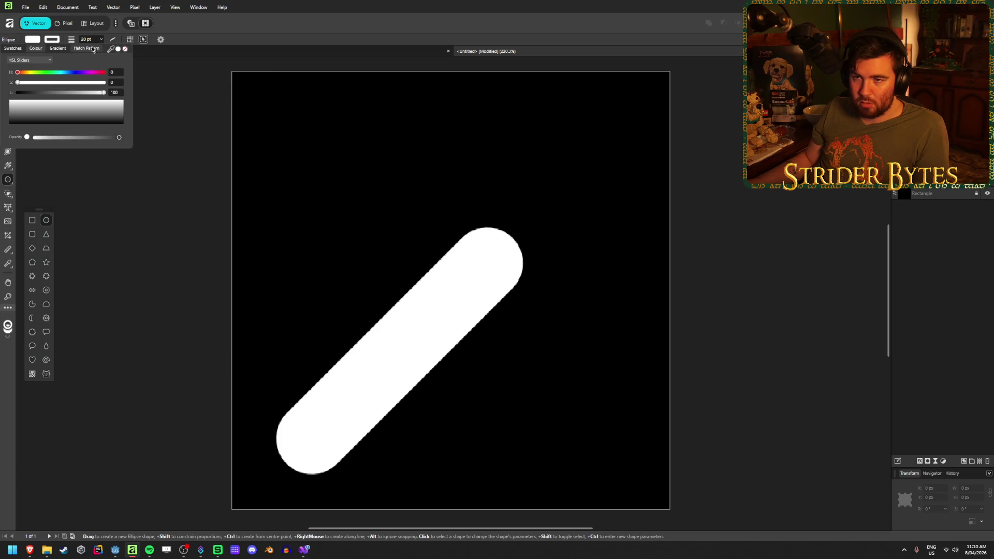
pyautogui.click(126, 50)
pyautogui.moveTo(431, 144)
pyautogui.mouseDown()
pyautogui.moveTo(580, 264)
pyautogui.moveTo(579, 287)
pyautogui.moveTo(597, 280)
pyautogui.mouseUp()
# - Nudge the circle right and down so it sits on the handle
pyautogui.press('v')
pyautogui.moveTo(523, 220); pyautogui.dragTo(539, 226)
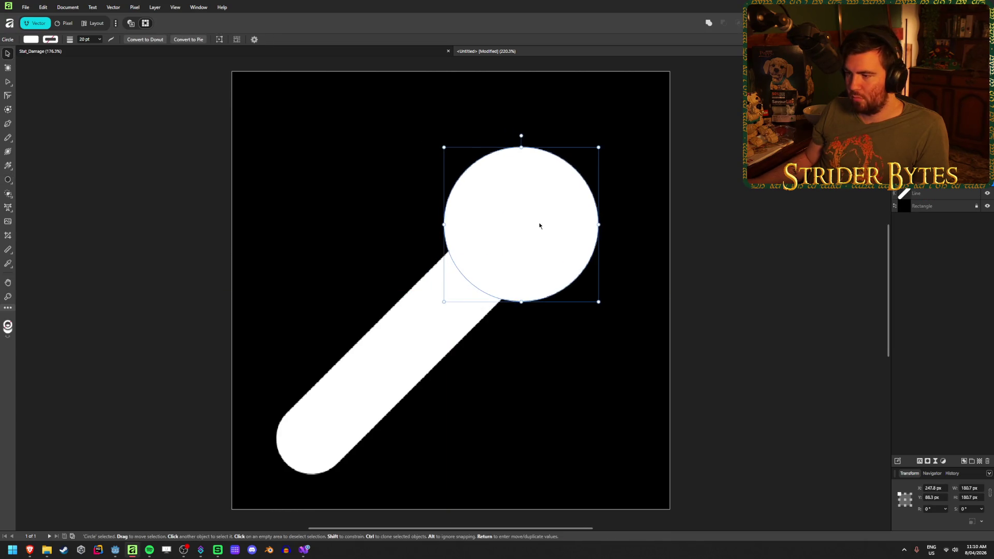
pyautogui.click(747, 200)
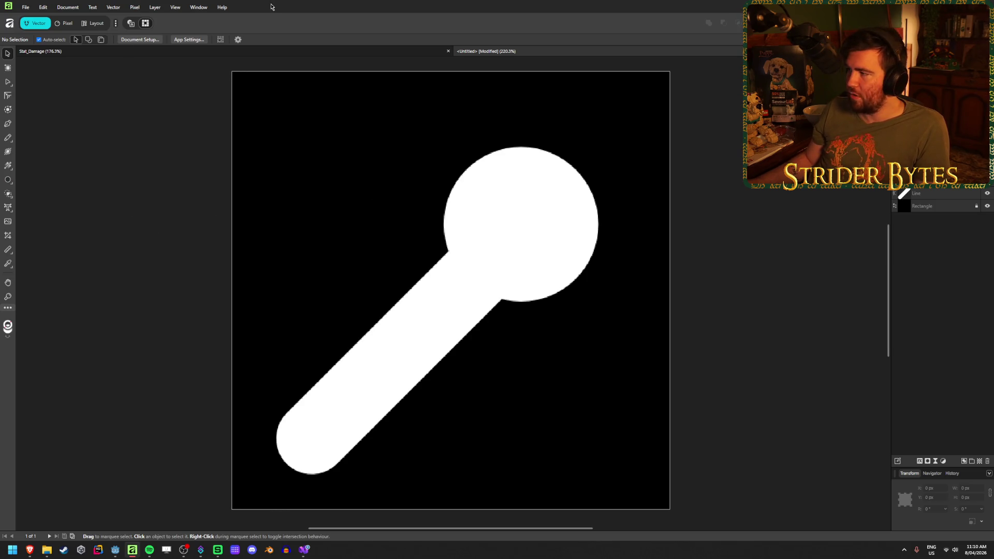
pyautogui.moveTo(564, 238)
pyautogui.mouseDown()
pyautogui.moveTo(564, 224)
pyautogui.moveTo(565, 242)
pyautogui.mouseUp()
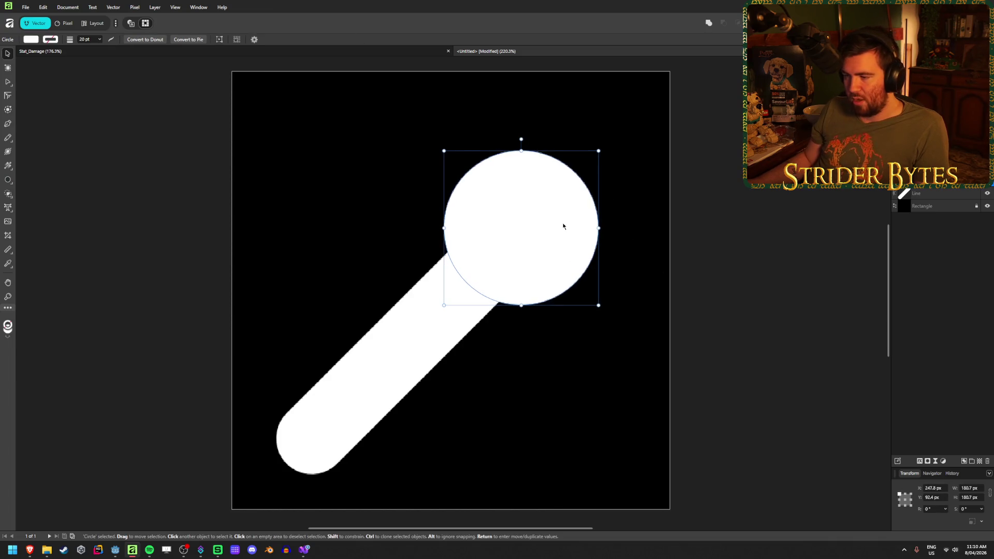
pyautogui.click(155, 237)
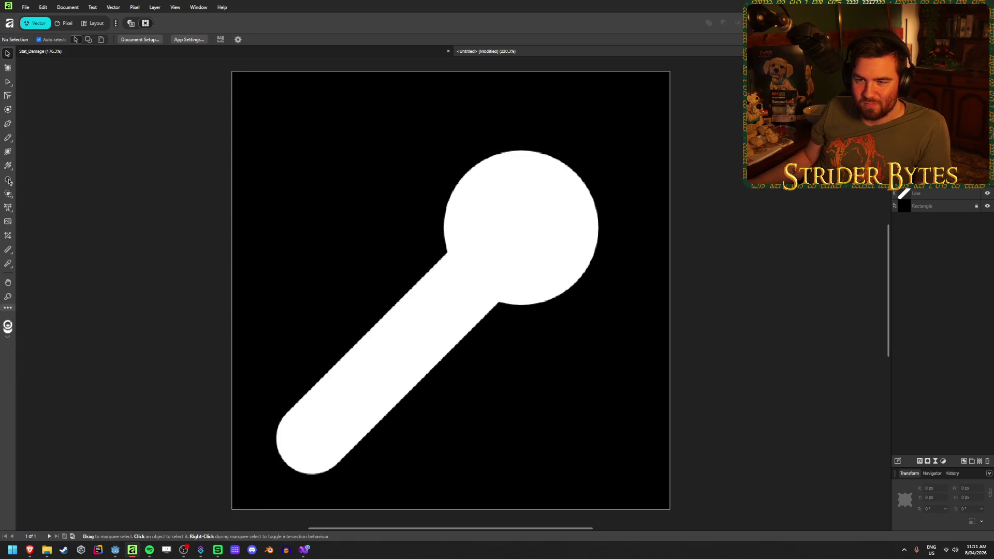
pyautogui.click(9, 181)
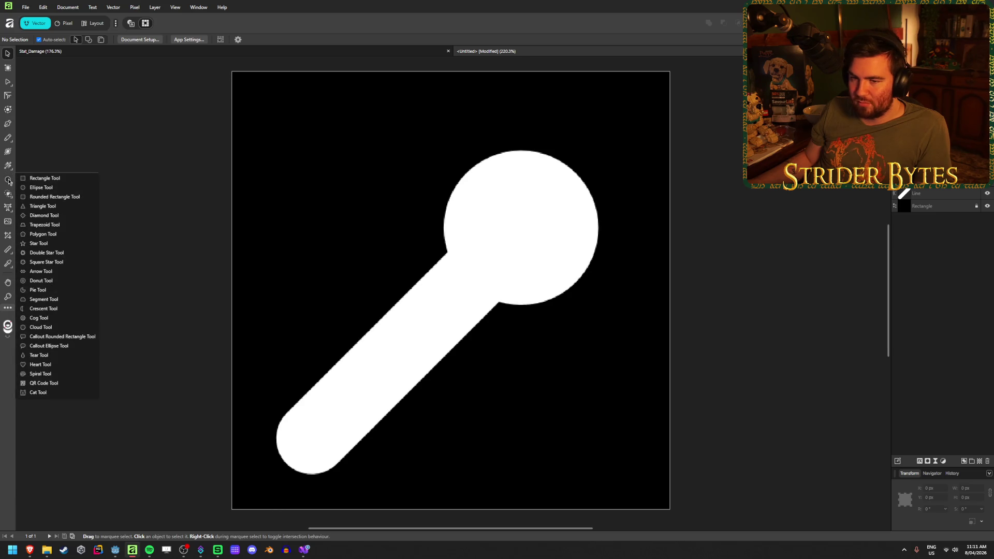
pyautogui.press('p')
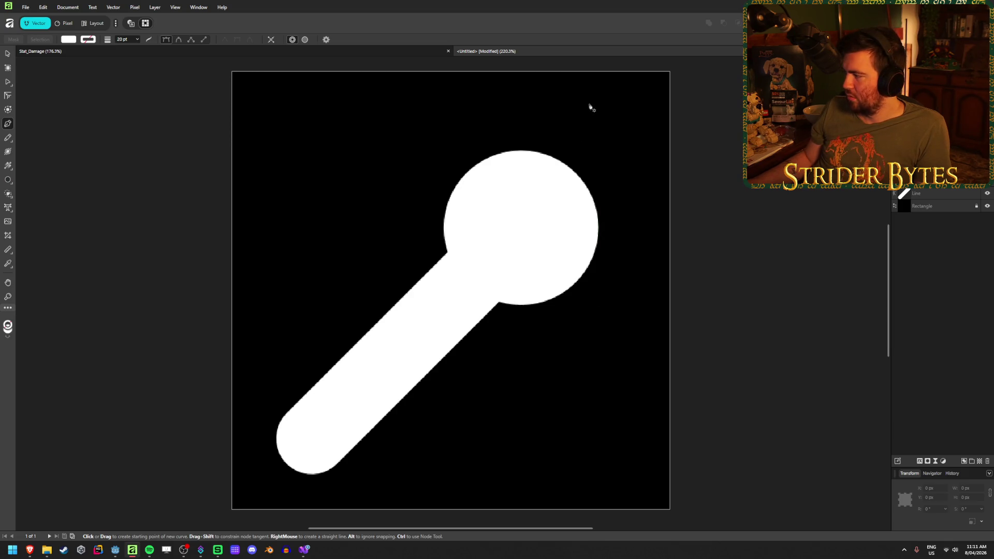
# - Draw a five-point path cutting into the circle's top-right edge
pyautogui.click(591, 106)
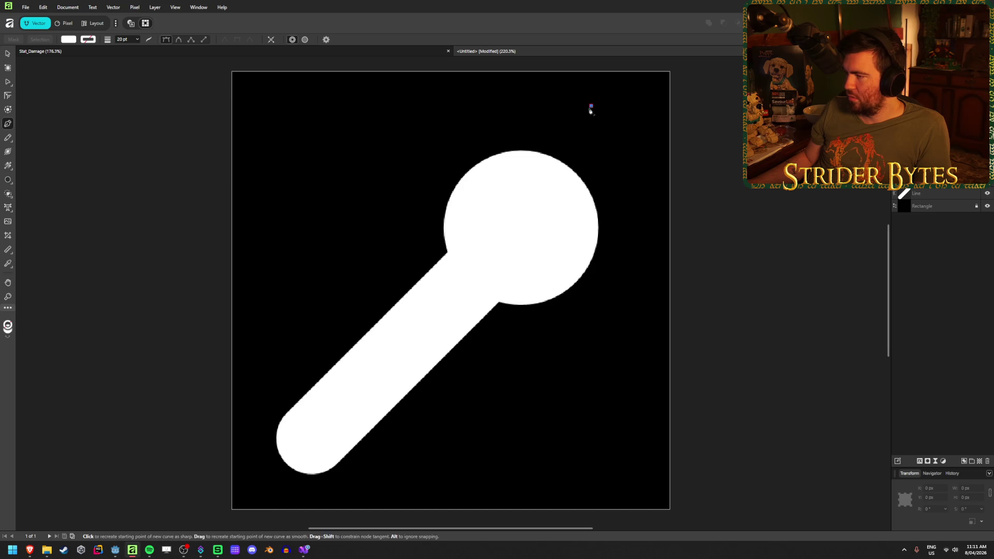
pyautogui.click(557, 142)
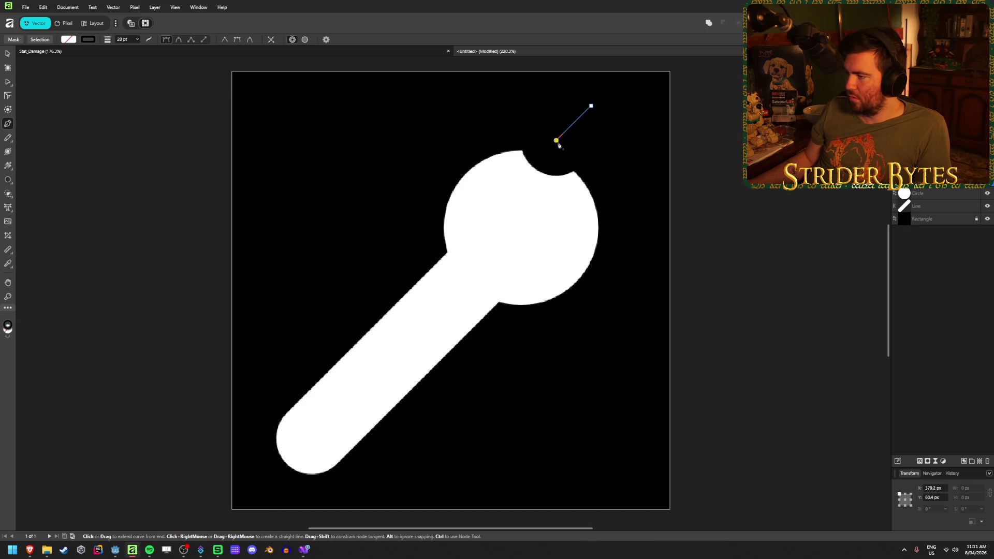
pyautogui.click(565, 179)
pyautogui.click(599, 188)
pyautogui.click(641, 146)
# - Give the new shape a white fill and make its outline disappear
pyautogui.click(94, 40)
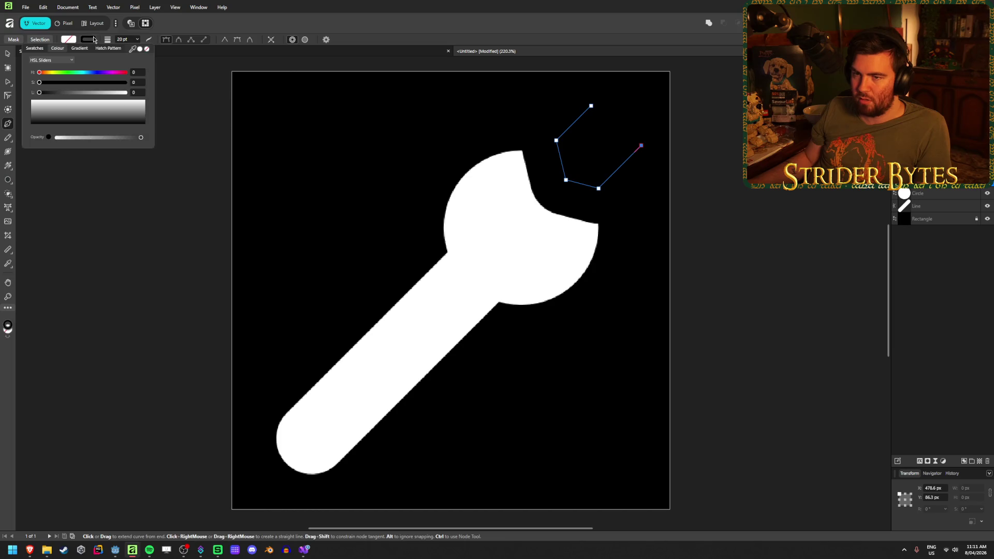
pyautogui.click(141, 49)
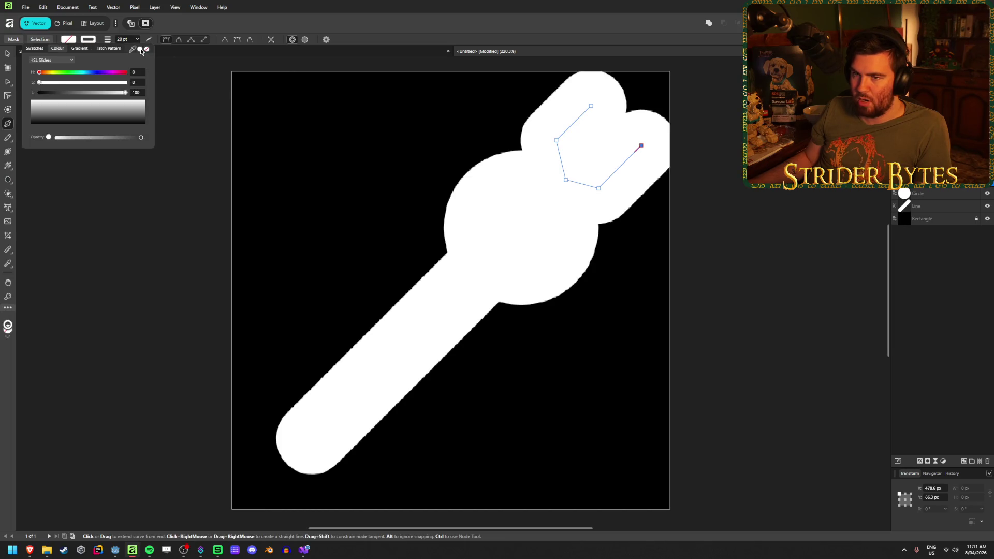
pyautogui.click(88, 41)
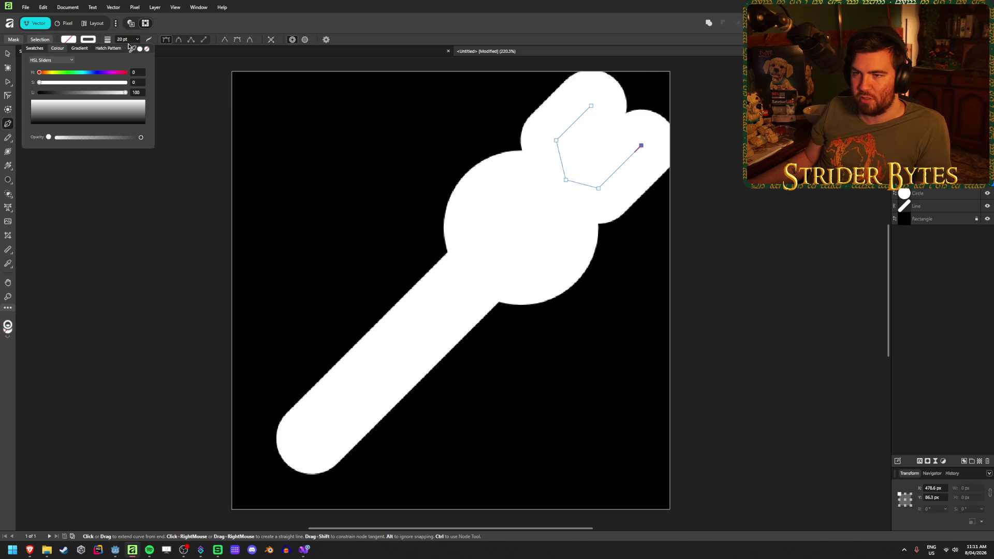
pyautogui.click(147, 49)
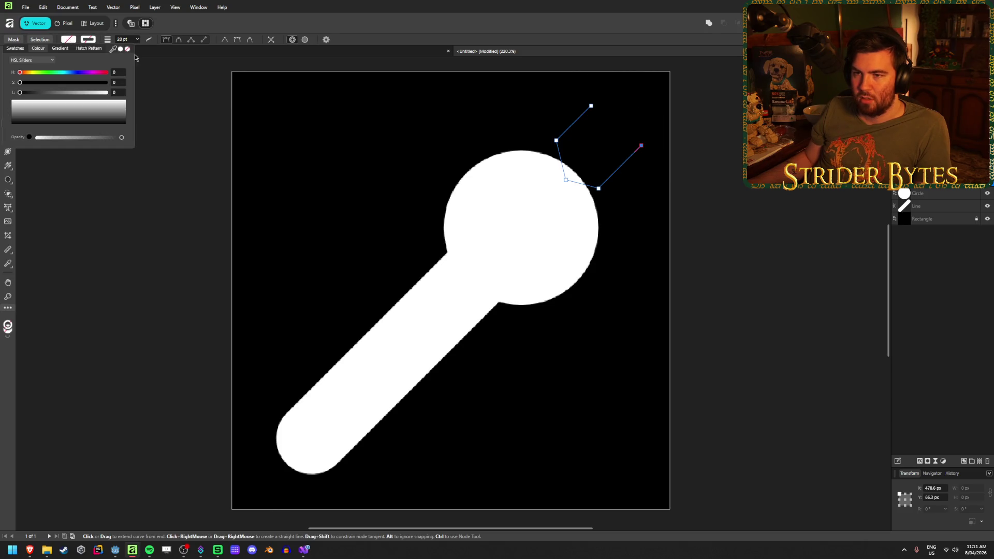
pyautogui.click(120, 49)
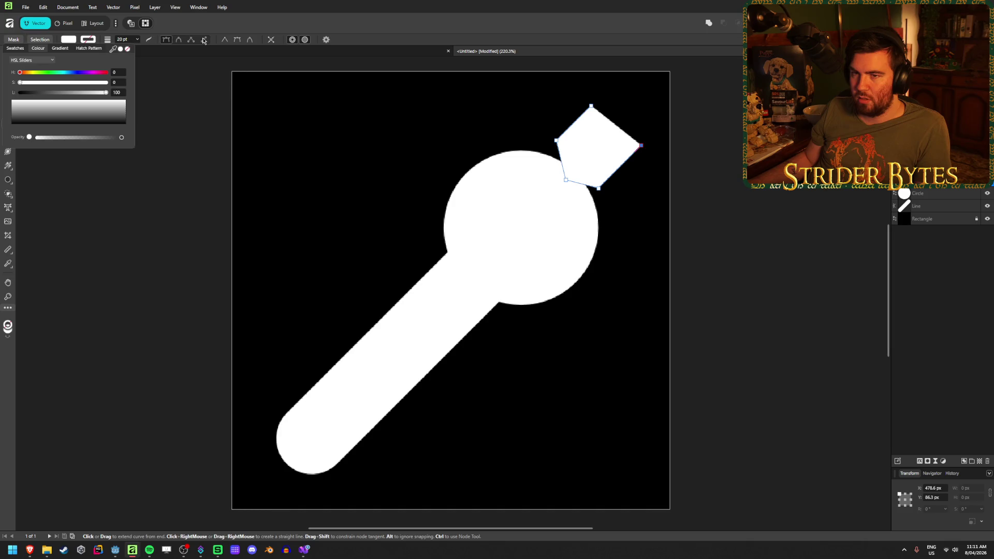
pyautogui.click(9, 81)
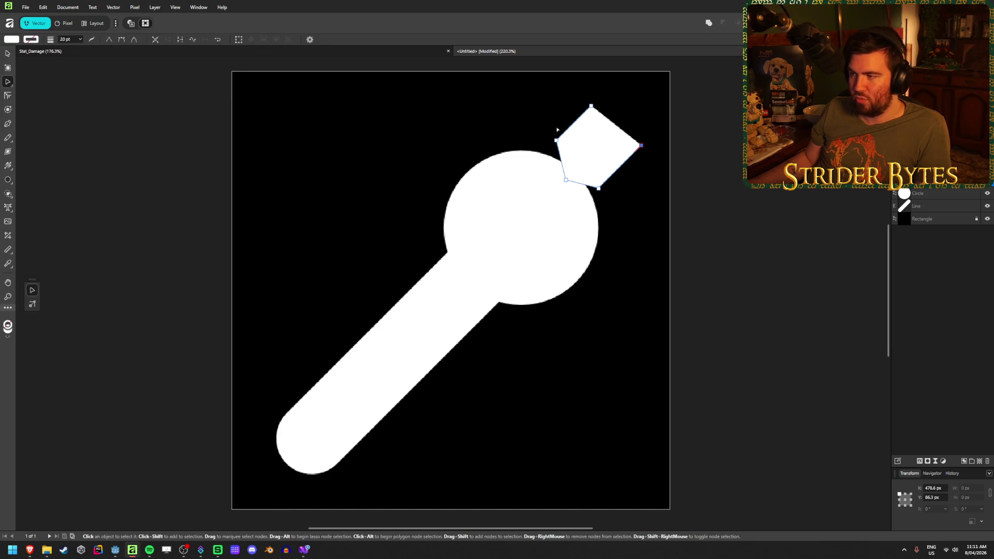
# - Adjust the pentagon's lower-right and right nodes, then move it down onto the circle's top
pyautogui.moveTo(598, 188)
pyautogui.mouseDown()
pyautogui.moveTo(563, 182)
pyautogui.moveTo(605, 186)
pyautogui.mouseUp()
pyautogui.moveTo(641, 147)
pyautogui.mouseDown()
pyautogui.moveTo(634, 163)
pyautogui.moveTo(636, 151)
pyautogui.mouseUp()
pyautogui.click(691, 138)
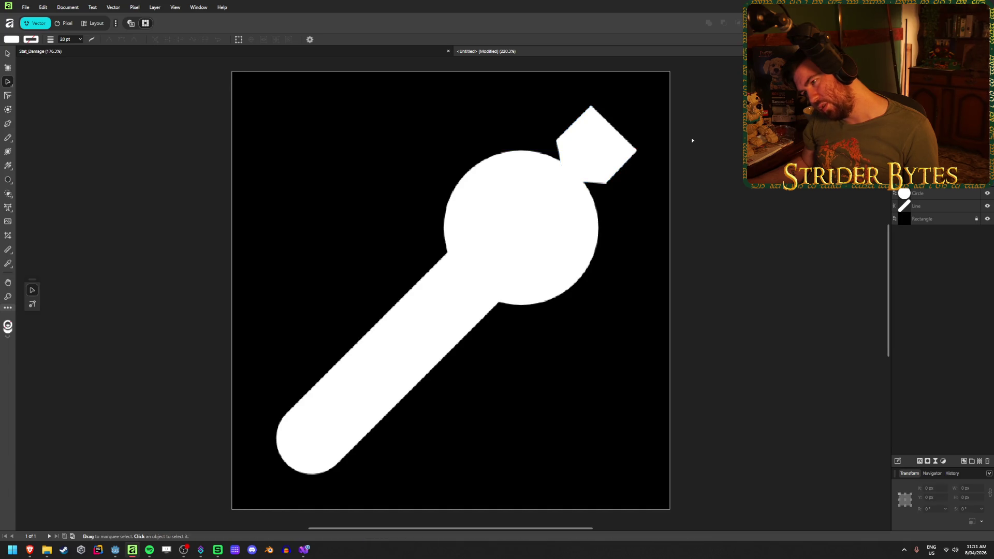
pyautogui.click(597, 157)
pyautogui.moveTo(605, 183); pyautogui.dragTo(603, 188)
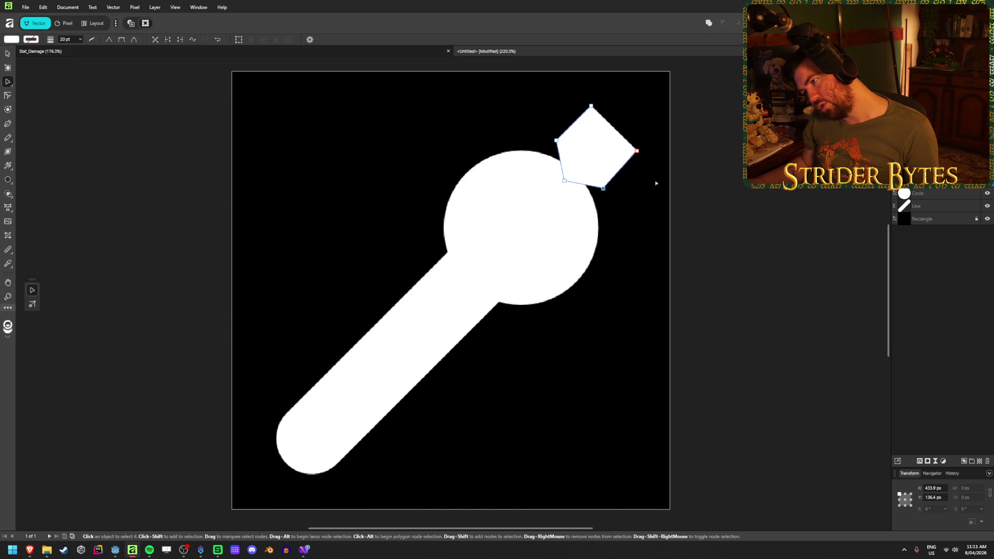
pyautogui.click(706, 180)
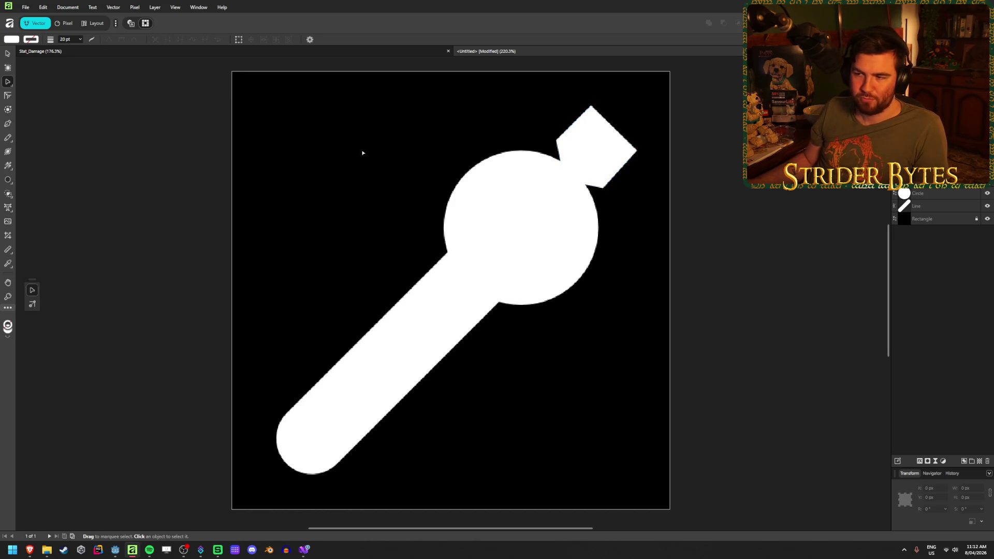
pyautogui.click(7, 53)
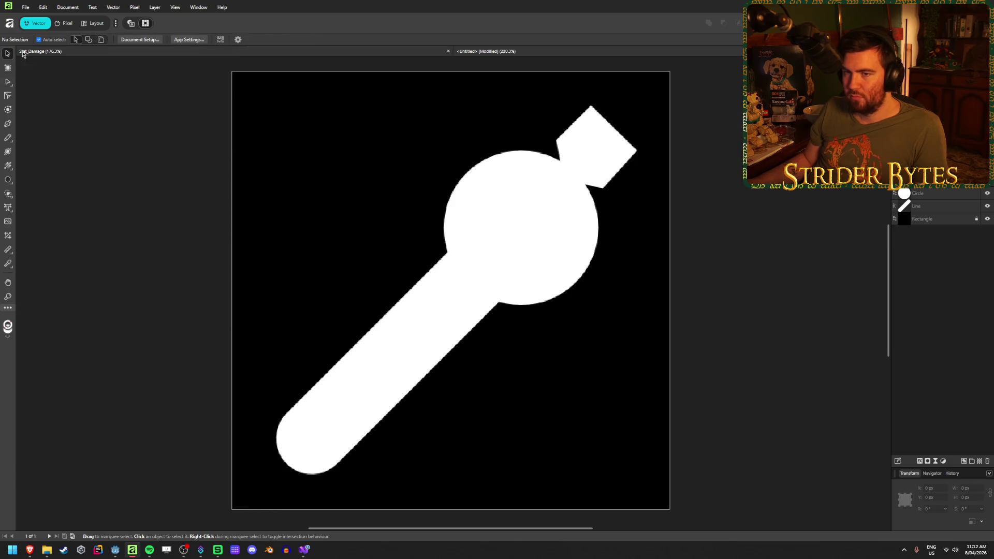
pyautogui.click(603, 150)
pyautogui.moveTo(603, 149); pyautogui.dragTo(569, 190)
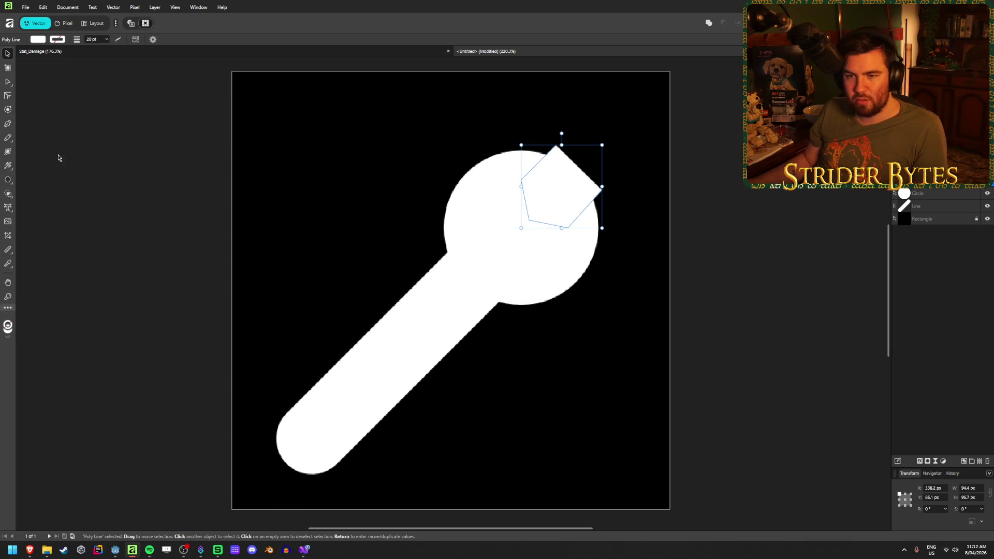
# - Shift three of the pentagon's nodes together down and to the left
pyautogui.press('a')
pyautogui.moveTo(466, 283); pyautogui.dragTo(583, 171)
pyautogui.moveTo(529, 224); pyautogui.dragTo(511, 242)
pyautogui.click(573, 284)
pyautogui.click(532, 231)
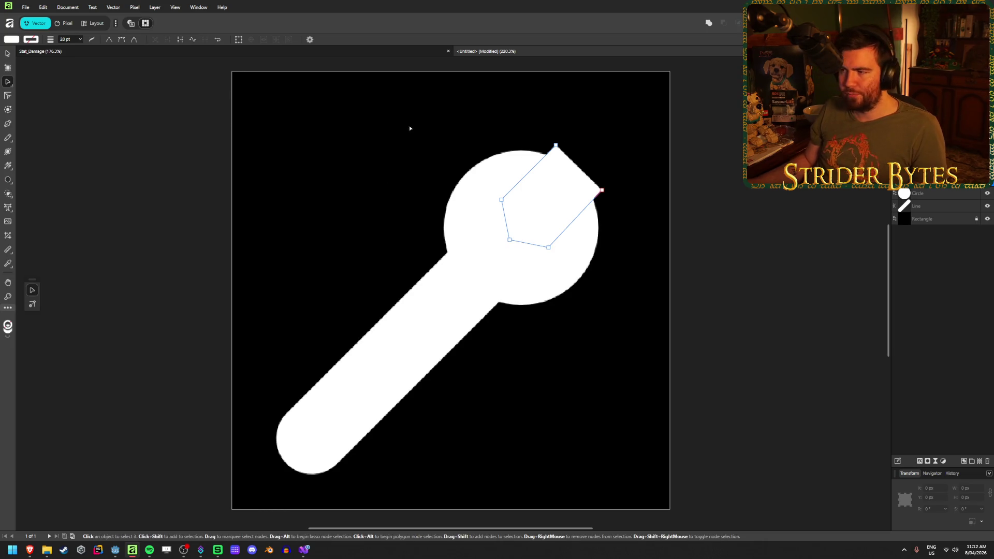
# - Rotate the pentagon to 45°, move it to the top-left area, and pull its top-right node right
pyautogui.click(9, 54)
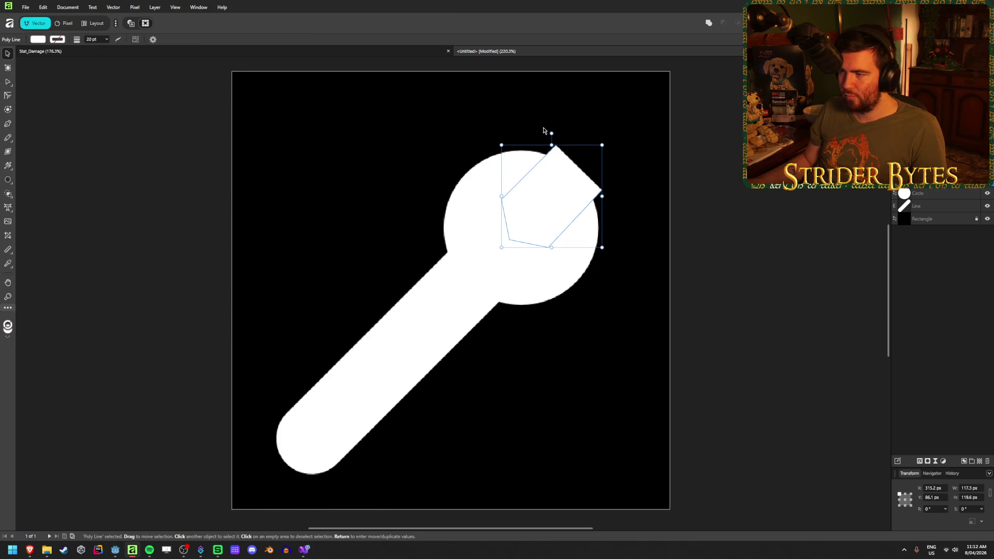
pyautogui.moveTo(551, 133); pyautogui.dragTo(496, 140)
pyautogui.moveTo(551, 212); pyautogui.dragTo(371, 189)
pyautogui.keyDown('ctrl'); pyautogui.scroll(3, 371, 186); pyautogui.keyUp('ctrl')
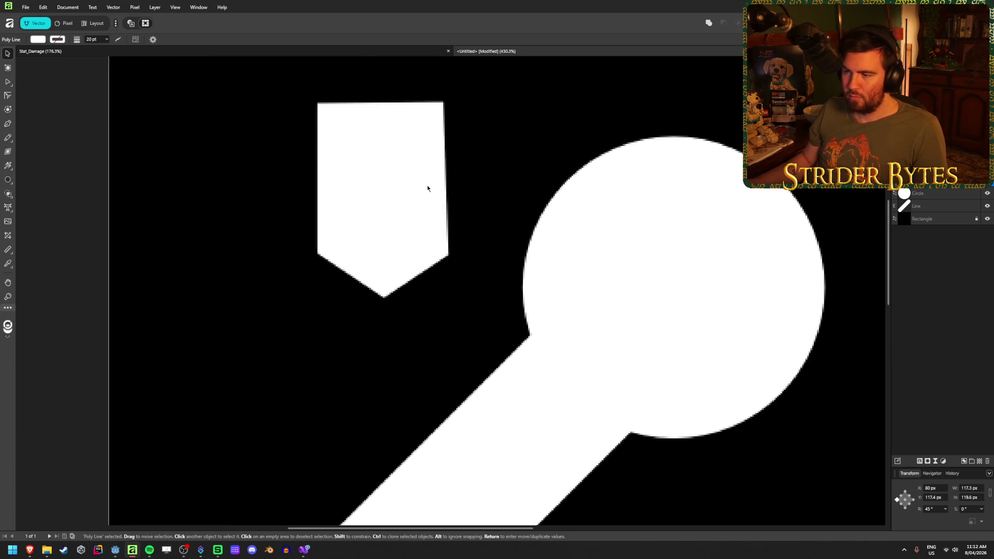
pyautogui.click(61, 122)
pyautogui.click(8, 83)
pyautogui.click(443, 104)
pyautogui.moveTo(444, 103); pyautogui.dragTo(450, 105)
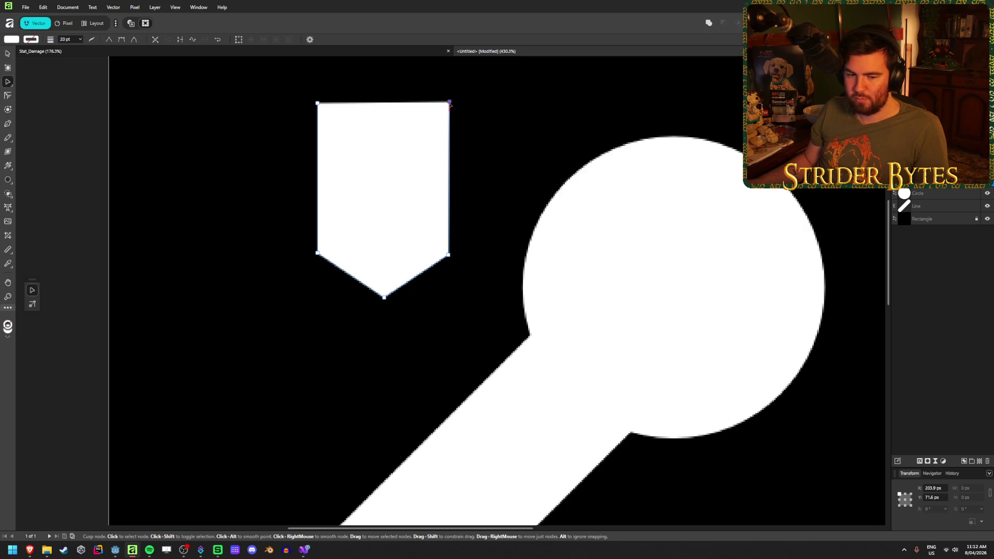
pyautogui.scroll(-1, 383, 194)
pyautogui.scroll(-1, 384, 195)
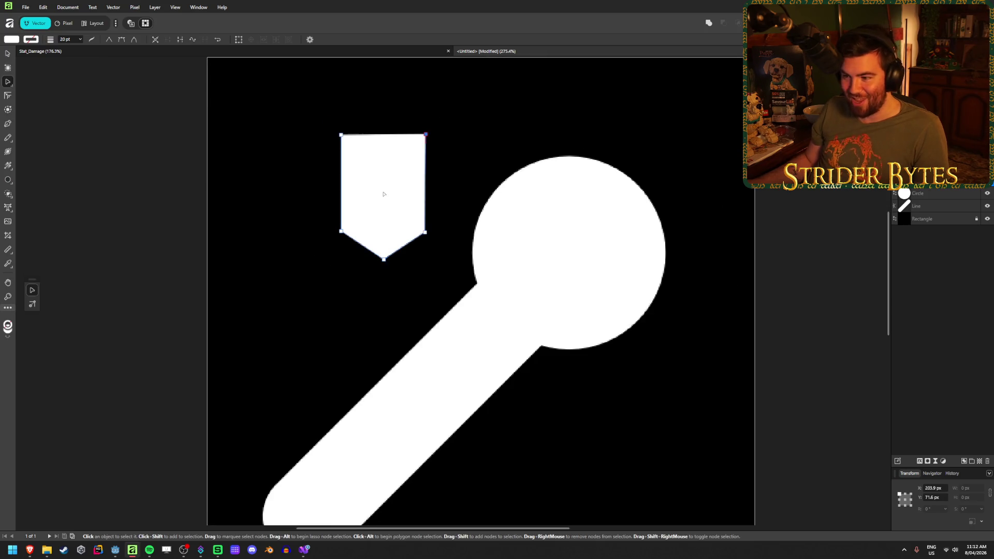
# - Move the pentagon up and left, then delete it
pyautogui.click(8, 54)
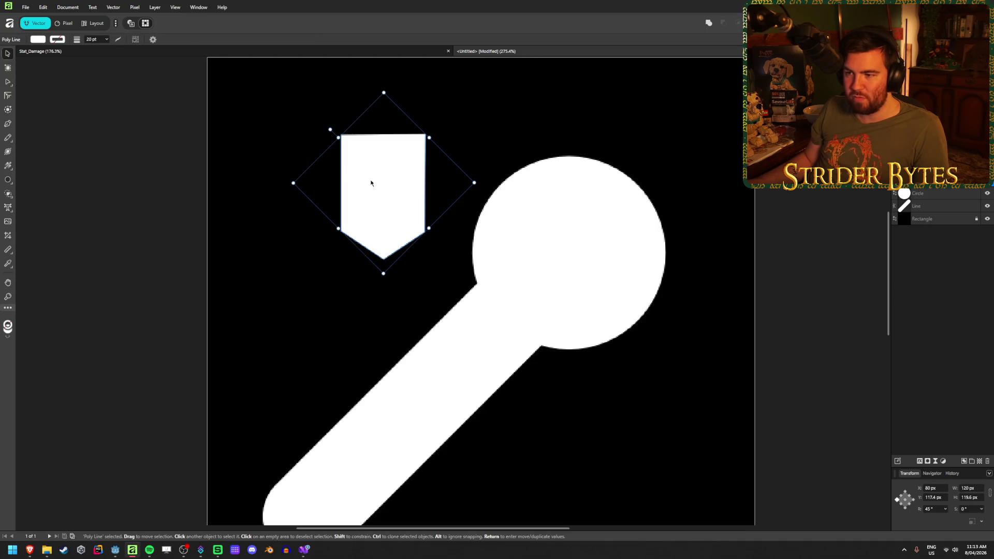
pyautogui.moveTo(371, 182); pyautogui.dragTo(302, 137)
pyautogui.click(191, 111)
pyautogui.click(271, 121)
pyautogui.press('Delete')
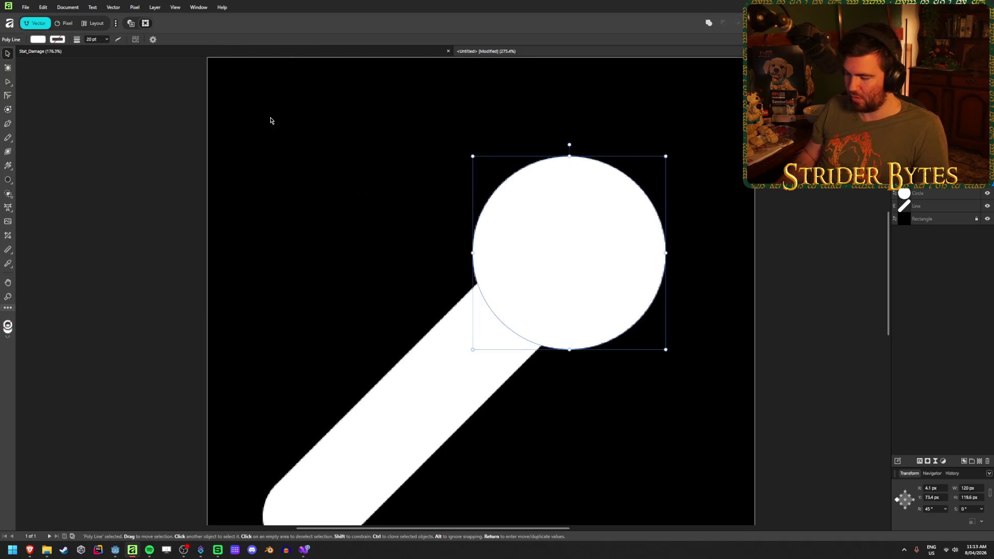
pyautogui.click(87, 104)
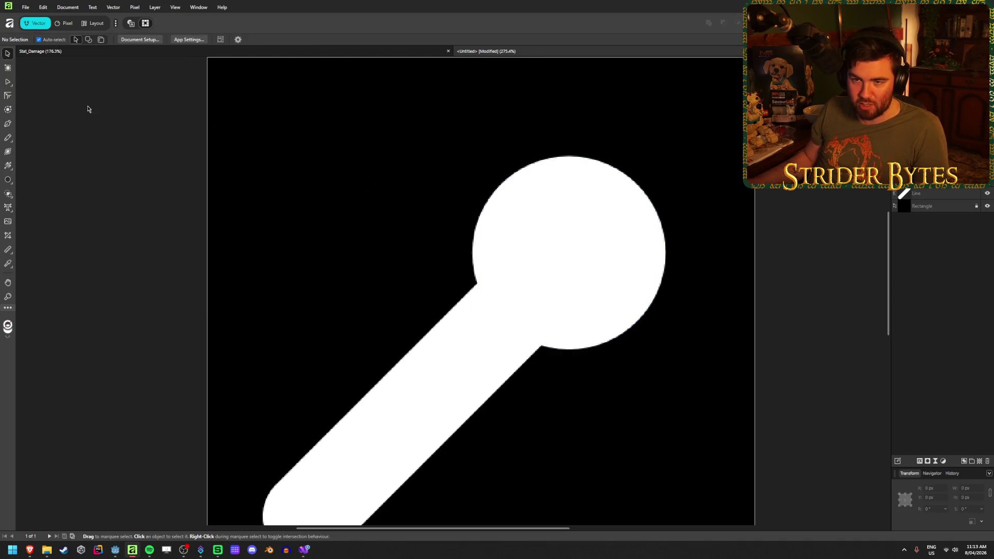
# - Draw a new pen path starting along the canvas's left edge
pyautogui.click(8, 124)
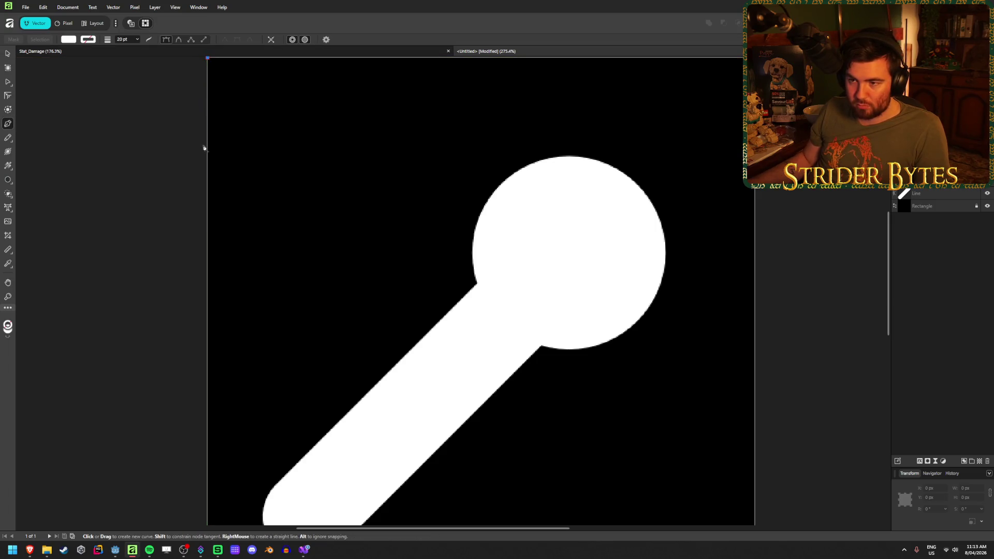
pyautogui.click(208, 126)
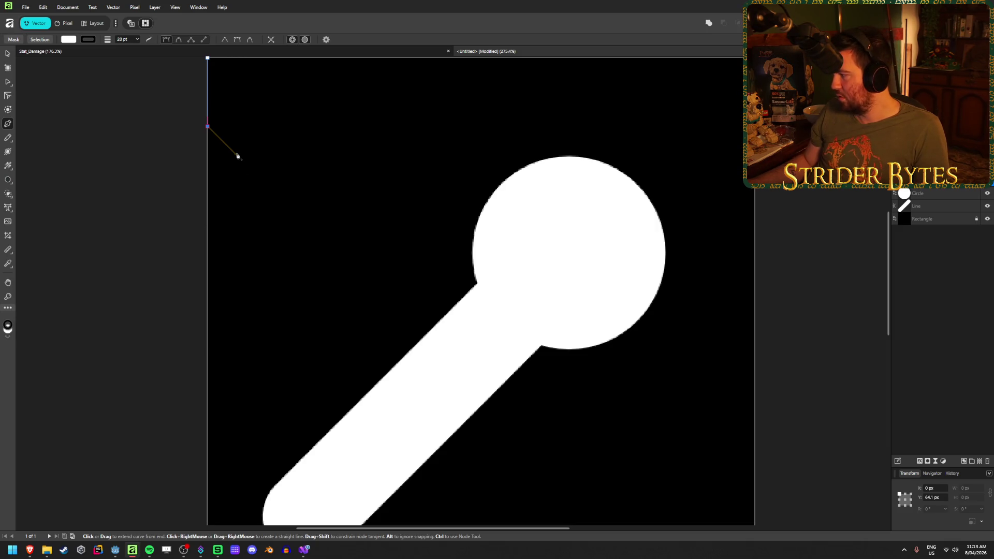
pyautogui.click(294, 129)
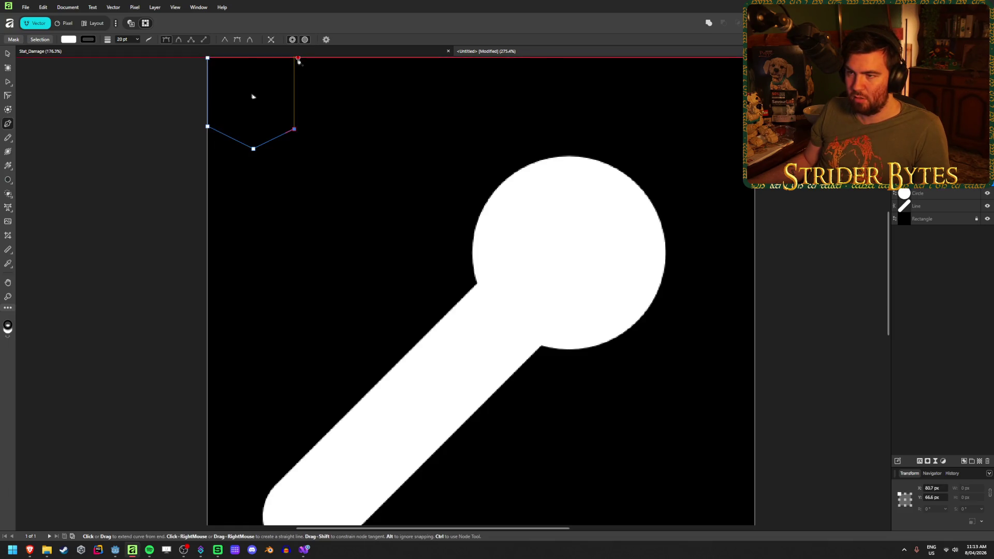
pyautogui.press('v')
pyautogui.click(284, 109)
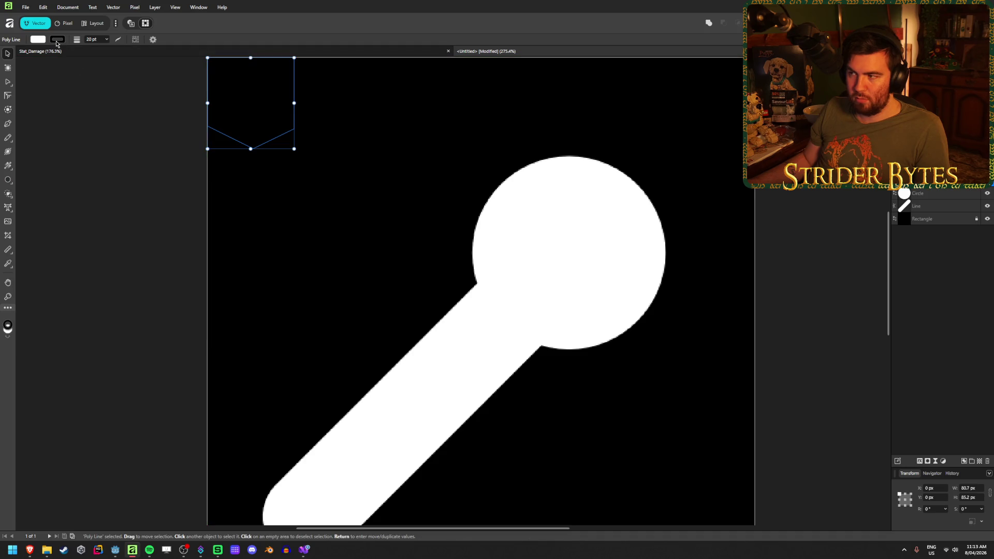
pyautogui.click(951, 198)
pyautogui.hotkey('ctrl', 'z')
# - Remove the new shape's outline and place it in the canvas's top-left corner
pyautogui.click(38, 40)
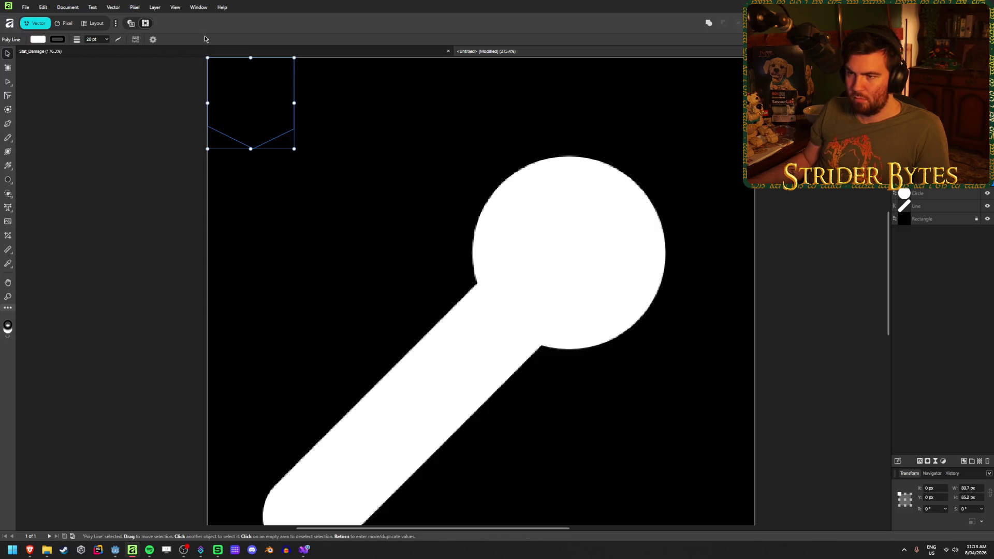
pyautogui.moveTo(263, 122)
pyautogui.mouseDown()
pyautogui.moveTo(428, 244)
pyautogui.moveTo(583, 271)
pyautogui.moveTo(215, 144)
pyautogui.moveTo(321, 175)
pyautogui.mouseUp()
pyautogui.click(58, 41)
pyautogui.click(125, 48)
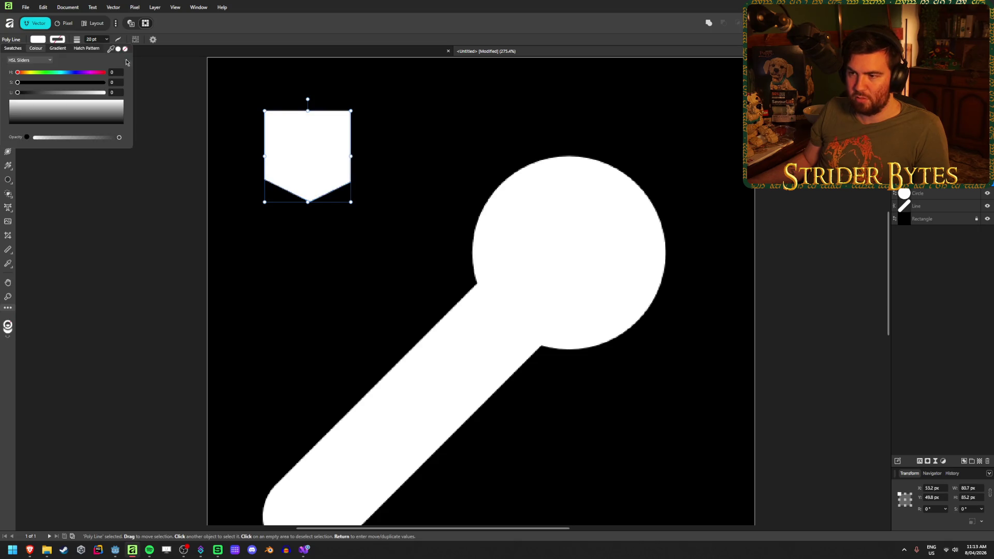
pyautogui.moveTo(333, 172); pyautogui.dragTo(274, 122)
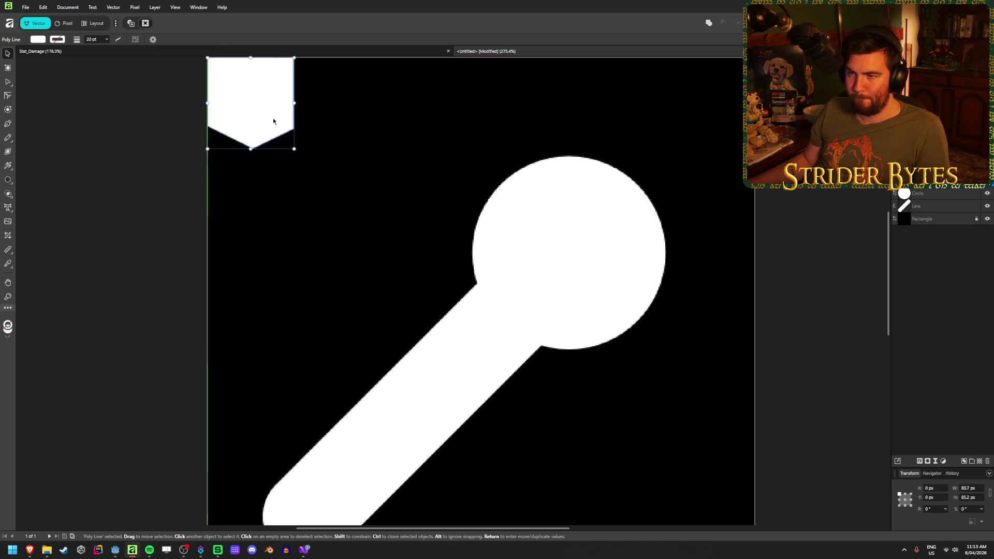
pyautogui.scroll(2, 228, 173)
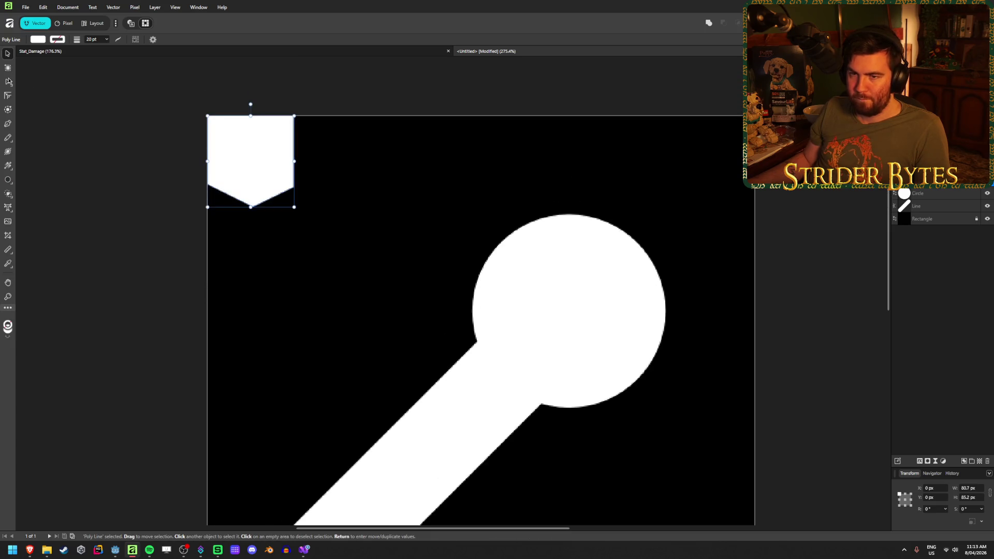
# - Set the shape's top-right and lower-right nodes to X 100 px
pyautogui.press('a')
pyautogui.scroll(3, 215, 126)
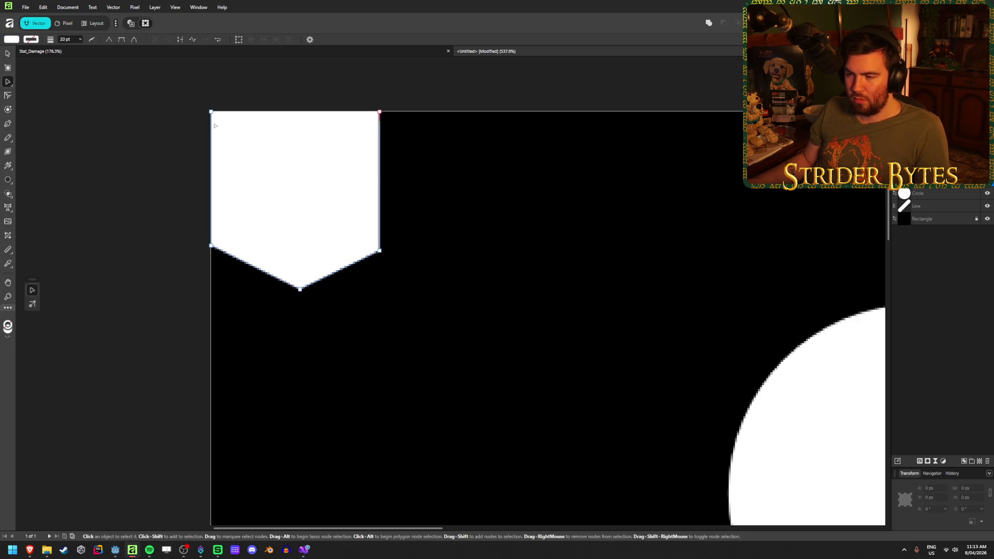
pyautogui.scroll(-3, 214, 125)
pyautogui.scroll(3, 214, 126)
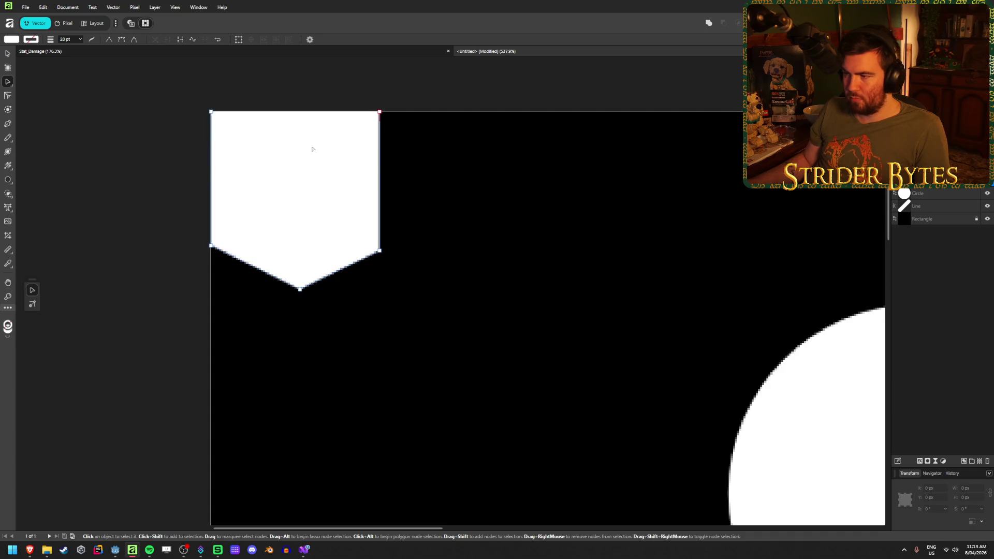
pyautogui.click(380, 112)
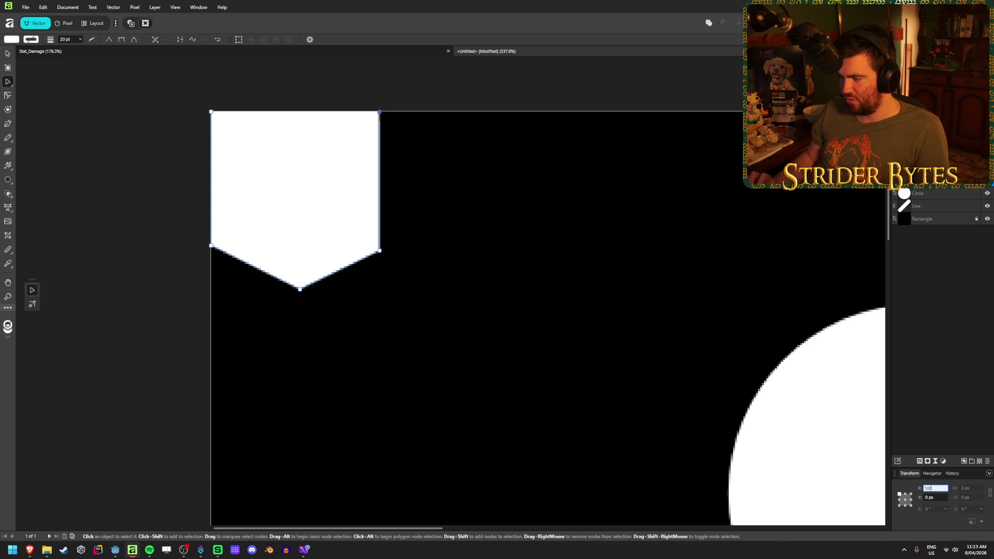
pyautogui.press('Return')
pyautogui.click(379, 250)
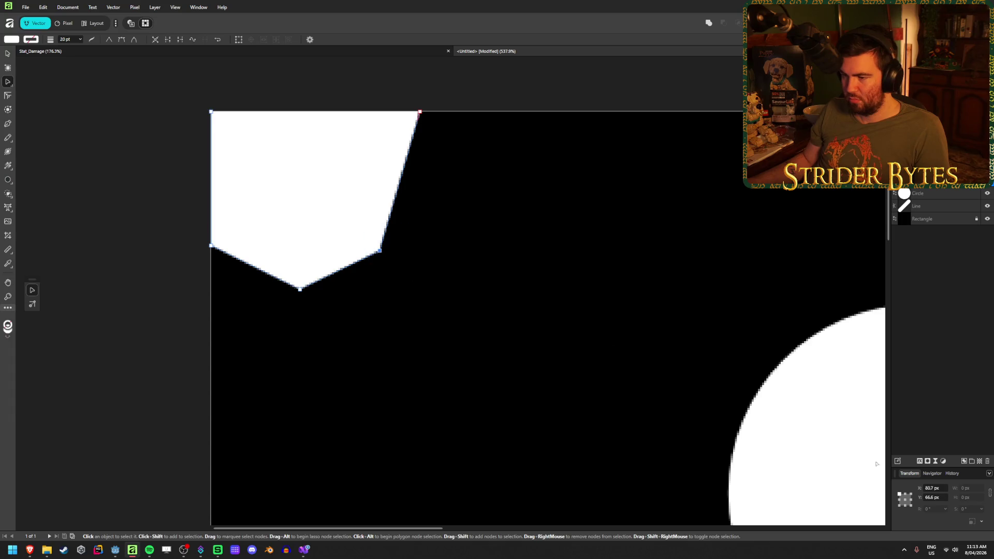
pyautogui.click(939, 488)
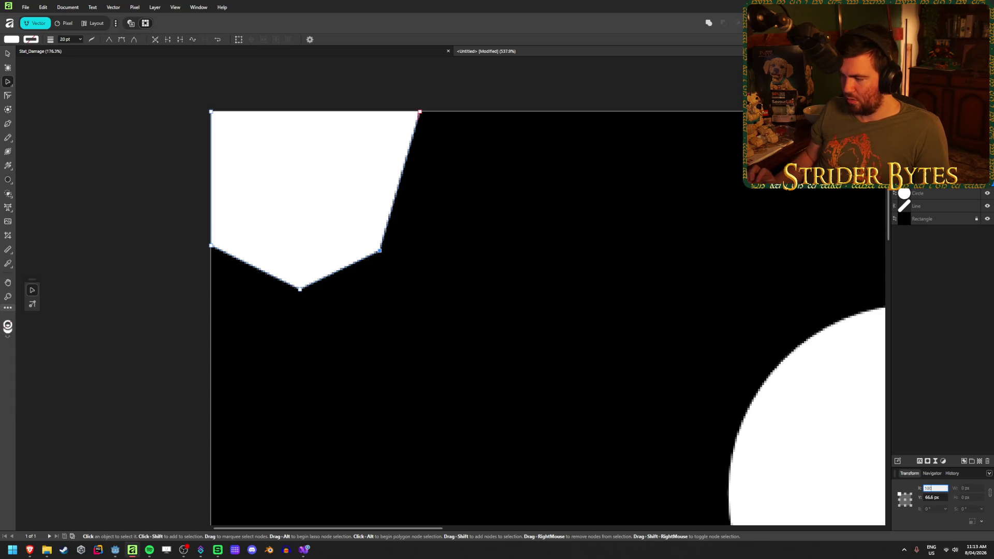
pyautogui.press('Return')
# - Position the bottom point at X 50 px and Y 100 px
pyautogui.click(299, 290)
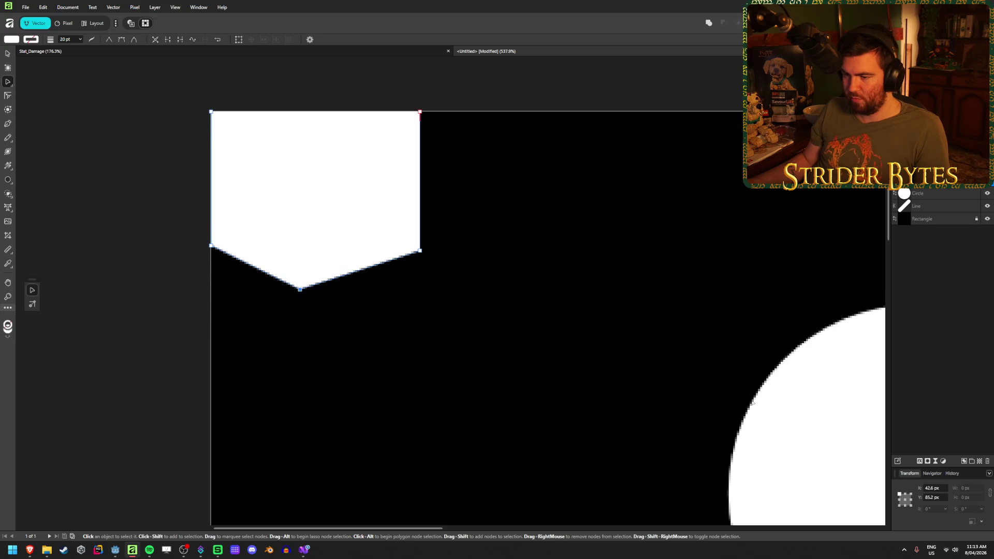
pyautogui.write('50')
pyautogui.press('Return')
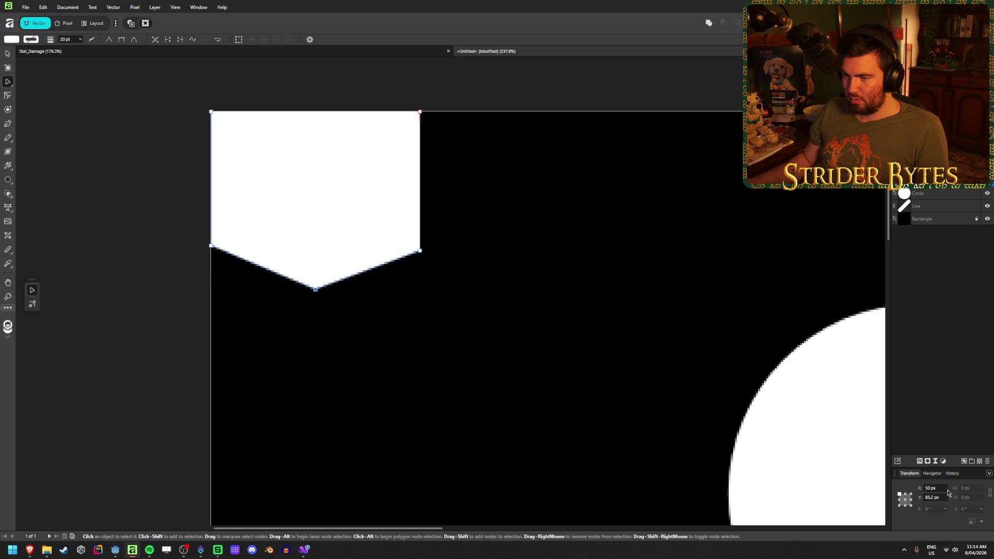
pyautogui.moveTo(178, 214)
pyautogui.mouseDown()
pyautogui.moveTo(527, 259)
pyautogui.moveTo(489, 269)
pyautogui.moveTo(306, 240)
pyautogui.mouseUp()
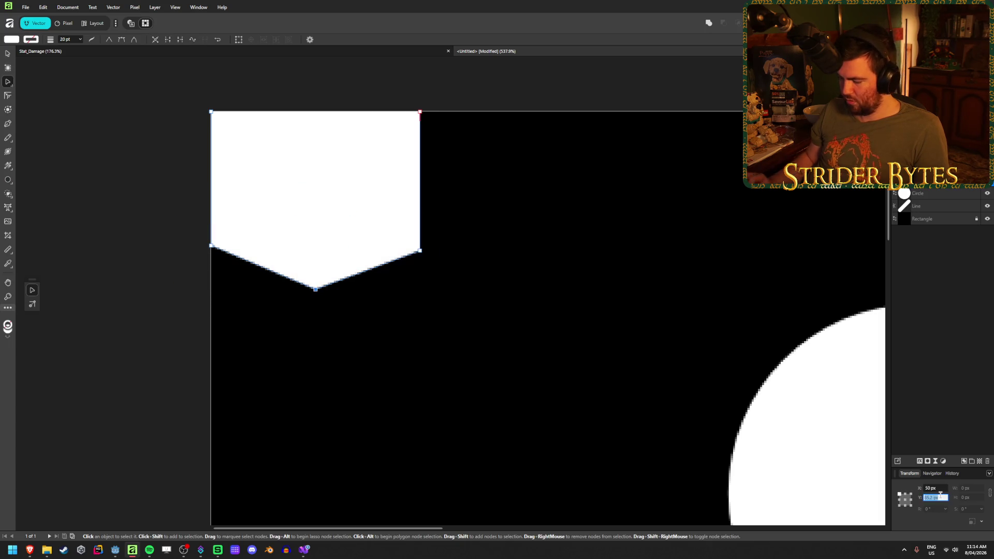
pyautogui.write('150')
pyautogui.press('Return')
# - Lower both side corners to Y 80 px
pyautogui.moveTo(161, 220); pyautogui.dragTo(523, 291)
pyautogui.write('80')
pyautogui.press('Return')
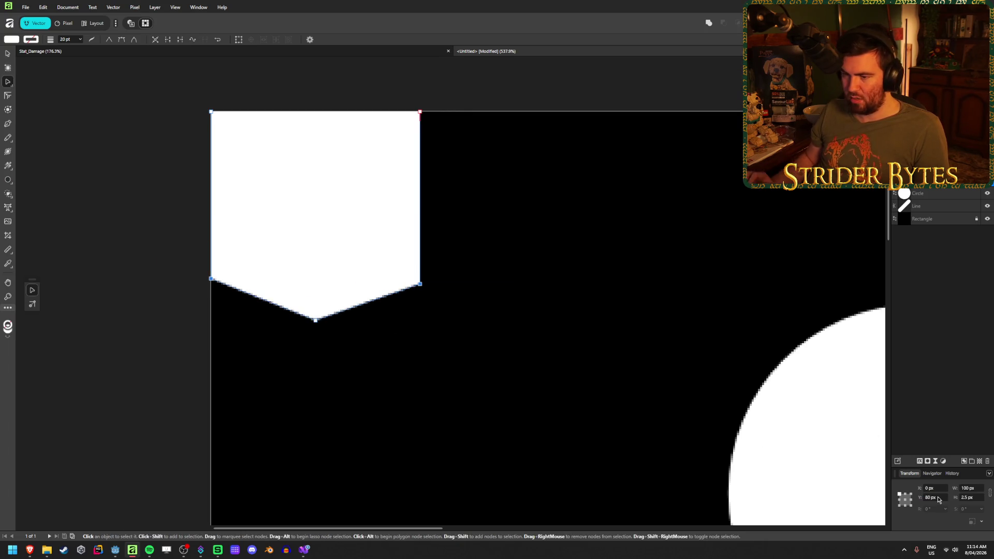
pyautogui.click(153, 219)
pyautogui.scroll(-5, 261, 259)
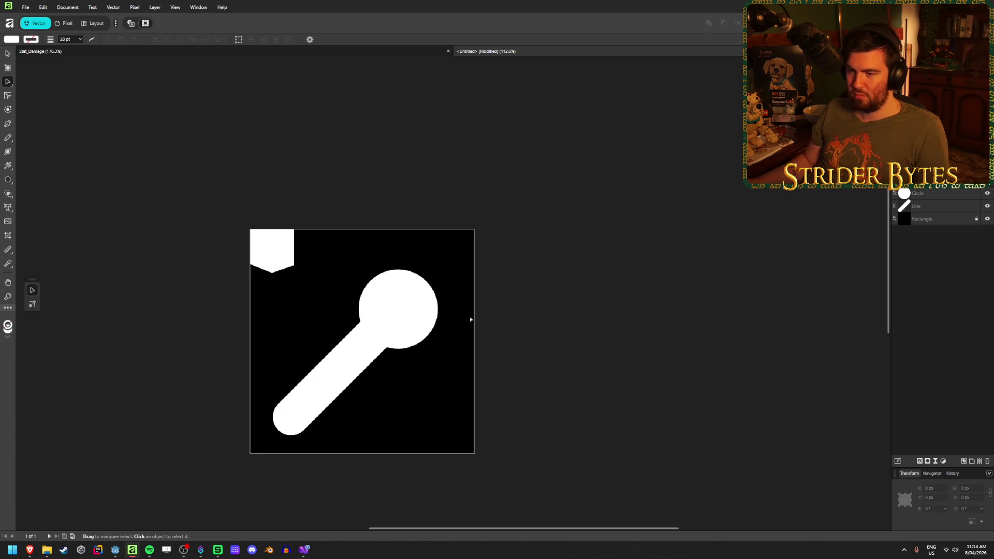
pyautogui.scroll(2, 456, 311)
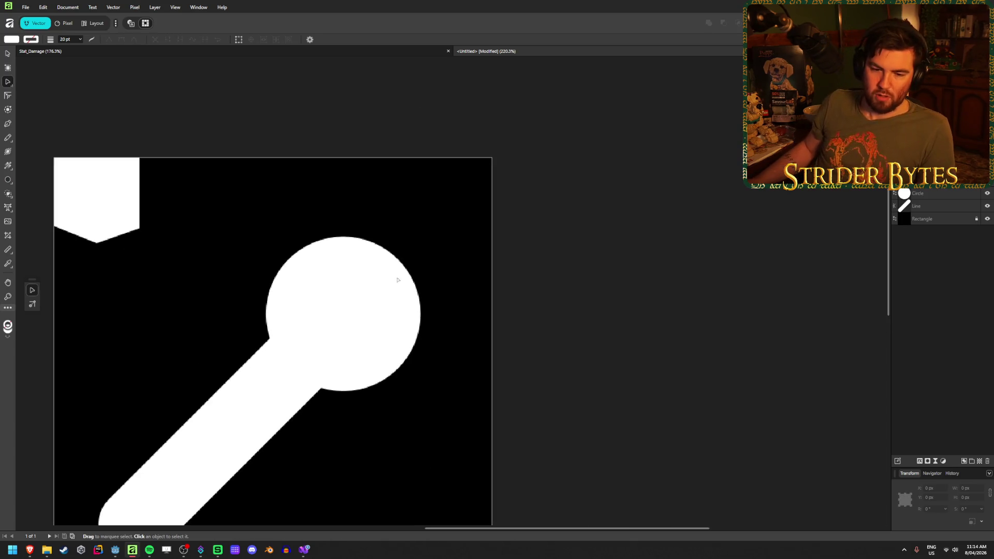
# - Move the pointed shape onto the wrench head, keep it upright, and centre it on the circle's top
pyautogui.scroll(1, 183, 335)
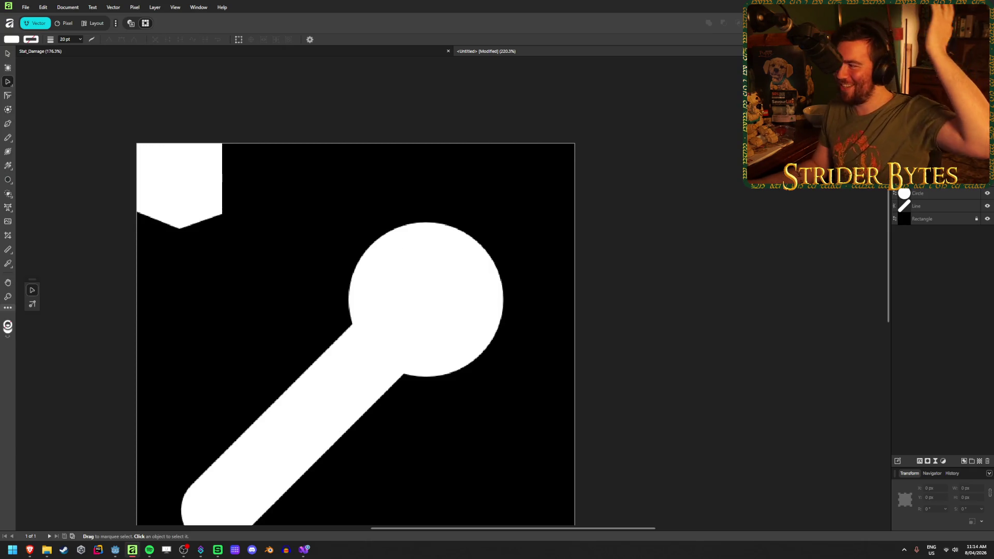
pyautogui.click(8, 52)
pyautogui.click(167, 179)
pyautogui.moveTo(167, 179)
pyautogui.mouseDown()
pyautogui.moveTo(457, 224)
pyautogui.moveTo(455, 235)
pyautogui.mouseUp()
pyautogui.moveTo(449, 188)
pyautogui.mouseDown()
pyautogui.moveTo(485, 207)
pyautogui.moveTo(474, 258)
pyautogui.mouseUp()
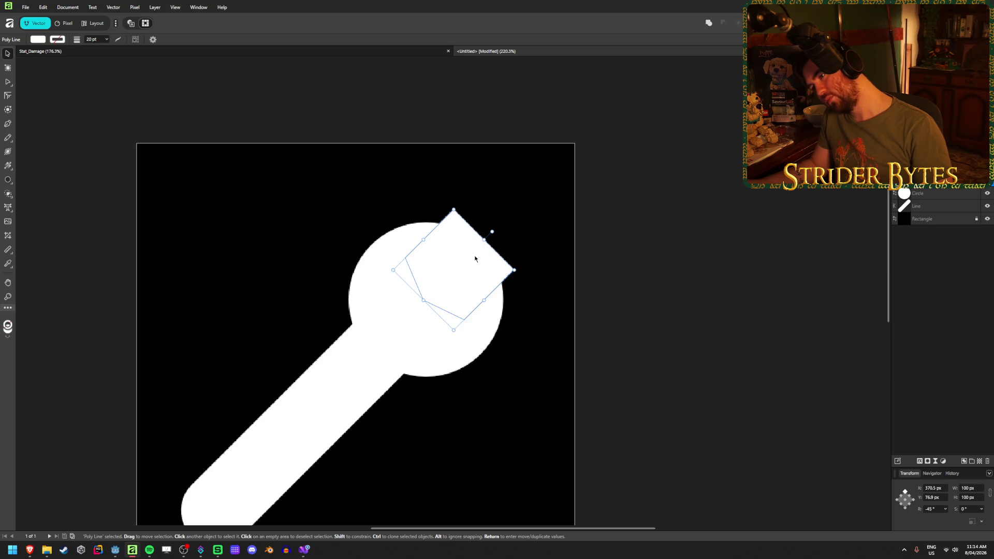
pyautogui.moveTo(475, 258); pyautogui.dragTo(472, 260)
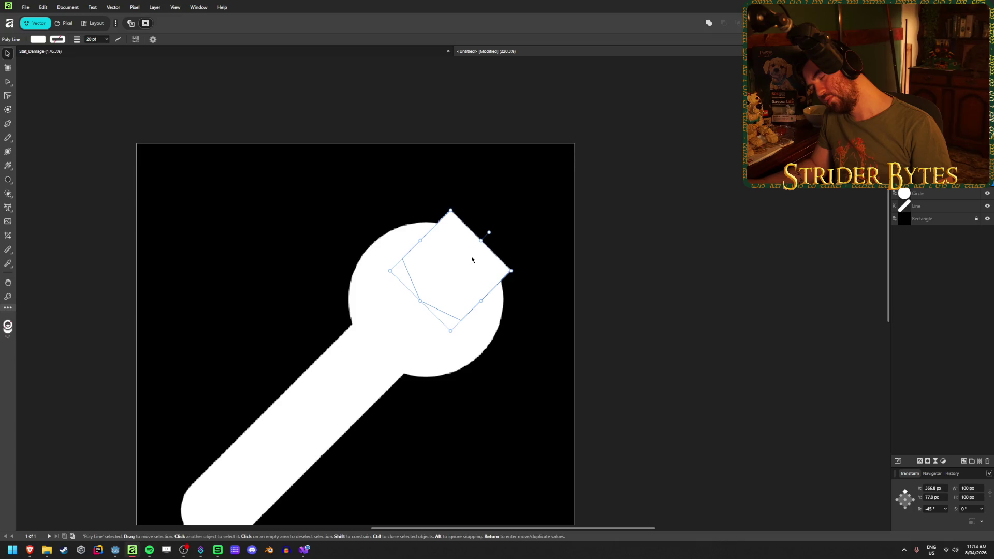
pyautogui.moveTo(546, 222); pyautogui.dragTo(543, 222)
pyautogui.moveTo(451, 242)
pyautogui.mouseDown()
pyautogui.moveTo(429, 249)
pyautogui.moveTo(431, 269)
pyautogui.moveTo(430, 260)
pyautogui.mouseUp()
# - Select the pointed shape together with the head circle in the Layers panel
pyautogui.click(595, 215)
pyautogui.scroll(3, 414, 255)
pyautogui.scroll(-1, 414, 256)
pyautogui.click(442, 278)
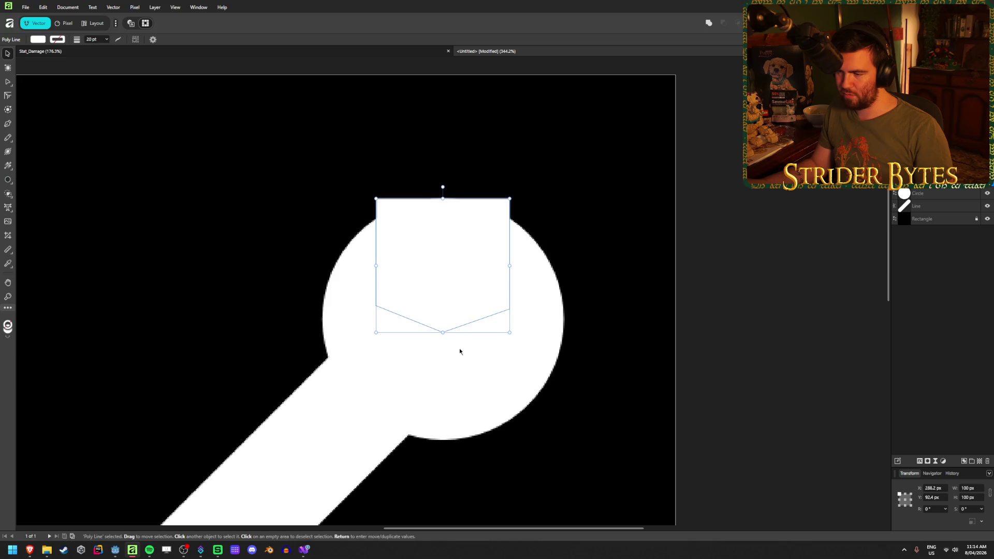
pyautogui.scroll(-1, 518, 324)
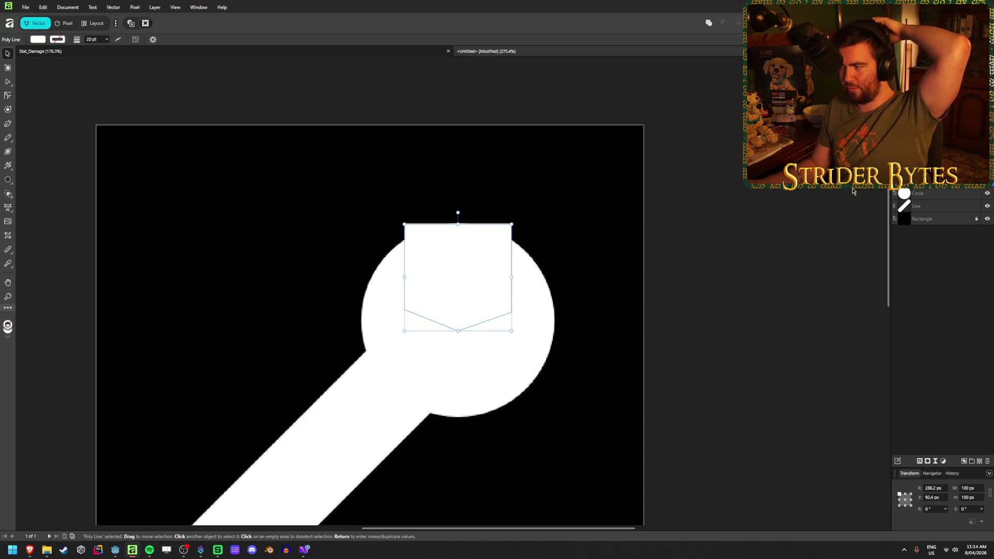
pyautogui.keyDown('ctrl'); pyautogui.click(959, 197); pyautogui.keyUp('ctrl')
pyautogui.rightClick(959, 197)
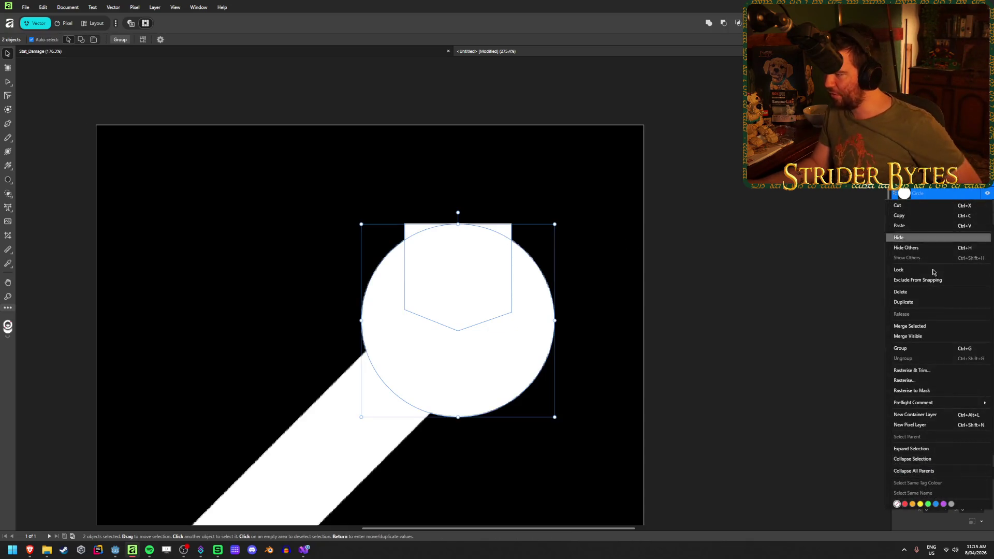
# - Duplicate the shapes as a backup, then subtract the pointed shape from the lower circle
pyautogui.click(923, 303)
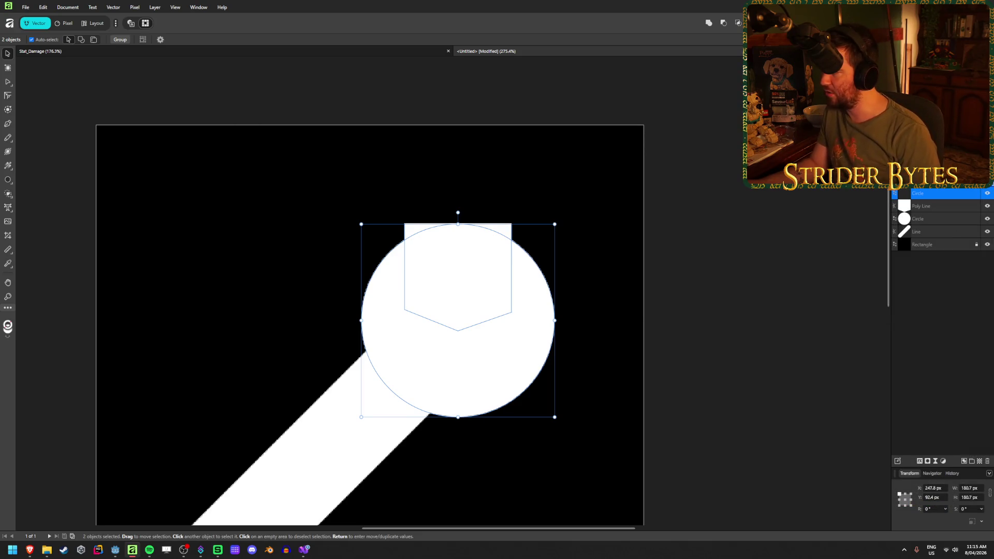
pyautogui.click(710, 278)
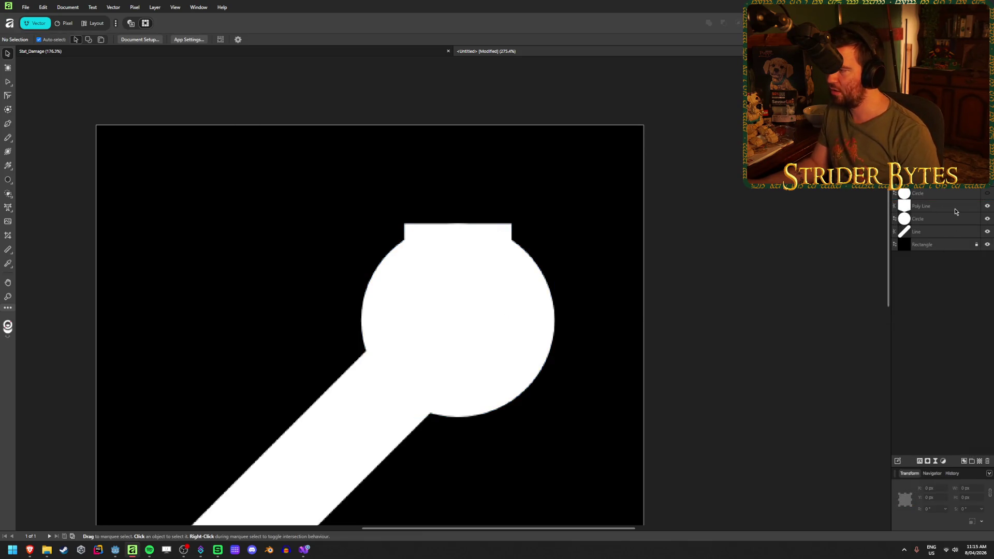
pyautogui.click(954, 207)
pyautogui.click(546, 324)
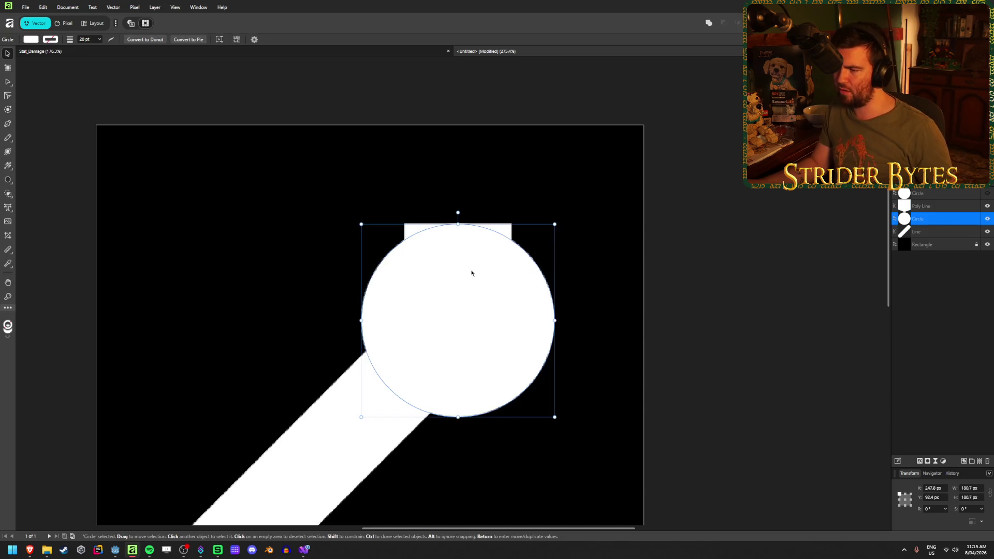
pyautogui.keyDown('shift'); pyautogui.click(495, 234); pyautogui.keyUp('shift')
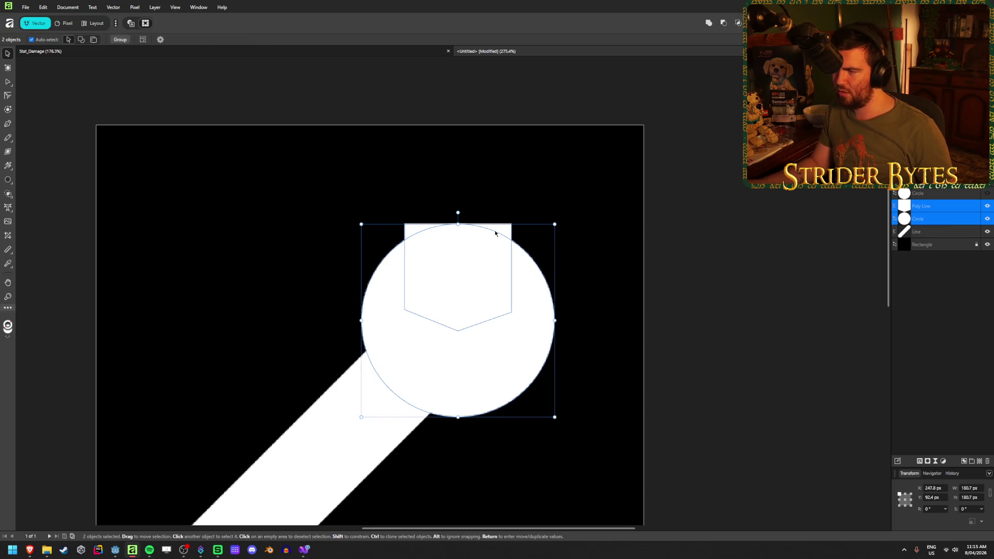
pyautogui.click(726, 24)
# - Rotate the new wrench head to match the handle's diagonal
pyautogui.click(900, 195)
pyautogui.click(508, 364)
pyautogui.moveTo(456, 228); pyautogui.dragTo(538, 249)
pyautogui.click(743, 237)
pyautogui.scroll(-3, 487, 351)
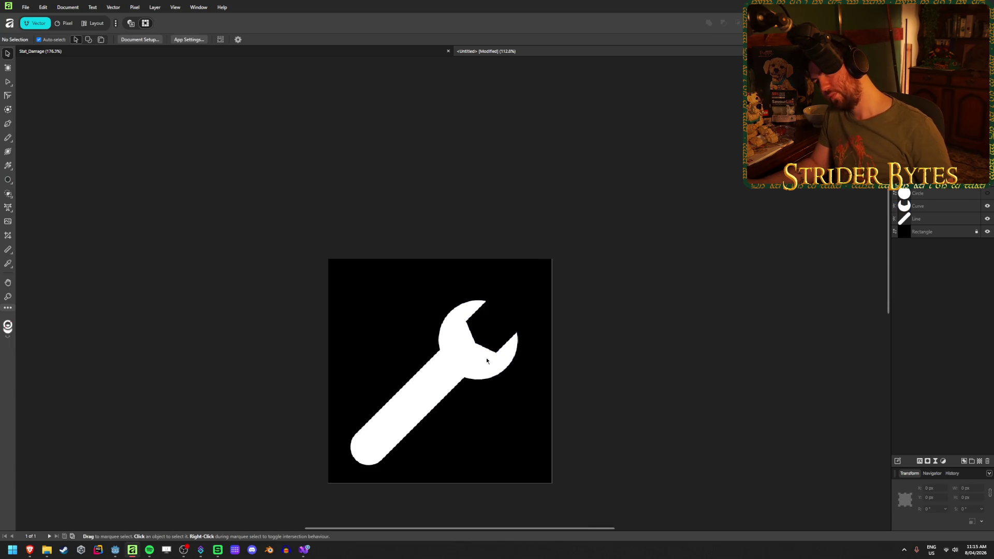
# - With the Node tool, pull the wrench head's inner notch corners down-left toward the handle
pyautogui.scroll(3, 494, 380)
pyautogui.scroll(2, 486, 273)
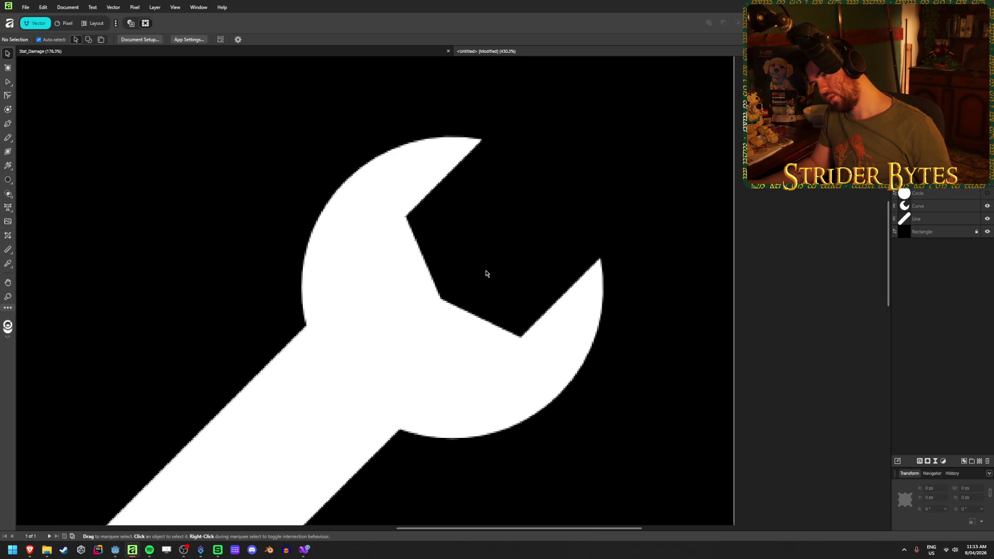
pyautogui.scroll(-1, 430, 302)
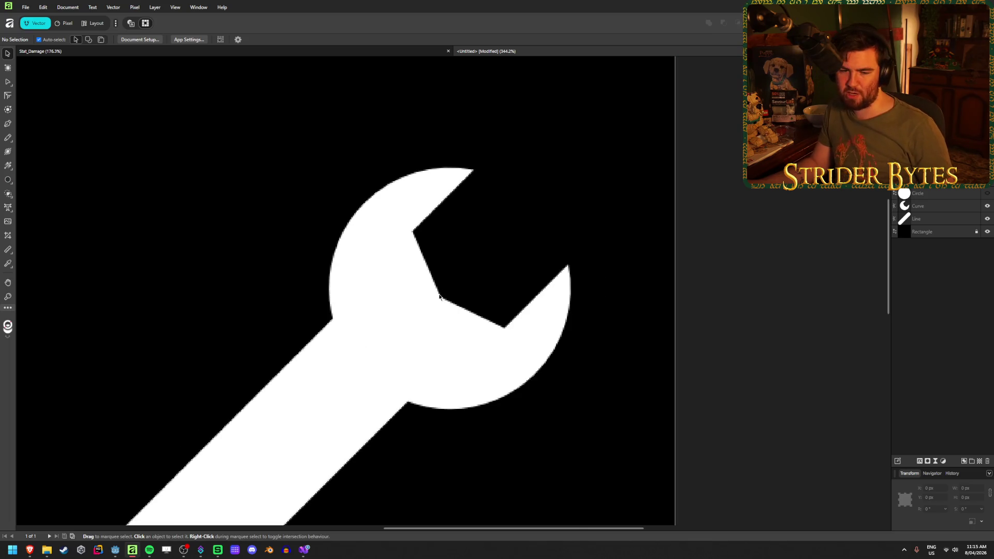
pyautogui.click(434, 342)
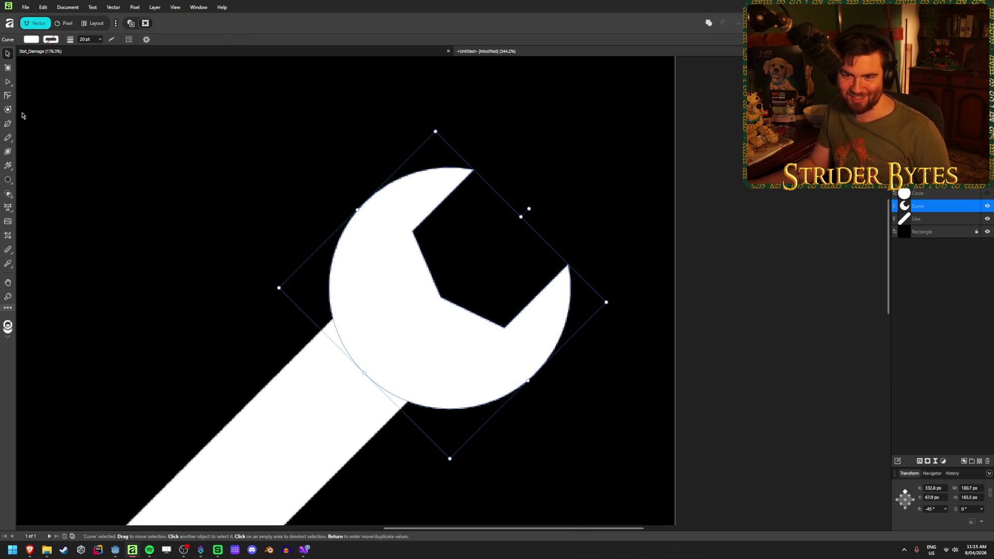
pyautogui.click(10, 82)
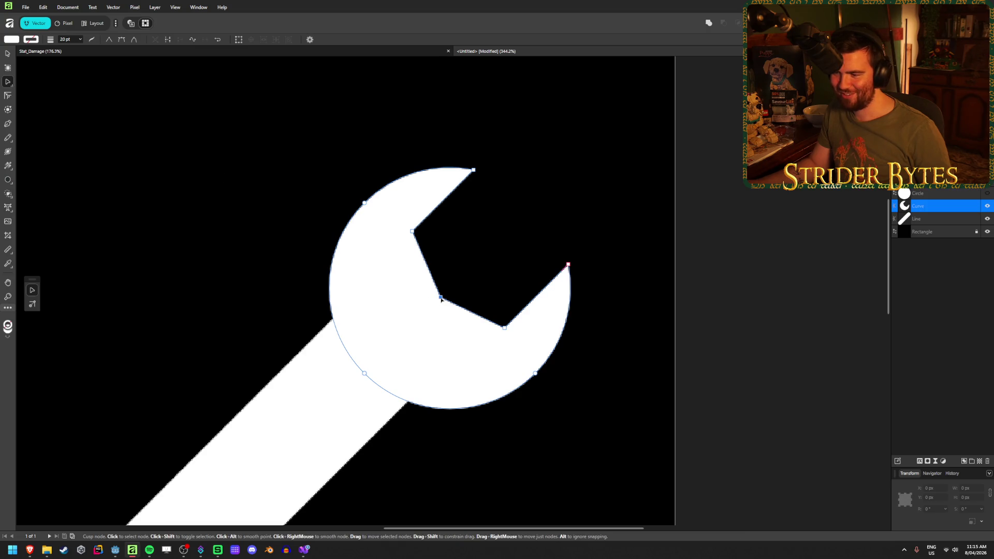
pyautogui.moveTo(440, 298)
pyautogui.mouseDown()
pyautogui.moveTo(407, 330)
pyautogui.moveTo(429, 308)
pyautogui.moveTo(424, 321)
pyautogui.mouseUp()
pyautogui.hotkey('ctrl', 'z')
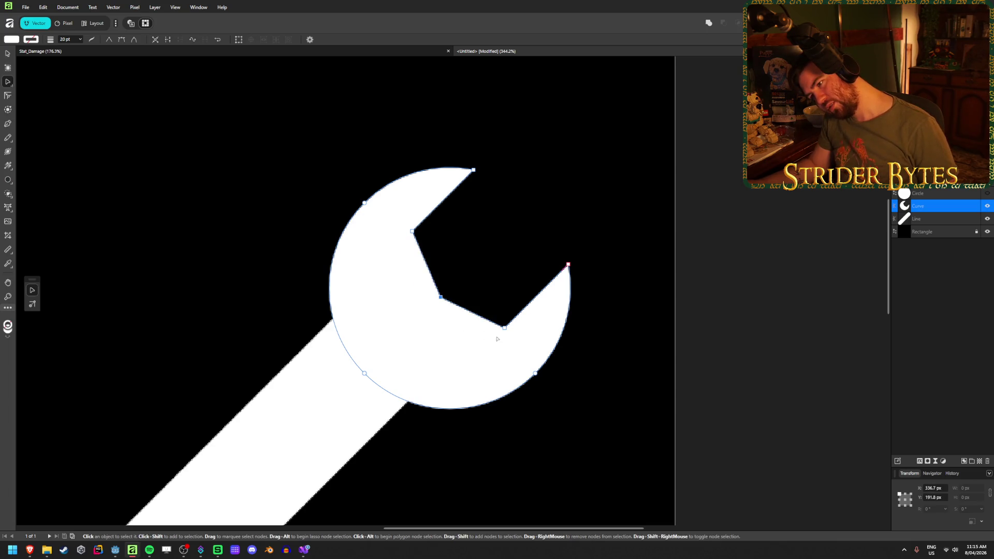
pyautogui.click(504, 328)
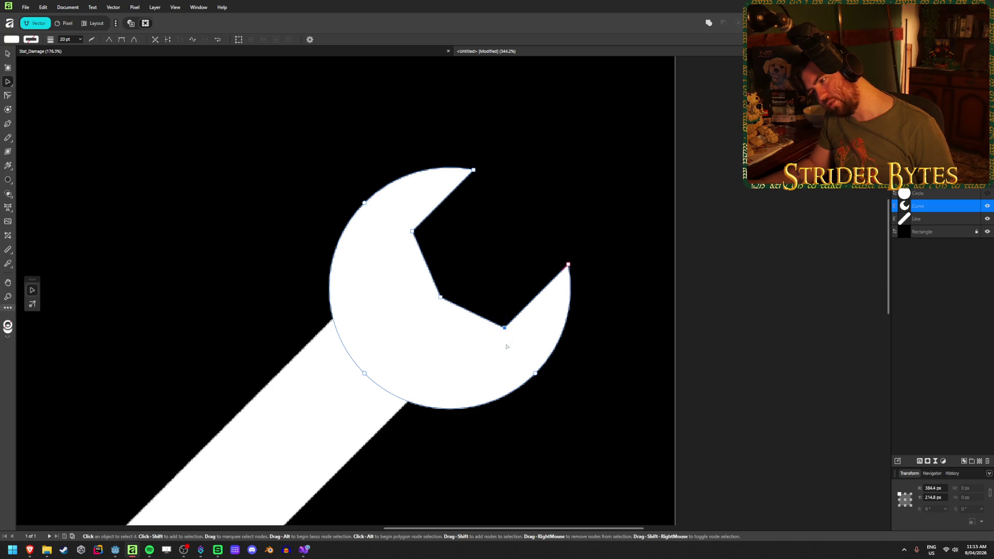
pyautogui.keyDown('shift'); pyautogui.click(412, 230); pyautogui.keyUp('shift')
pyautogui.moveTo(412, 231)
pyautogui.mouseDown()
pyautogui.moveTo(396, 246)
pyautogui.moveTo(413, 231)
pyautogui.mouseUp()
pyautogui.moveTo(443, 317)
pyautogui.mouseDown()
pyautogui.moveTo(428, 307)
pyautogui.moveTo(434, 301)
pyautogui.moveTo(426, 308)
pyautogui.moveTo(449, 293)
pyautogui.moveTo(425, 314)
pyautogui.mouseUp()
# - Reselect both inner jaw corners and push them about 15 px further toward the handle
pyautogui.click(495, 230)
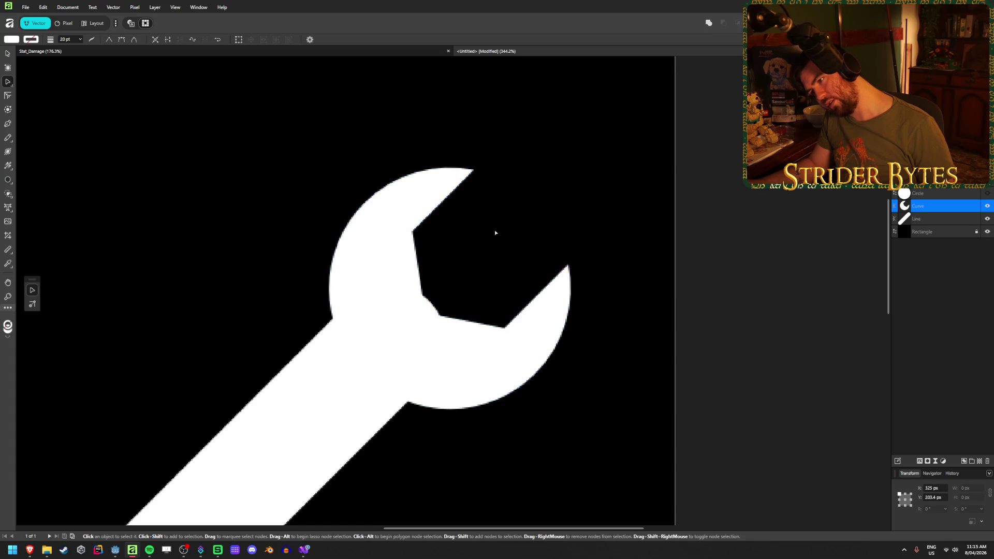
pyautogui.click(403, 225)
pyautogui.moveTo(403, 225); pyautogui.dragTo(423, 238)
pyautogui.keyDown('shift'); pyautogui.click(504, 327); pyautogui.keyUp('shift')
pyautogui.moveTo(505, 328); pyautogui.dragTo(497, 337)
pyautogui.moveTo(500, 334); pyautogui.dragTo(491, 342)
pyautogui.click(507, 224)
pyautogui.scroll(-4, 507, 224)
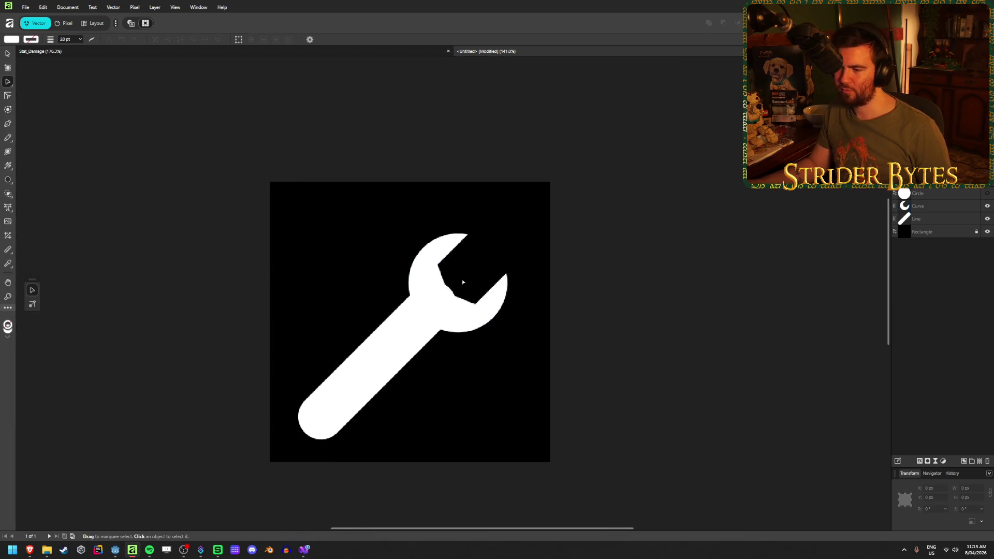
# - Nudge the whole wrench head slightly down-right with the Move tool
pyautogui.click(8, 54)
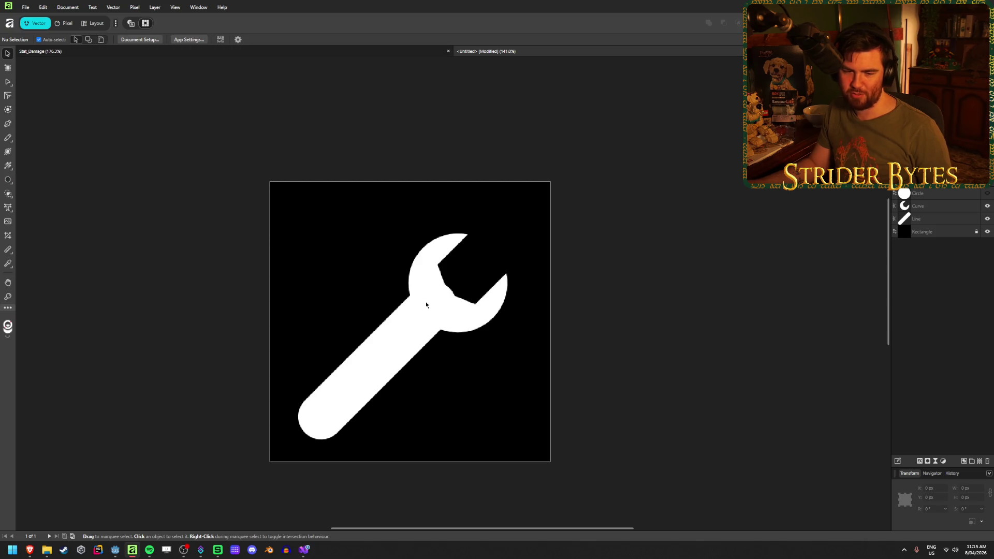
pyautogui.scroll(3, 458, 308)
pyautogui.click(488, 321)
pyautogui.moveTo(495, 304)
pyautogui.mouseDown()
pyautogui.moveTo(523, 277)
pyautogui.moveTo(493, 319)
pyautogui.mouseUp()
pyautogui.click(572, 366)
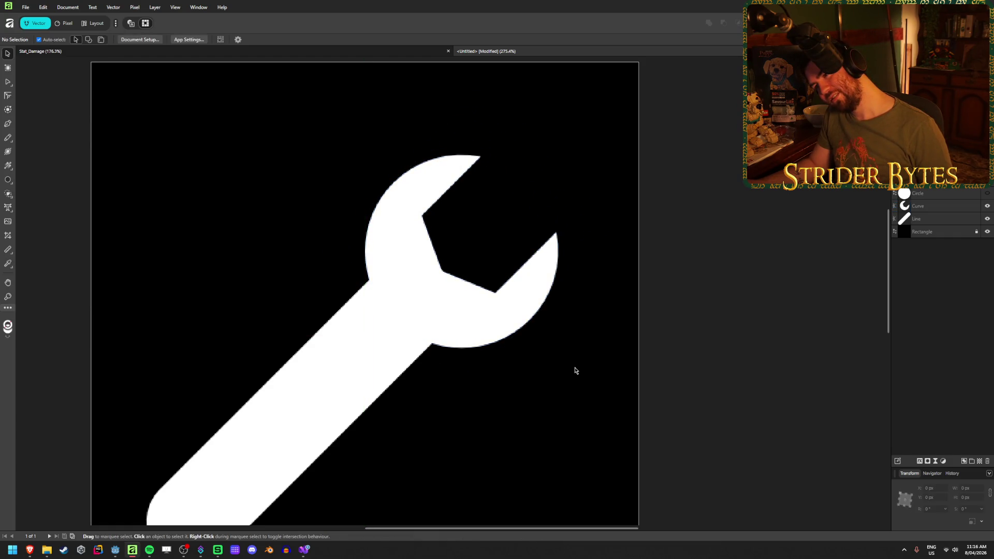
pyautogui.scroll(-2, 573, 369)
pyautogui.scroll(2, 570, 361)
pyautogui.scroll(-3, 560, 372)
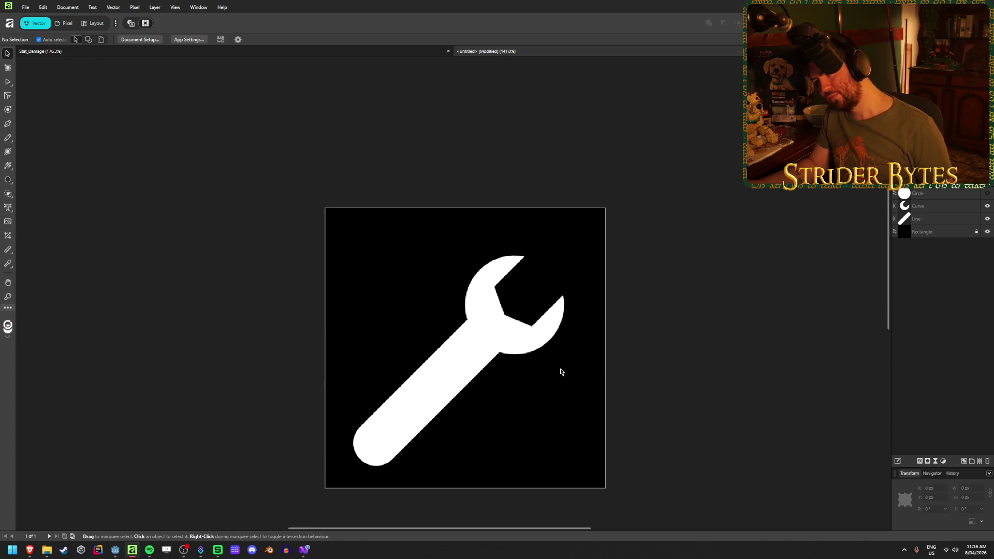
pyautogui.scroll(1, 489, 306)
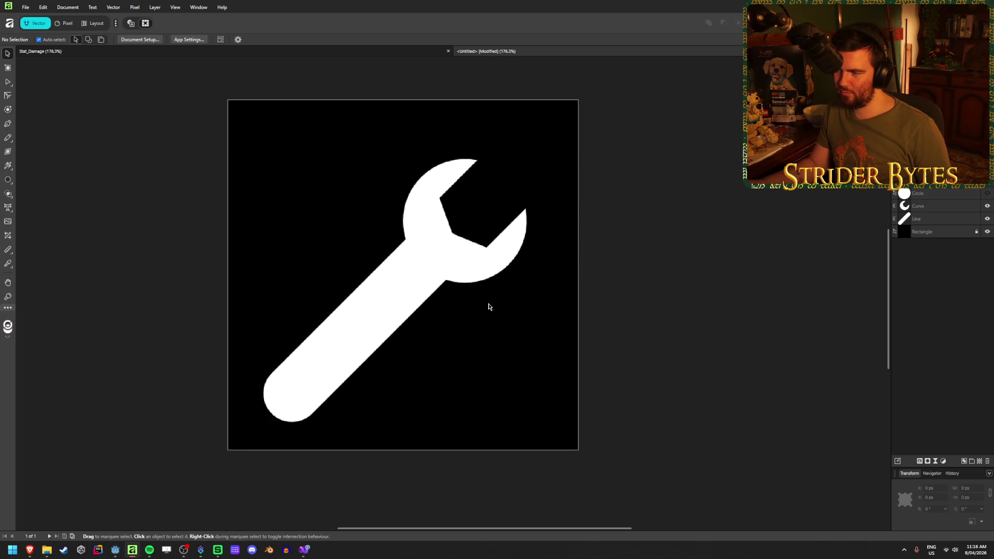
pyautogui.scroll(2, 535, 247)
pyautogui.click(492, 260)
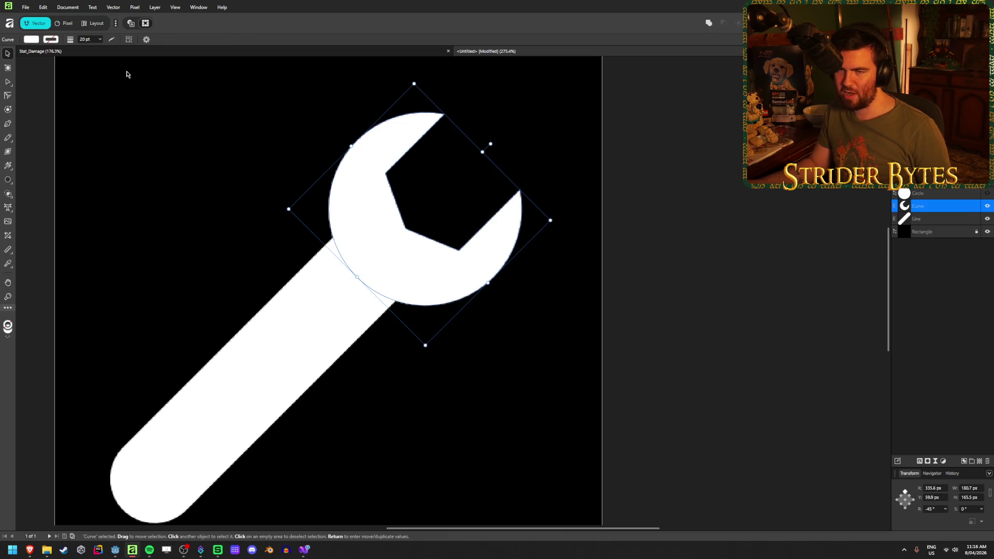
# - Try stretching the selected jaw points and combining shapes, then undo both changes
pyautogui.click(7, 82)
pyautogui.moveTo(375, 190); pyautogui.dragTo(466, 102)
pyautogui.moveTo(451, 260); pyautogui.dragTo(535, 163)
pyautogui.moveTo(398, 171); pyautogui.dragTo(452, 183)
pyautogui.hotkey('ctrl', 'z')
pyautogui.press('x')
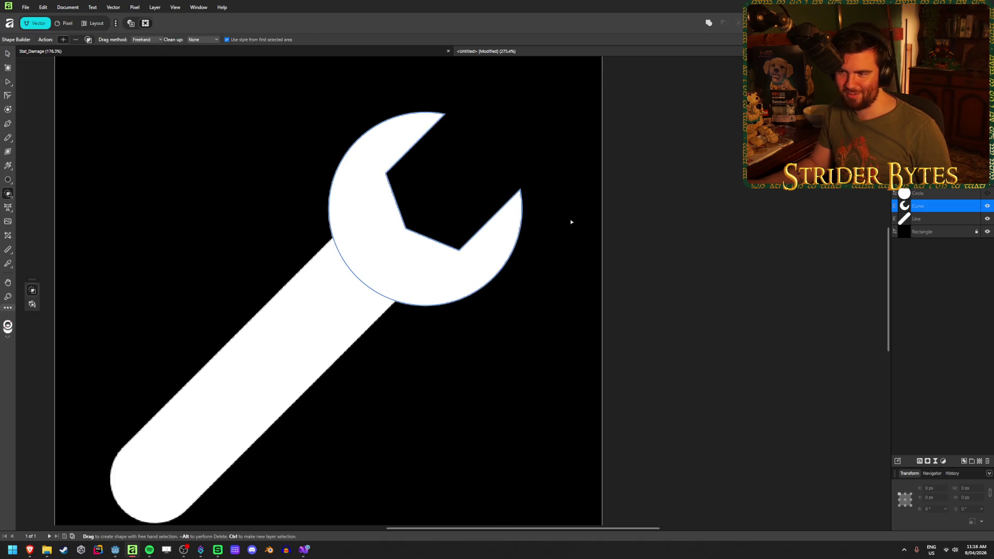
pyautogui.hotkey('ctrl', 'z')
pyautogui.hotkey('ctrl', 'z')
pyautogui.hotkey('ctrl', 'z')
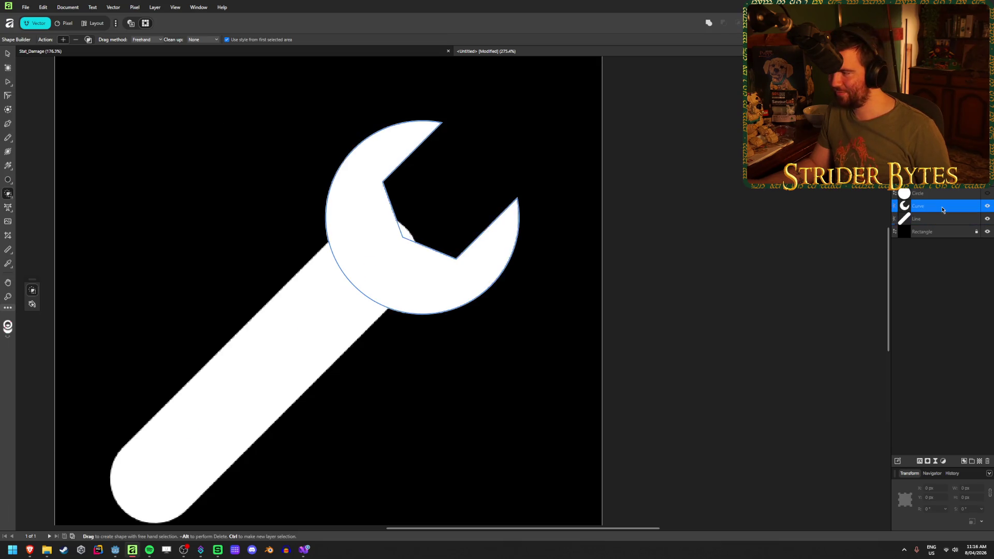
# - Select the wrench head Curve layer and delete it
pyautogui.click(940, 250)
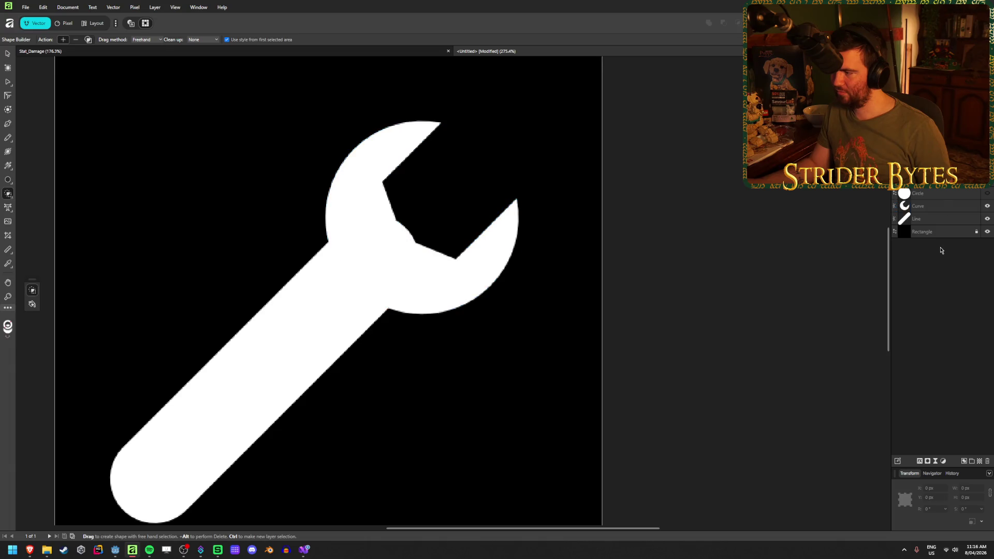
pyautogui.click(939, 206)
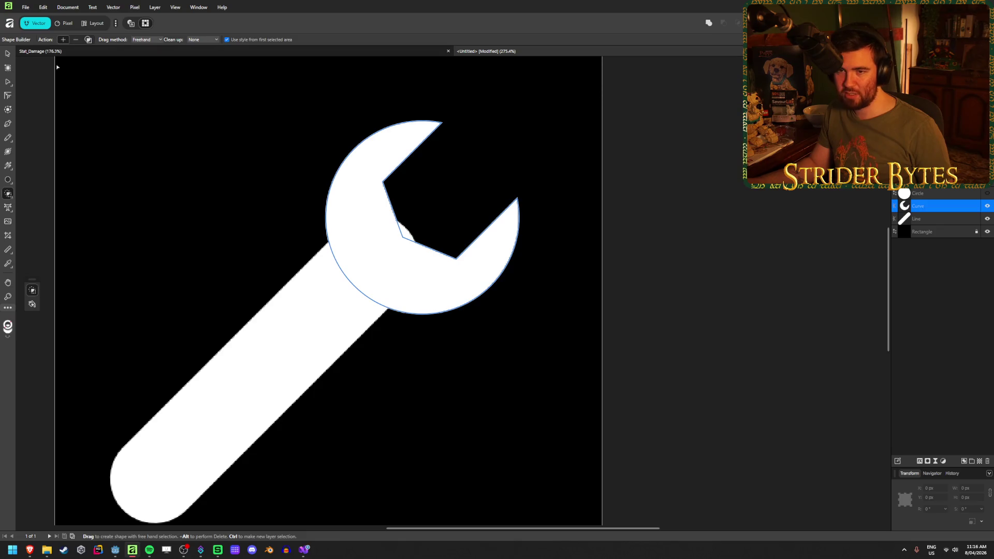
pyautogui.click(6, 54)
pyautogui.press('Delete')
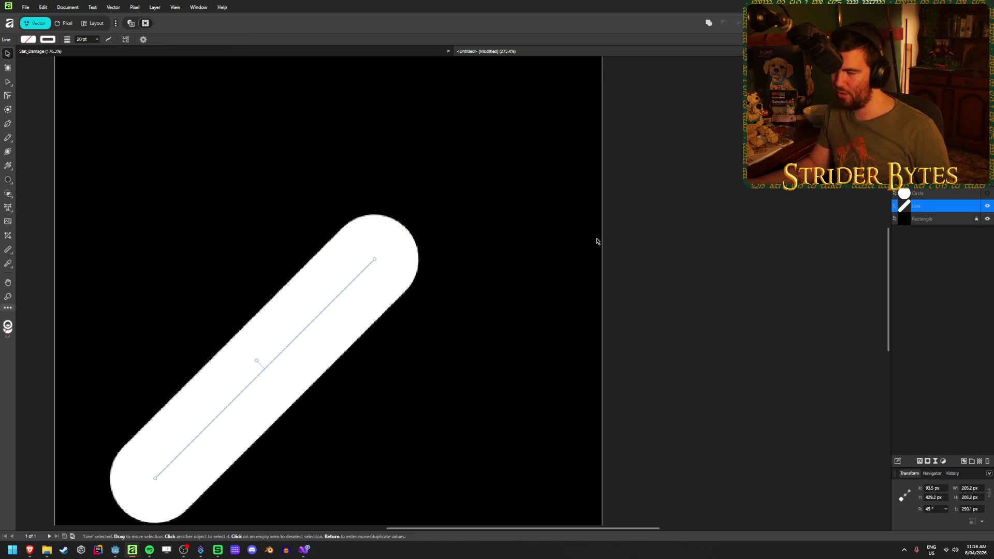
# - Unhide the circle and resize the notch to about 88 px wide and 151 px long
pyautogui.click(987, 193)
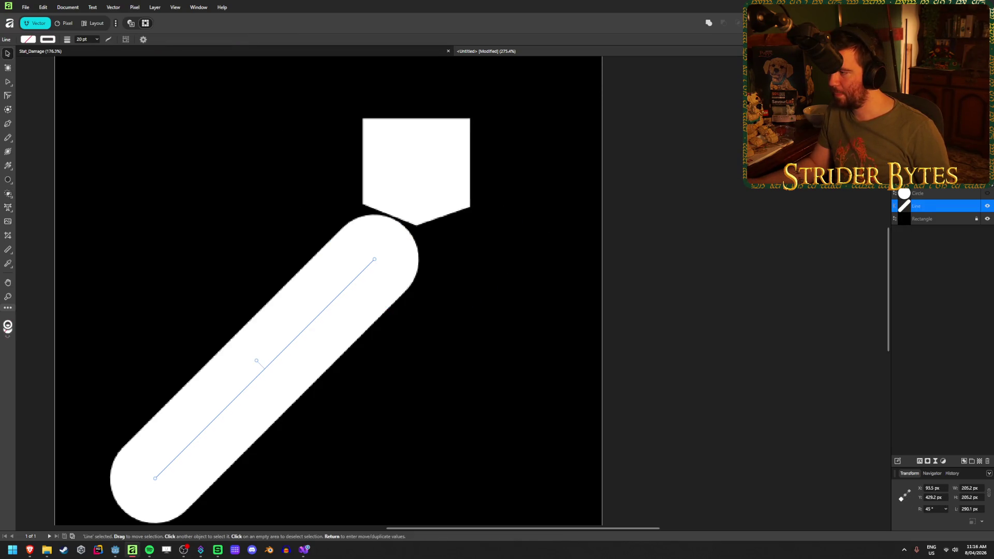
pyautogui.click(384, 134)
pyautogui.moveTo(363, 172); pyautogui.dragTo(371, 171)
pyautogui.moveTo(420, 226)
pyautogui.mouseDown()
pyautogui.moveTo(417, 411)
pyautogui.moveTo(417, 233)
pyautogui.moveTo(417, 243)
pyautogui.mouseUp()
# - Subtract the notch from the circle and rotate the new wrench head to -45°
pyautogui.press('v')
pyautogui.keyDown('shift'); pyautogui.click(492, 200); pyautogui.keyUp('shift')
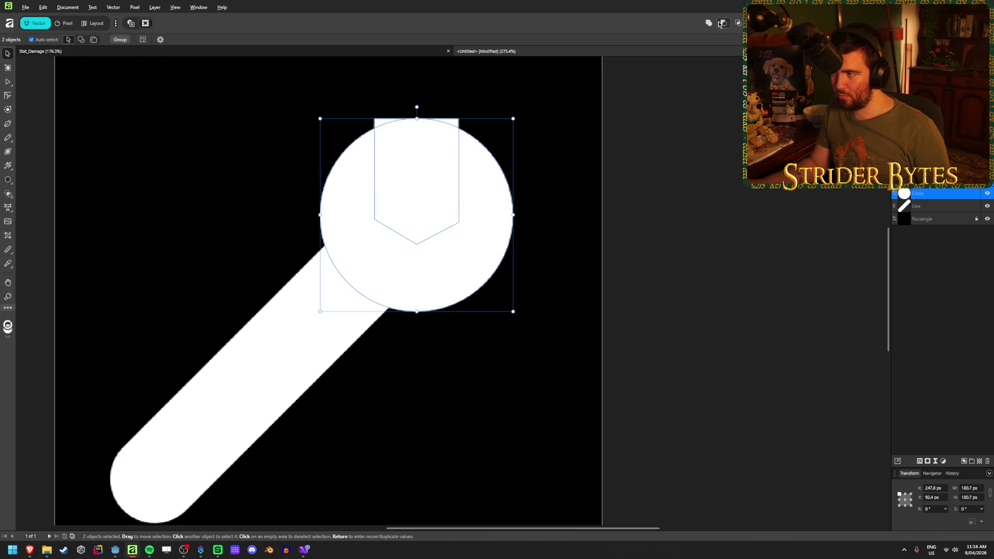
pyautogui.click(719, 24)
pyautogui.click(501, 213)
pyautogui.moveTo(416, 117)
pyautogui.mouseDown()
pyautogui.moveTo(440, 107)
pyautogui.moveTo(486, 140)
pyautogui.mouseUp()
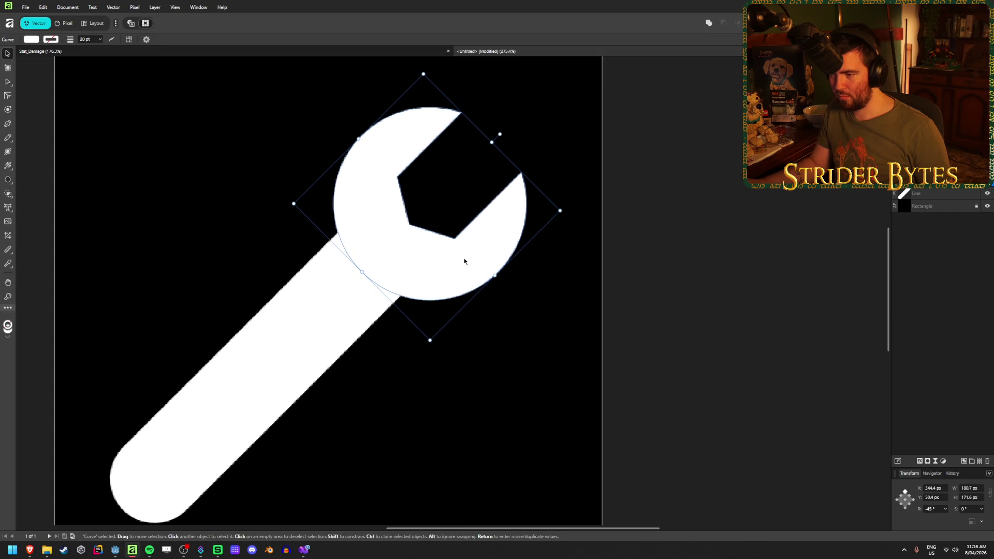
pyautogui.click(409, 310)
pyautogui.scroll(-5, 446, 322)
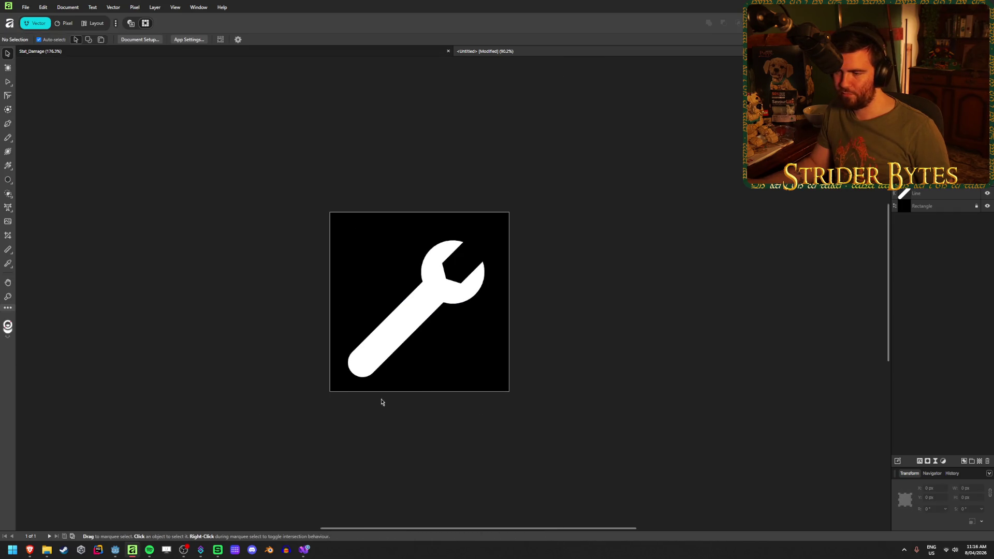
# - Draw a circle and move it onto the handle's rounded end
pyautogui.scroll(5, 389, 405)
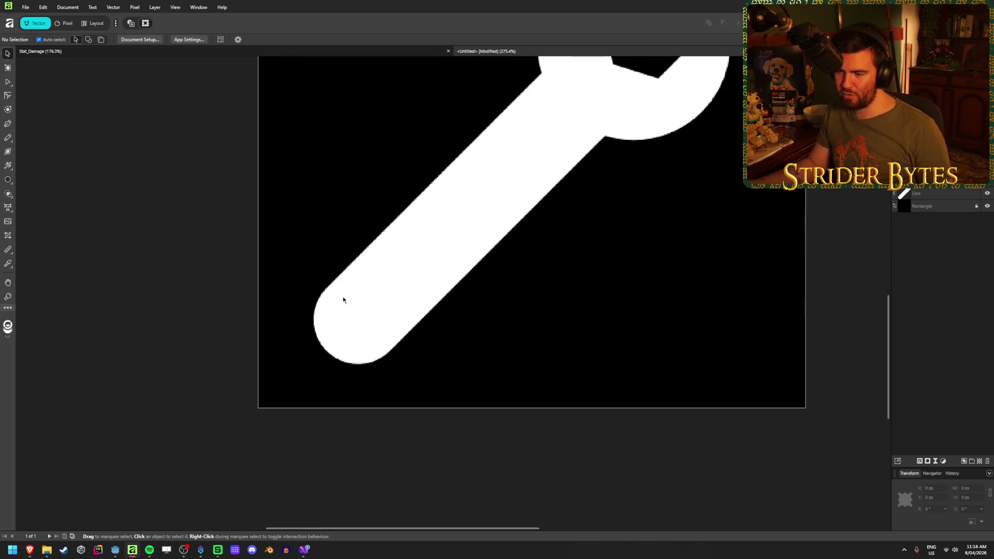
pyautogui.scroll(2, 354, 322)
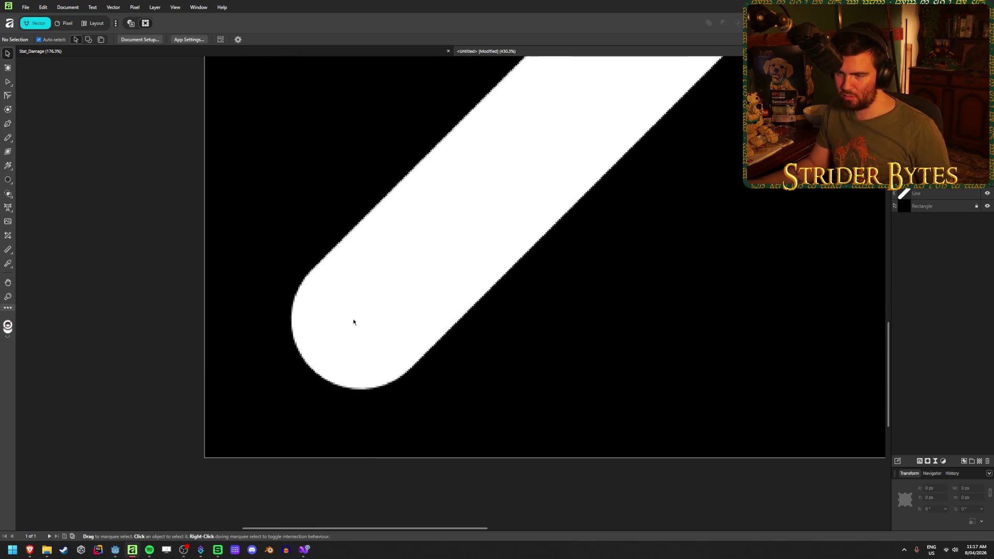
pyautogui.click(7, 180)
pyautogui.moveTo(293, 389)
pyautogui.mouseDown()
pyautogui.moveTo(413, 266)
pyautogui.moveTo(395, 286)
pyautogui.mouseUp()
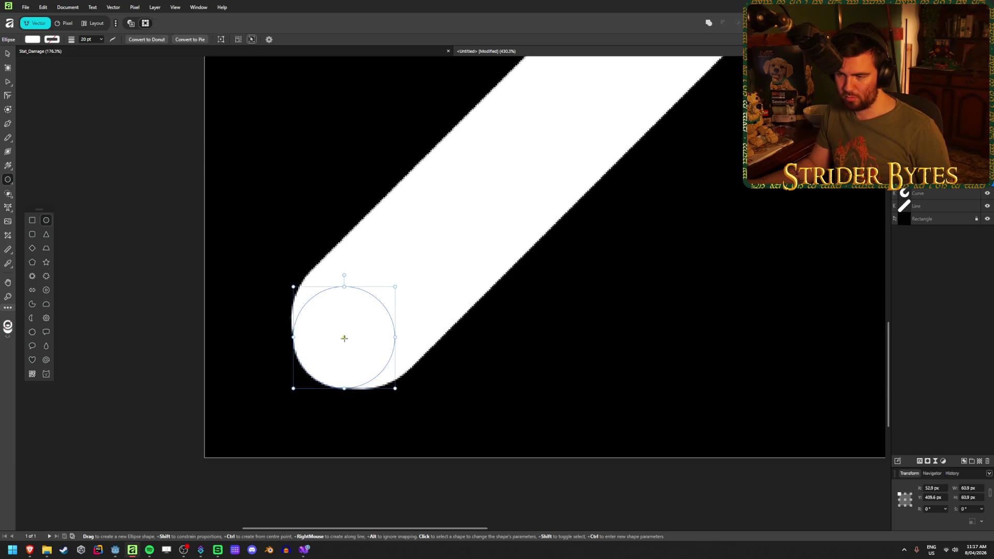
pyautogui.press('v')
pyautogui.moveTo(351, 339); pyautogui.dragTo(367, 317)
pyautogui.click(583, 387)
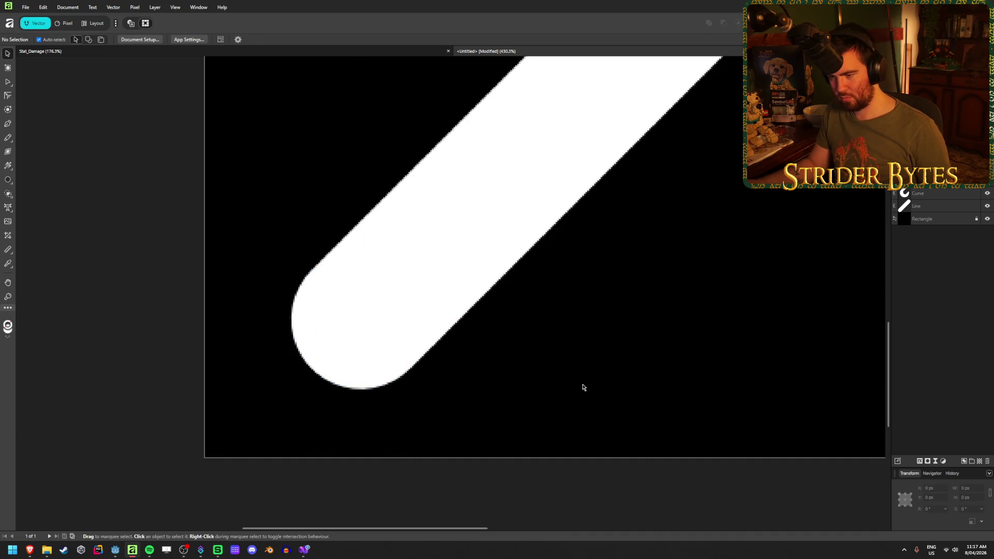
pyautogui.click(378, 321)
# - Fill the circle black and shrink it to about 46 px
pyautogui.click(51, 39)
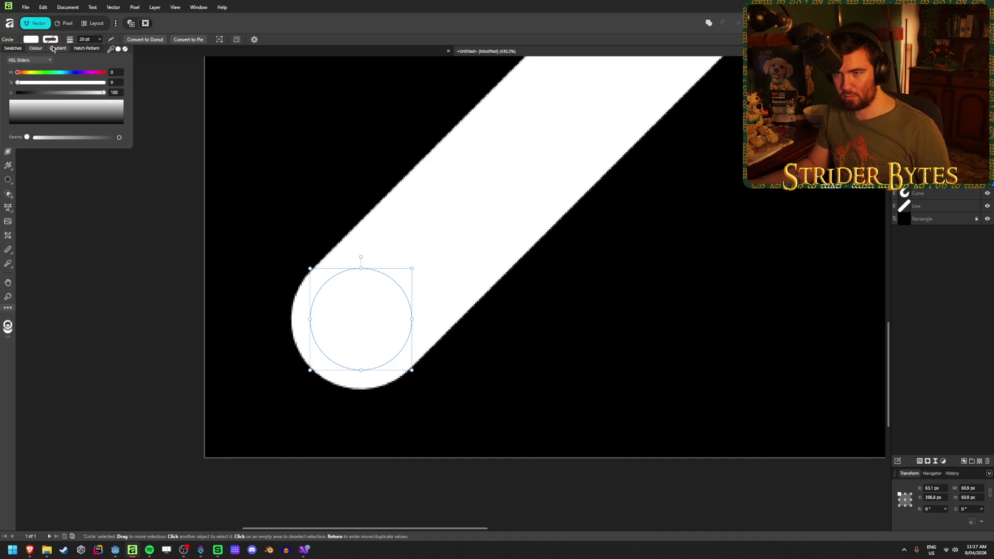
pyautogui.click(62, 117)
pyautogui.click(144, 251)
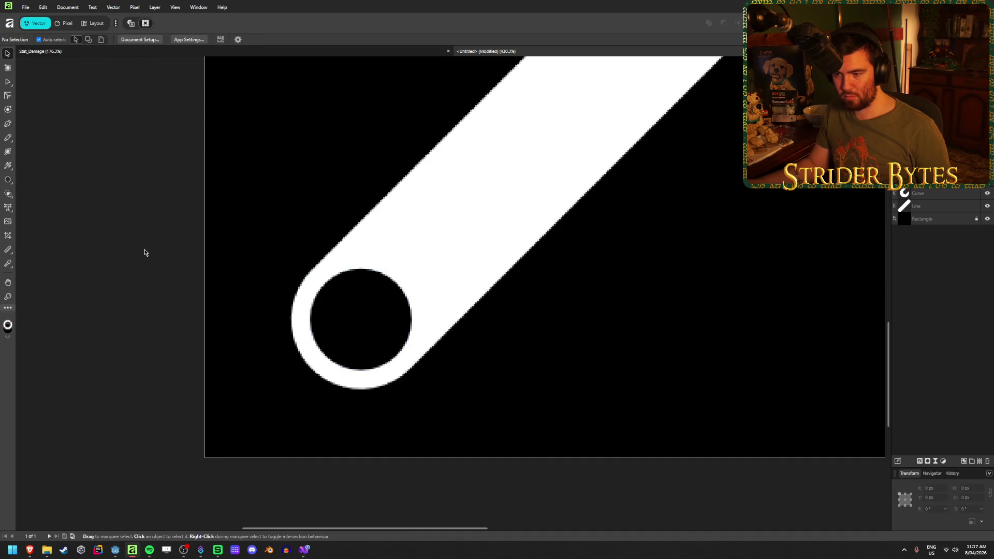
pyautogui.scroll(-5, 238, 275)
pyautogui.scroll(5, 275, 281)
pyautogui.click(310, 370)
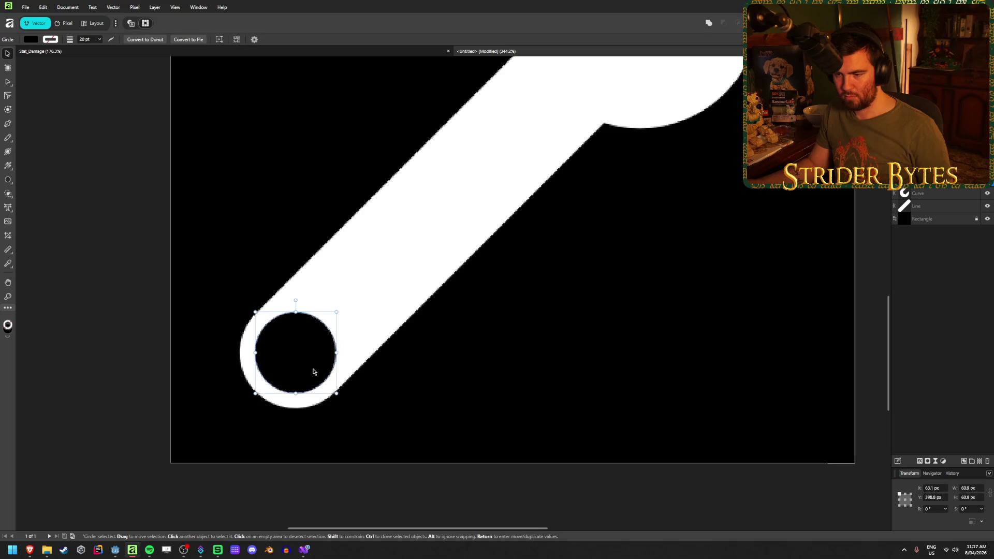
pyautogui.moveTo(337, 353); pyautogui.dragTo(327, 355)
pyautogui.click(117, 266)
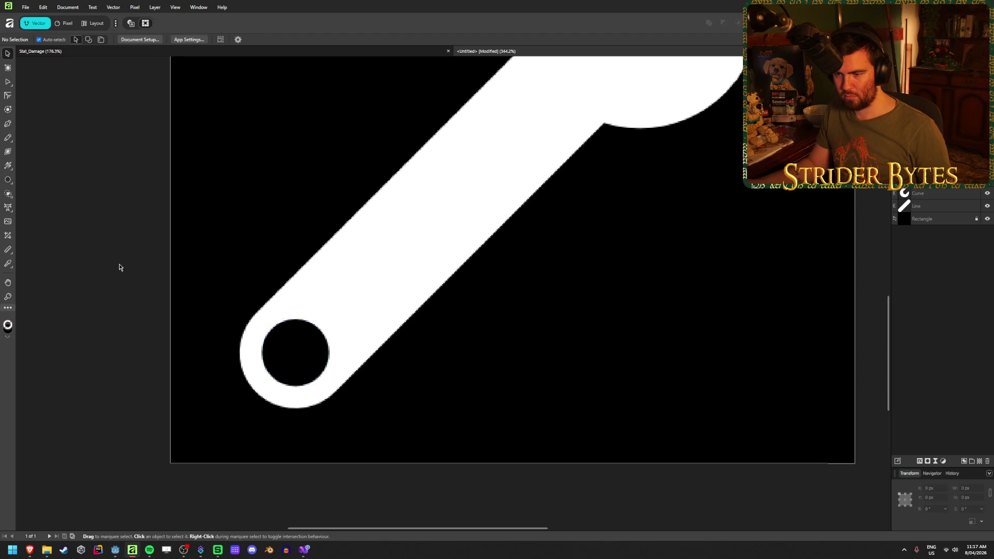
pyautogui.scroll(-5, 154, 334)
pyautogui.scroll(4, 124, 325)
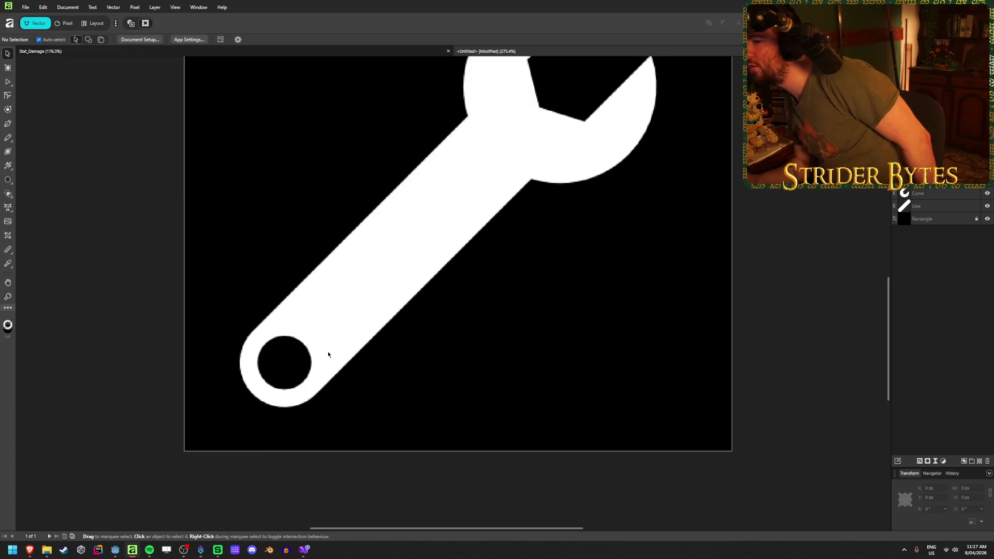
pyautogui.click(286, 360)
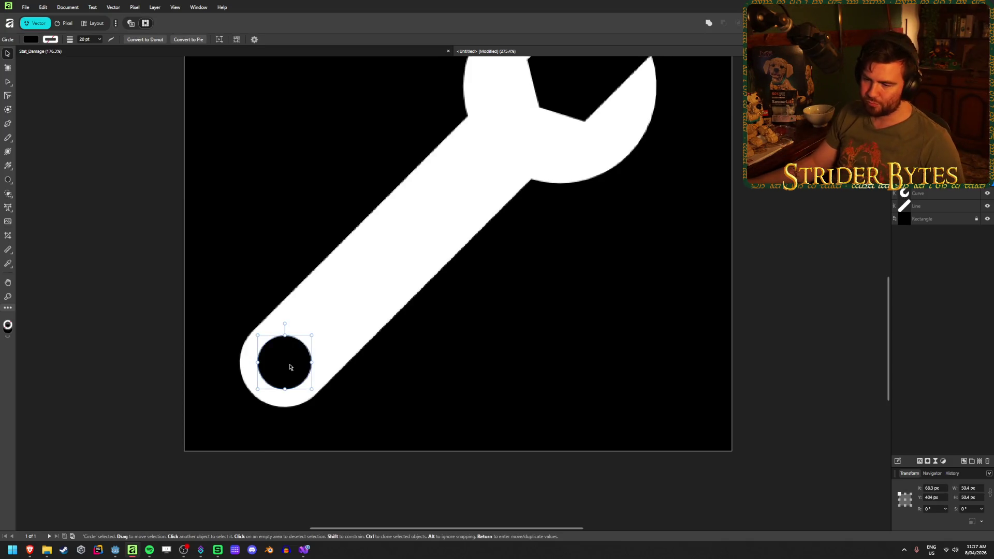
# - Delete the round hole and draw a black 6-sided polygon near the handle end
pyautogui.press('Delete')
pyautogui.click(9, 182)
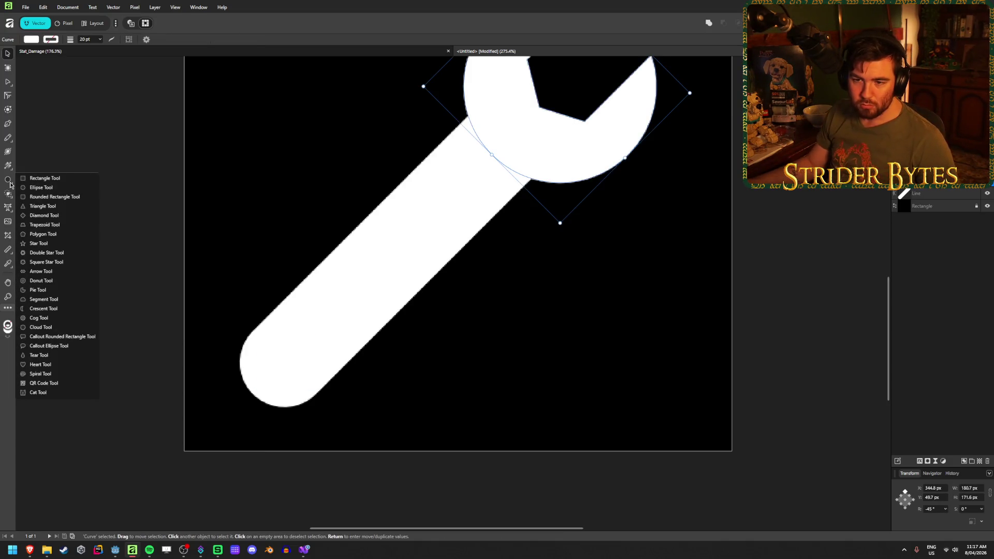
pyautogui.click(42, 234)
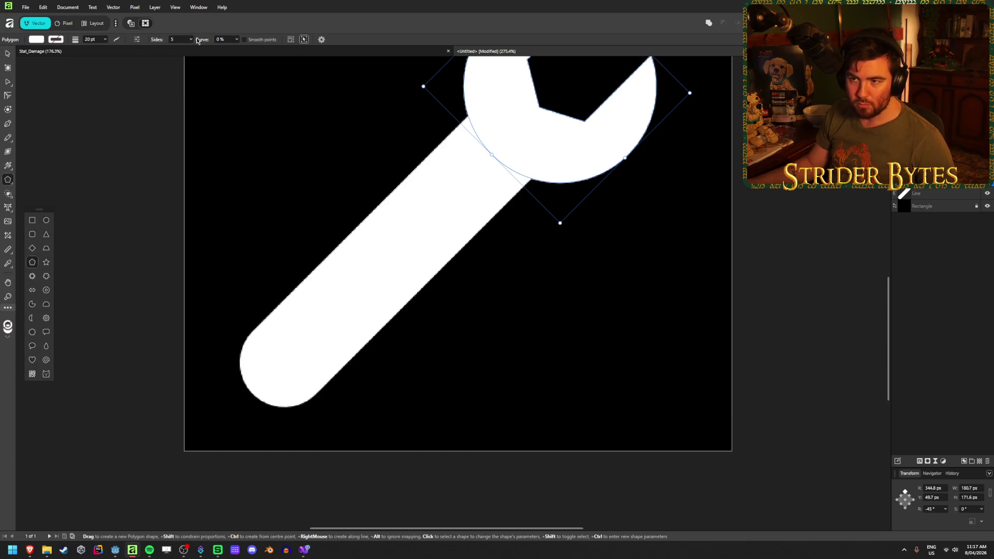
pyautogui.write('6')
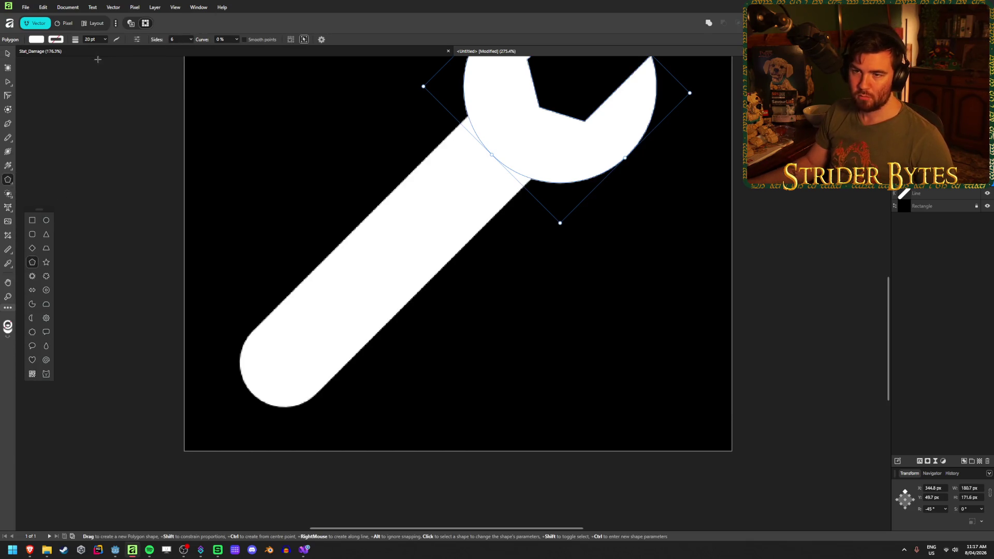
pyautogui.click(34, 41)
pyautogui.moveTo(83, 111); pyautogui.dragTo(295, 316)
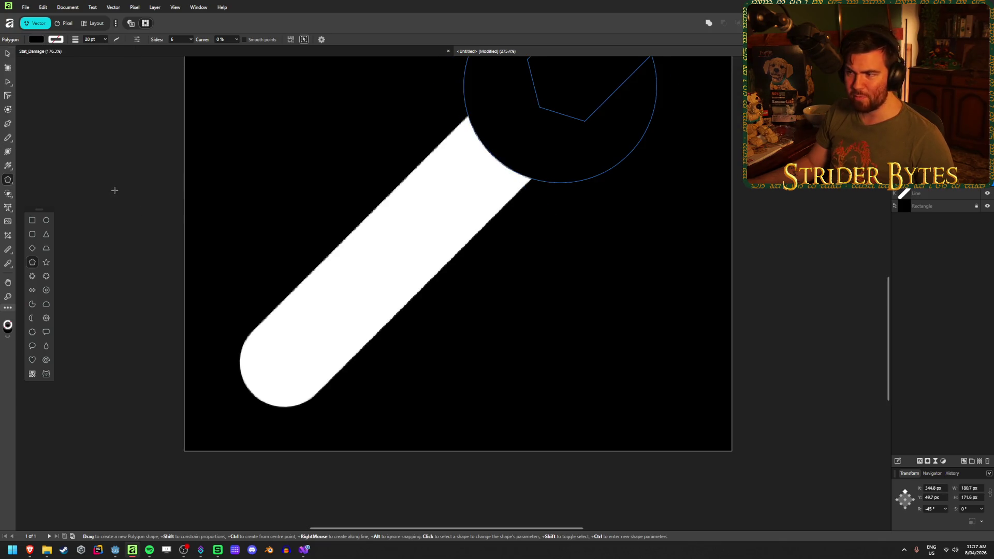
pyautogui.hotkey('ctrl', 'z')
pyautogui.moveTo(262, 258)
pyautogui.mouseDown()
pyautogui.moveTo(334, 331)
pyautogui.moveTo(330, 323)
pyautogui.mouseUp()
pyautogui.click(37, 39)
pyautogui.moveTo(105, 92); pyautogui.dragTo(17, 92)
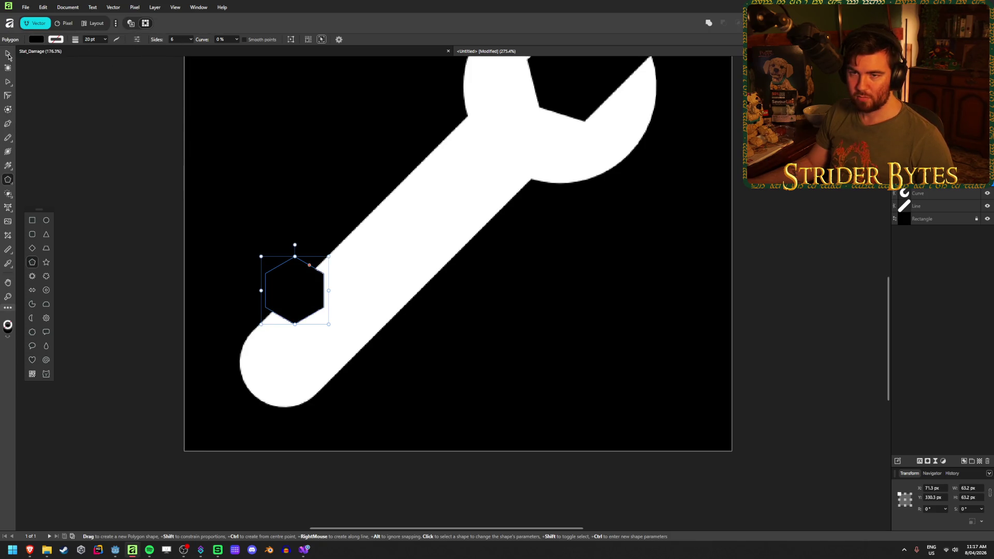
# - Move the hexagon into the wrench's round end and rotate it to -45°
pyautogui.click(8, 54)
pyautogui.moveTo(300, 290); pyautogui.dragTo(294, 357)
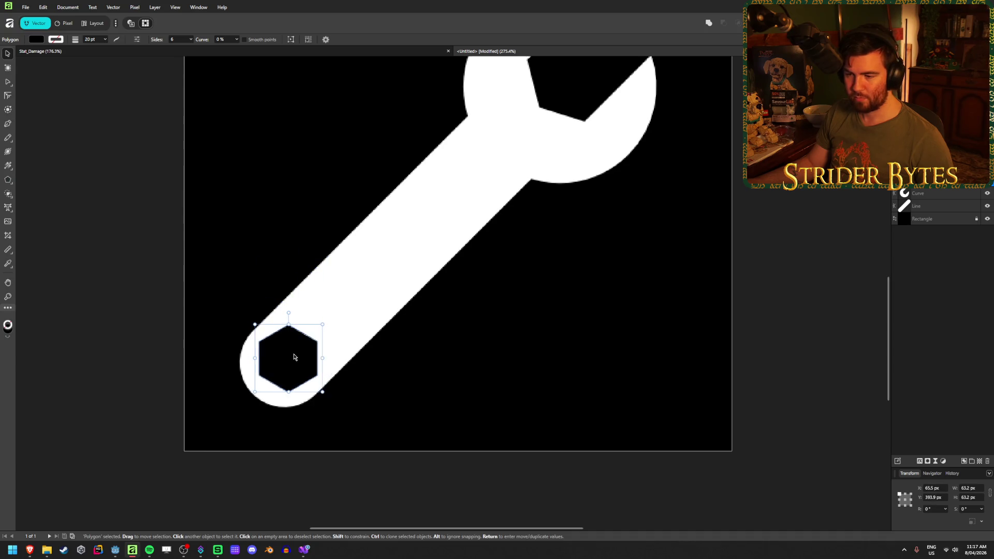
pyautogui.moveTo(288, 313); pyautogui.dragTo(315, 317)
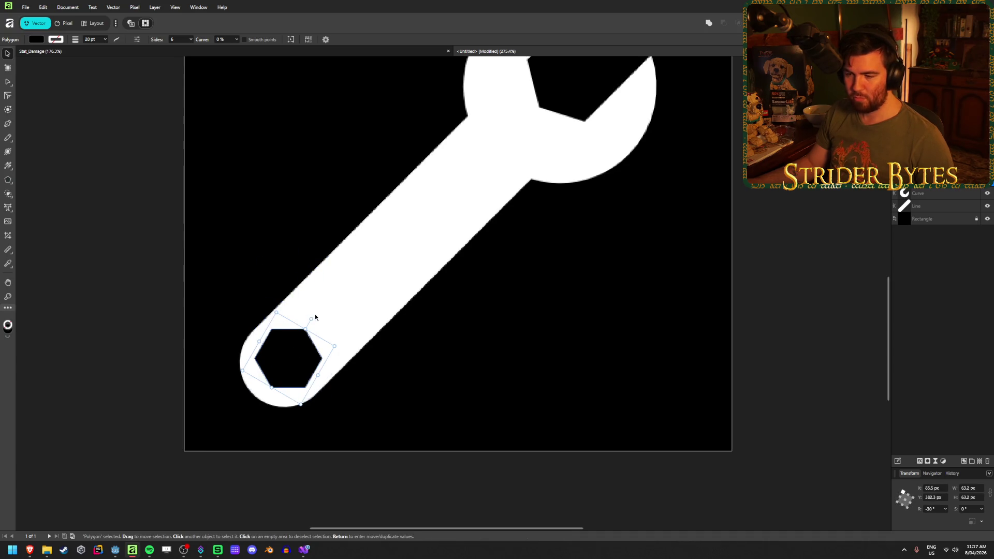
pyautogui.moveTo(306, 356); pyautogui.dragTo(302, 359)
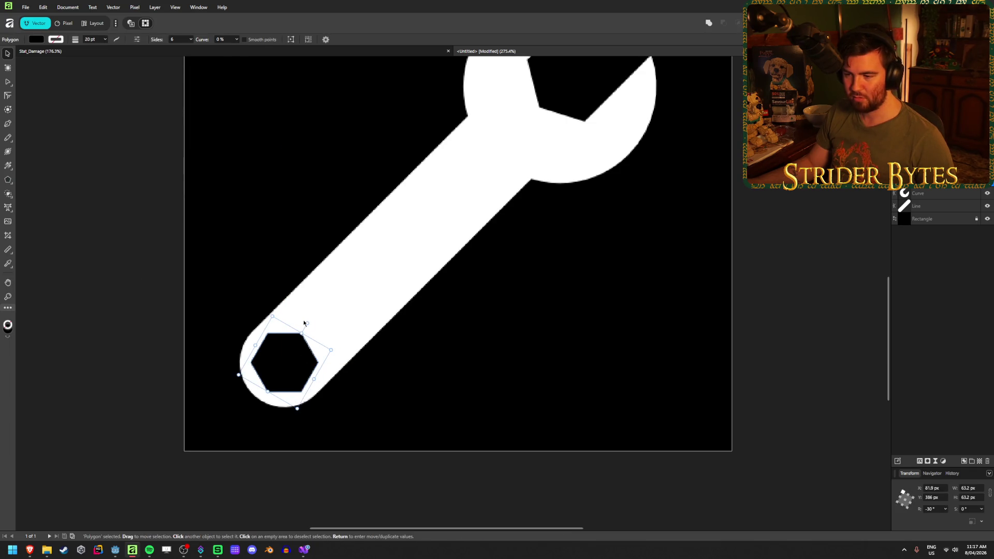
pyautogui.moveTo(305, 323); pyautogui.dragTo(311, 322)
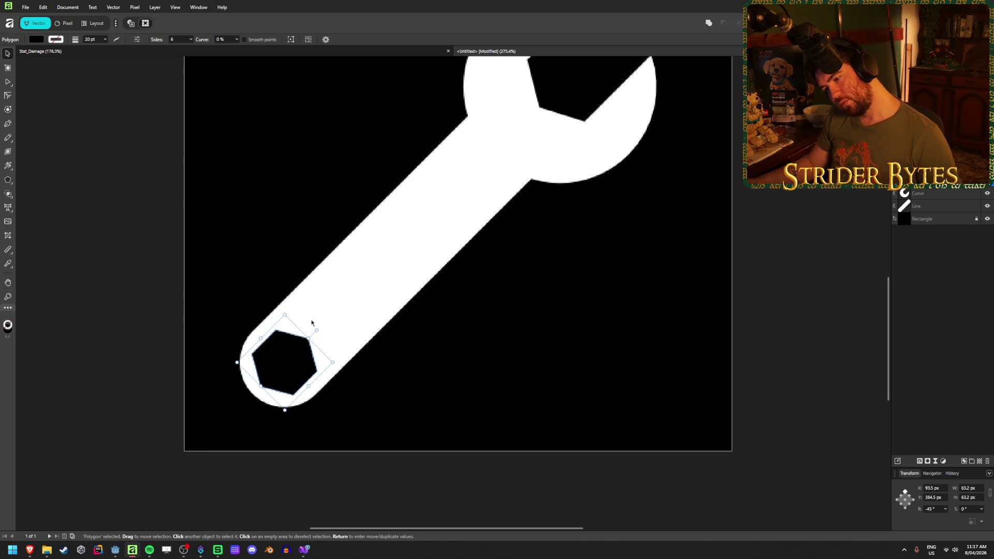
pyautogui.click(171, 262)
pyautogui.scroll(-5, 277, 402)
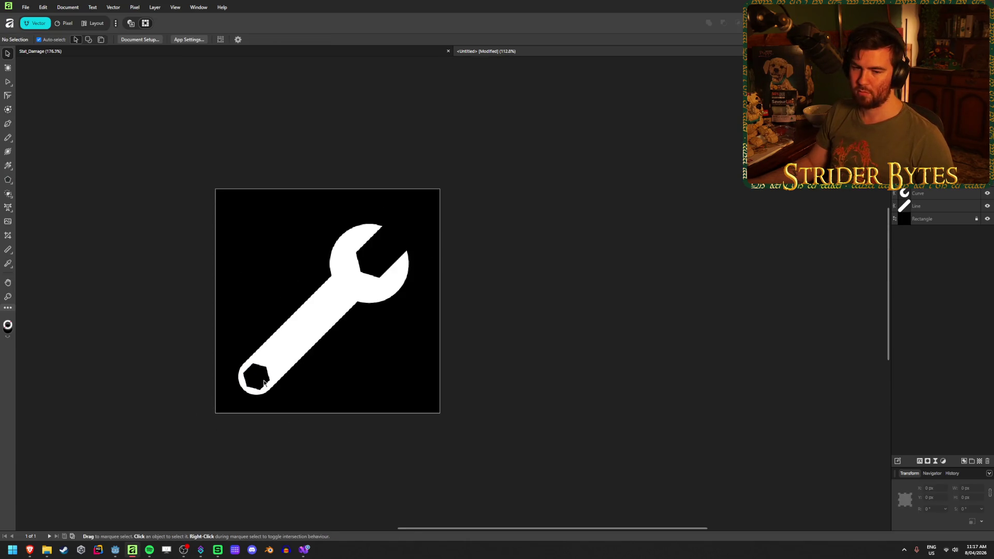
# - Nudge the hexagon up-right and shrink it slightly to about 55 px
pyautogui.scroll(5, 265, 382)
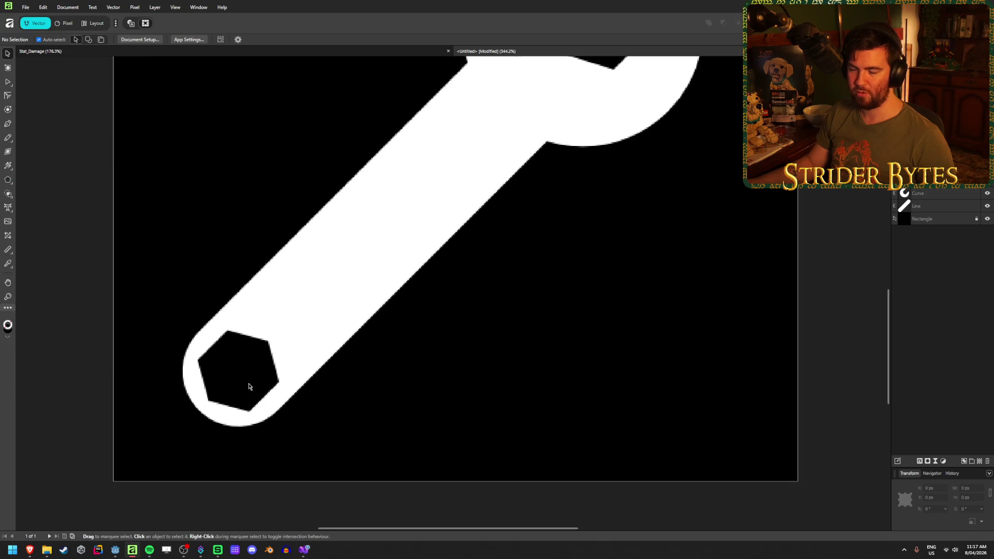
pyautogui.click(241, 392)
pyautogui.moveTo(241, 392); pyautogui.dragTo(248, 384)
pyautogui.click(98, 351)
pyautogui.scroll(-5, 183, 402)
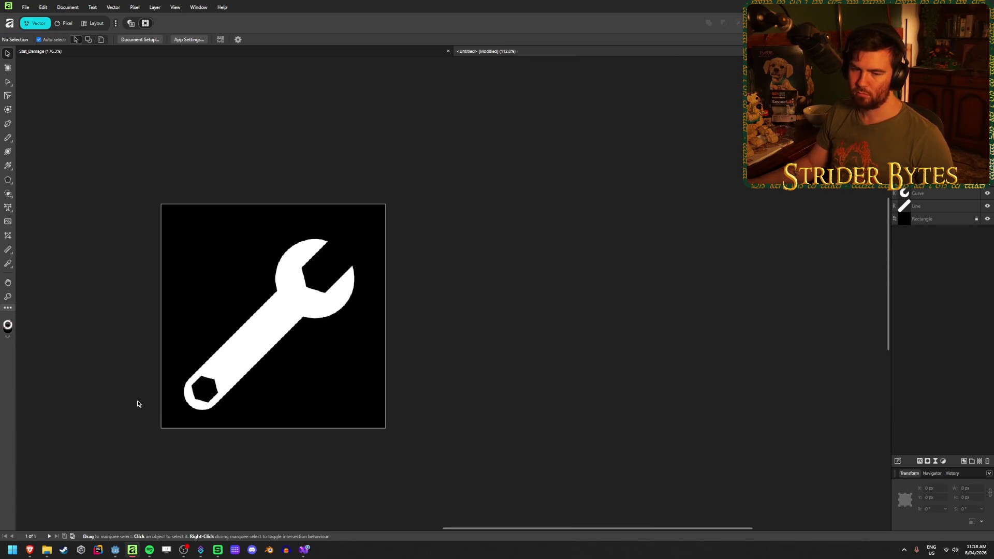
pyautogui.scroll(2, 139, 404)
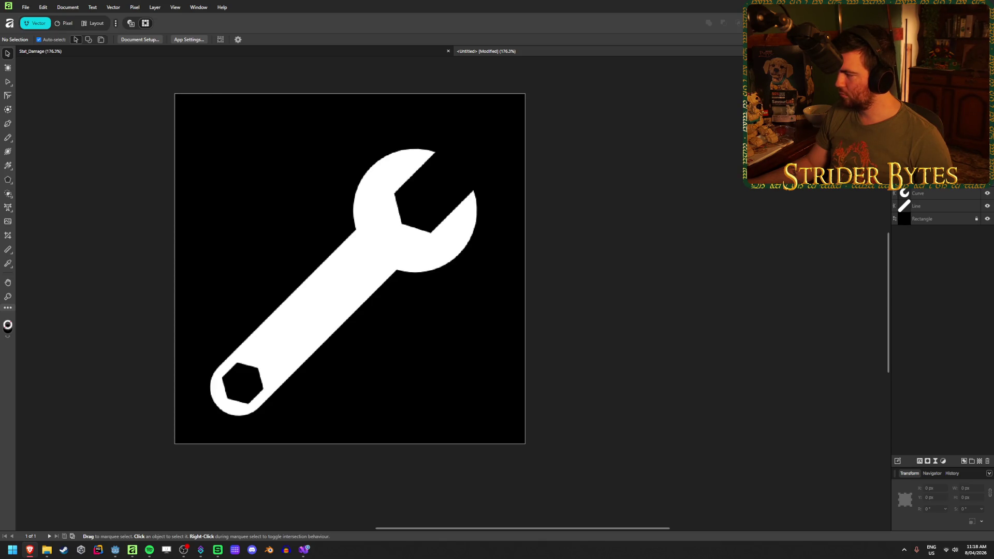
pyautogui.click(241, 387)
pyautogui.moveTo(274, 384); pyautogui.dragTo(270, 383)
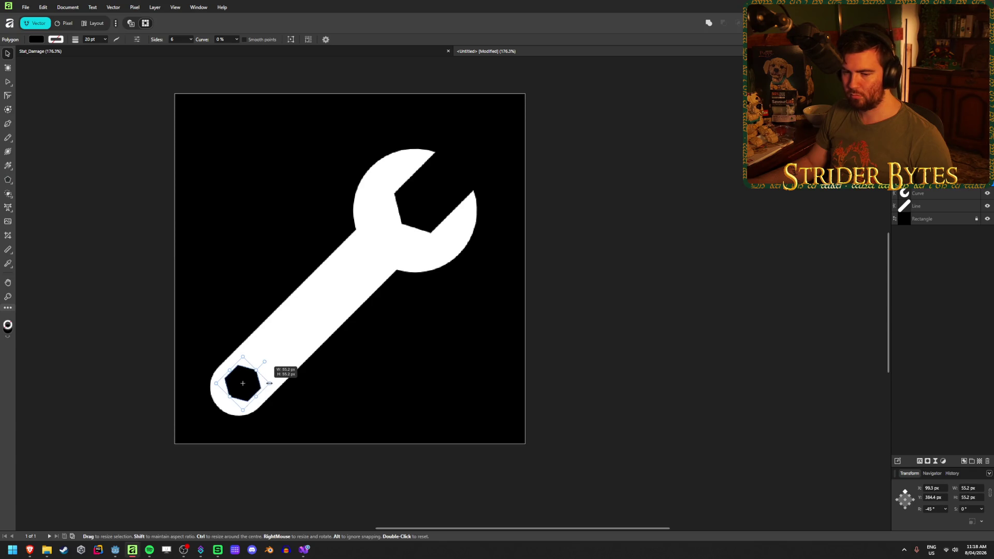
# - Select all and scale the whole wrench up to roughly 442 px
pyautogui.press('v')
pyautogui.hotkey('ctrl', 'a')
pyautogui.moveTo(543, 181)
pyautogui.mouseDown()
pyautogui.moveTo(573, 140)
pyautogui.moveTo(568, 149)
pyautogui.mouseUp()
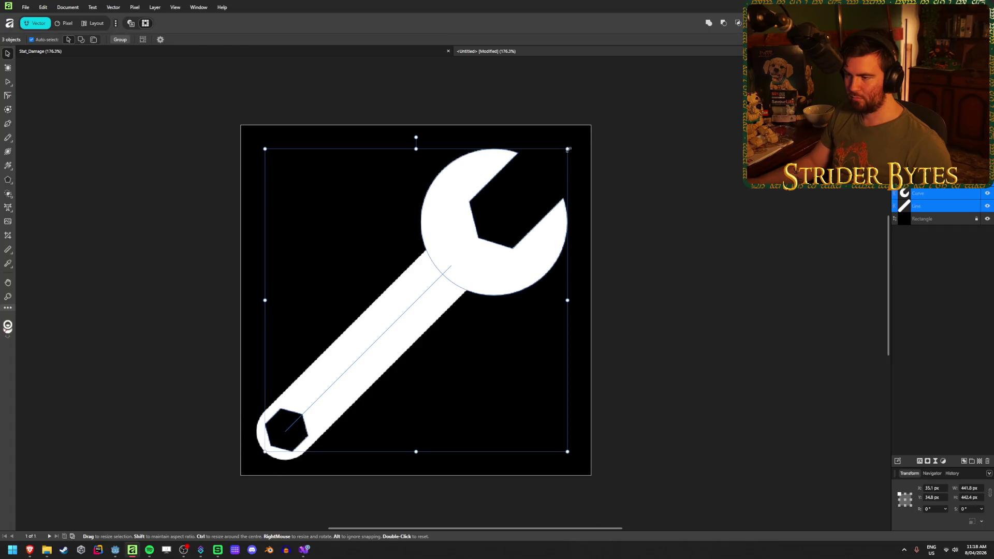
pyautogui.click(661, 146)
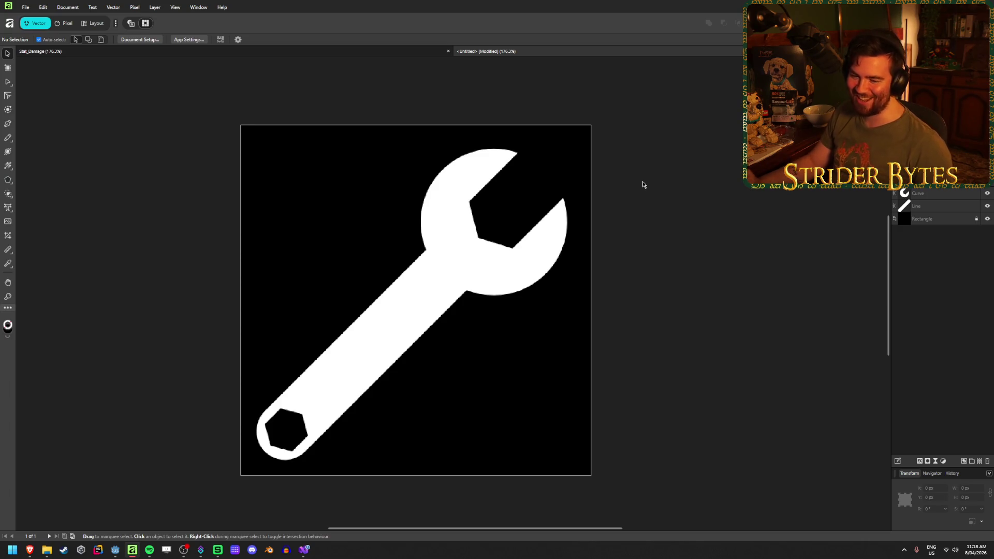
# - Hide the black background rectangle and trial-combine the handle and hexagon, undoing the attempts
pyautogui.click(988, 220)
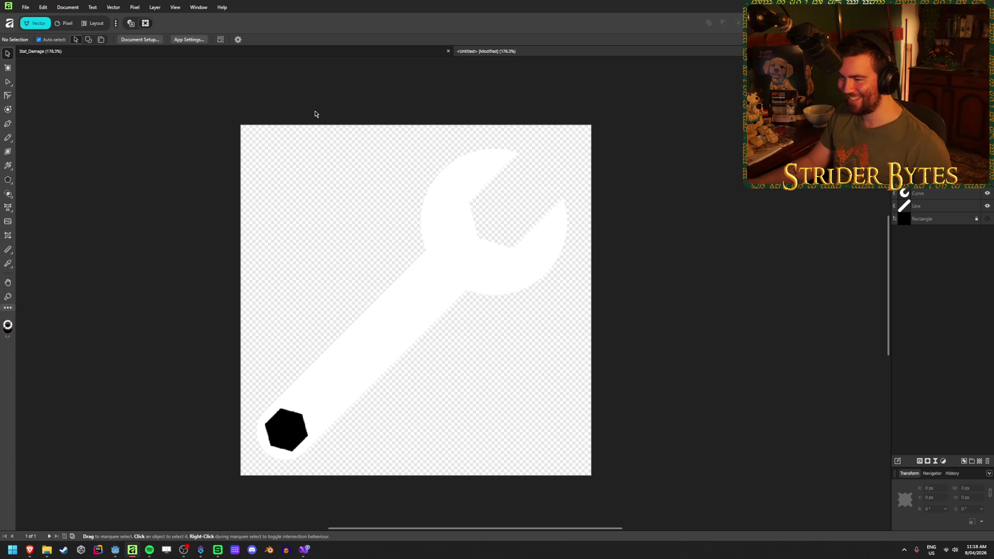
pyautogui.click(932, 181)
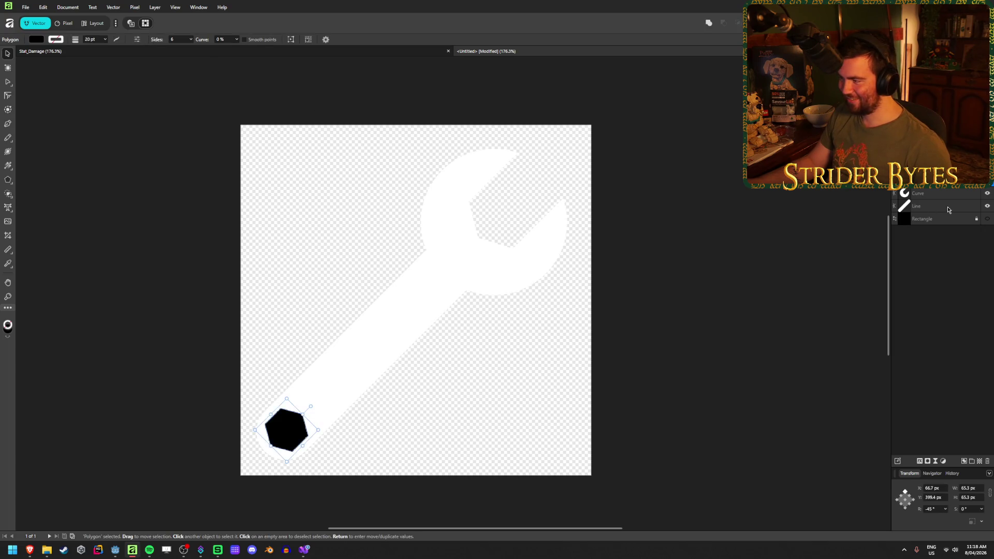
pyautogui.keyDown('shift'); pyautogui.click(949, 207); pyautogui.keyUp('shift')
pyautogui.keyDown('ctrl'); pyautogui.click(937, 194); pyautogui.keyUp('ctrl')
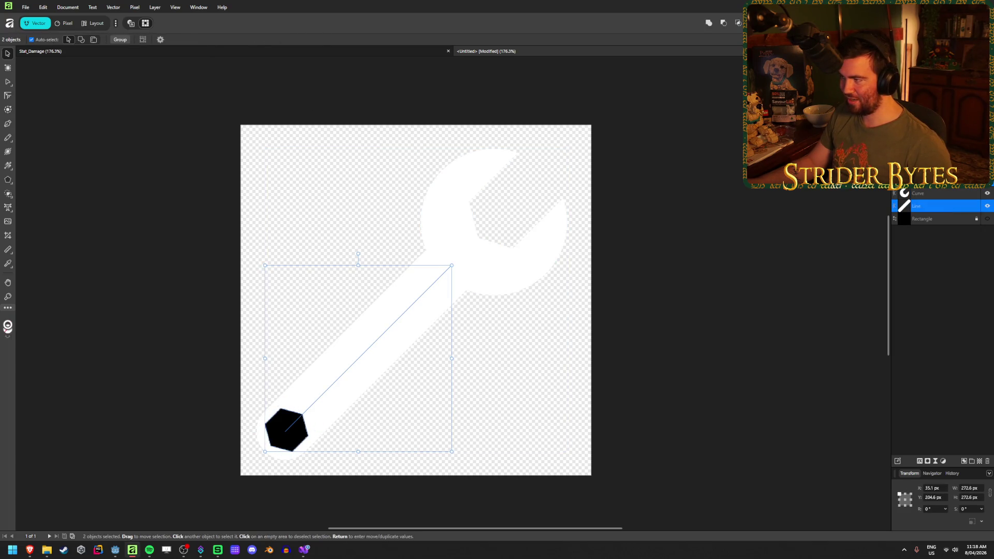
pyautogui.press('Delete')
pyautogui.hotkey('ctrl', 'z')
pyautogui.click(521, 323)
pyautogui.moveTo(416, 327); pyautogui.dragTo(297, 443)
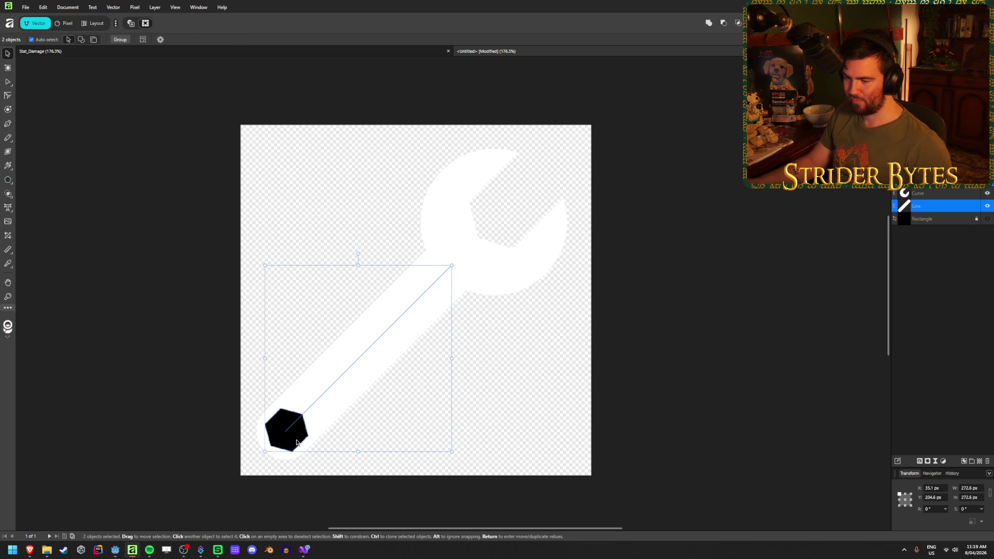
pyautogui.click(724, 22)
pyautogui.hotkey('ctrl', 'z')
pyautogui.click(635, 344)
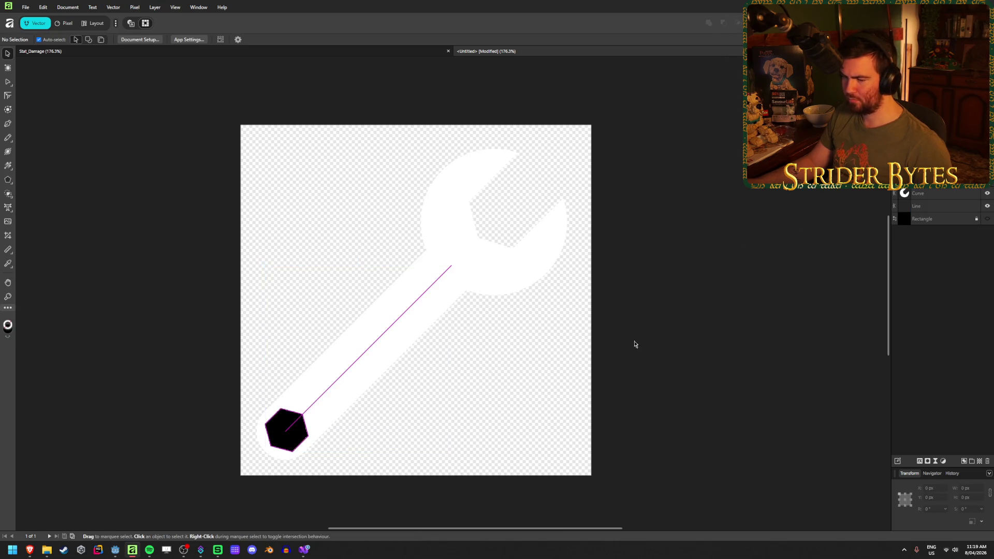
# - Expand the handle line's stroke and subtract the hexagon from it
pyautogui.click(366, 369)
pyautogui.rightClick(402, 353)
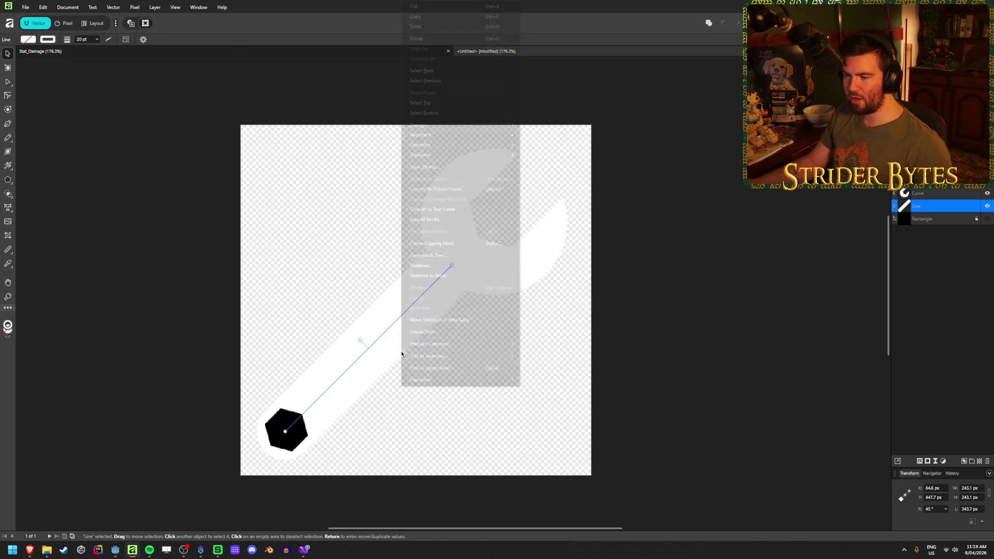
pyautogui.rightClick(373, 364)
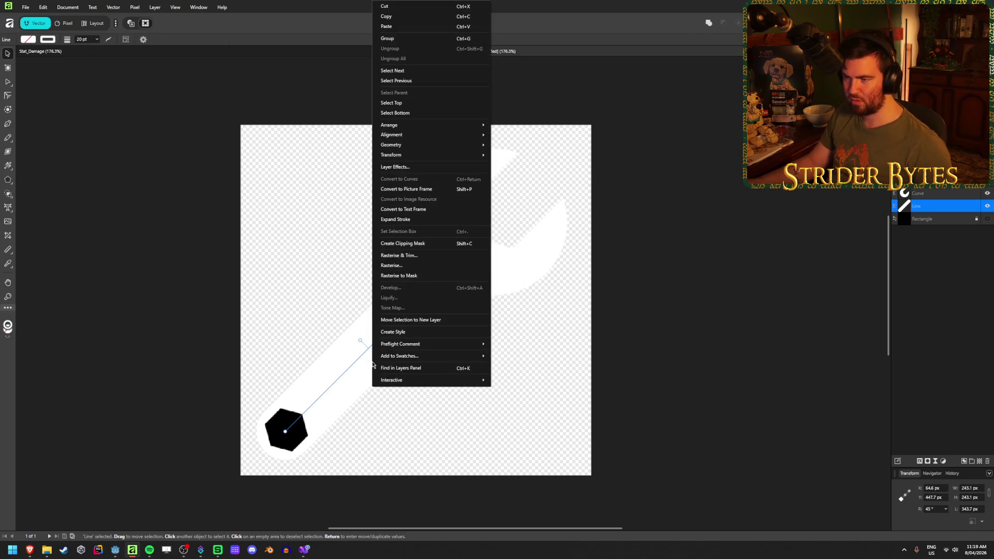
pyautogui.click(443, 224)
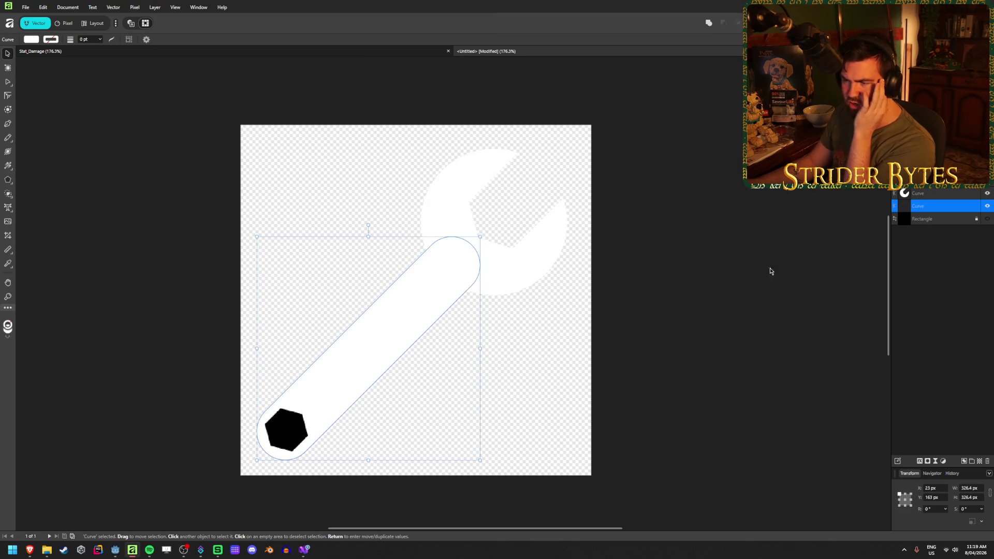
pyautogui.keyDown('shift'); pyautogui.click(286, 434); pyautogui.keyUp('shift')
pyautogui.click(723, 23)
pyautogui.click(747, 408)
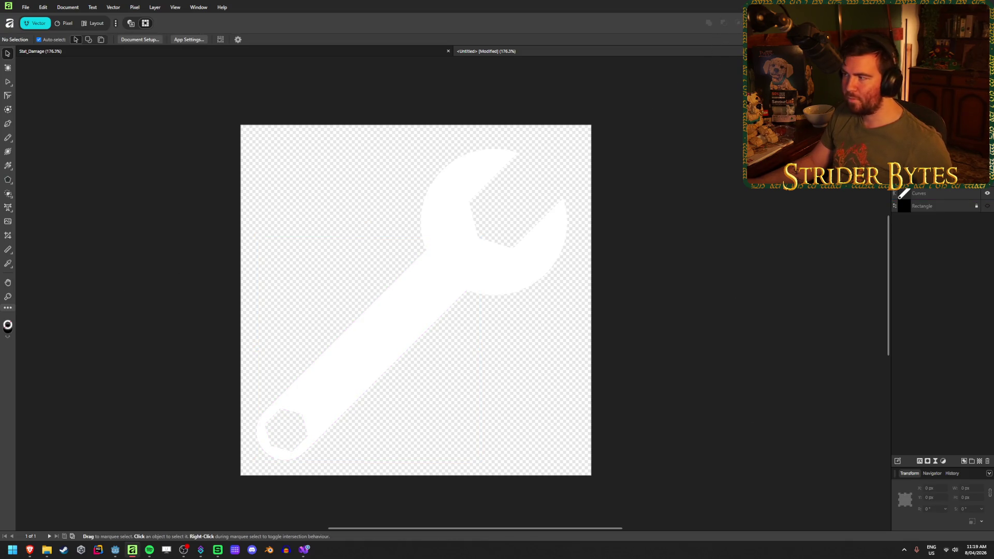
# - Save the wrench document as Stat_Condition
pyautogui.hotkey('ctrl', 's')
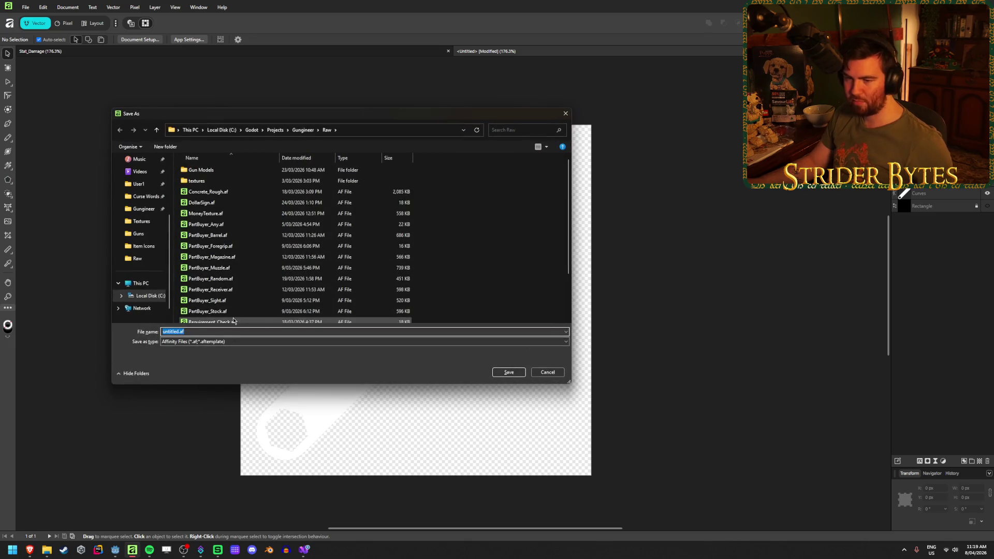
pyautogui.write('Stat_Co')
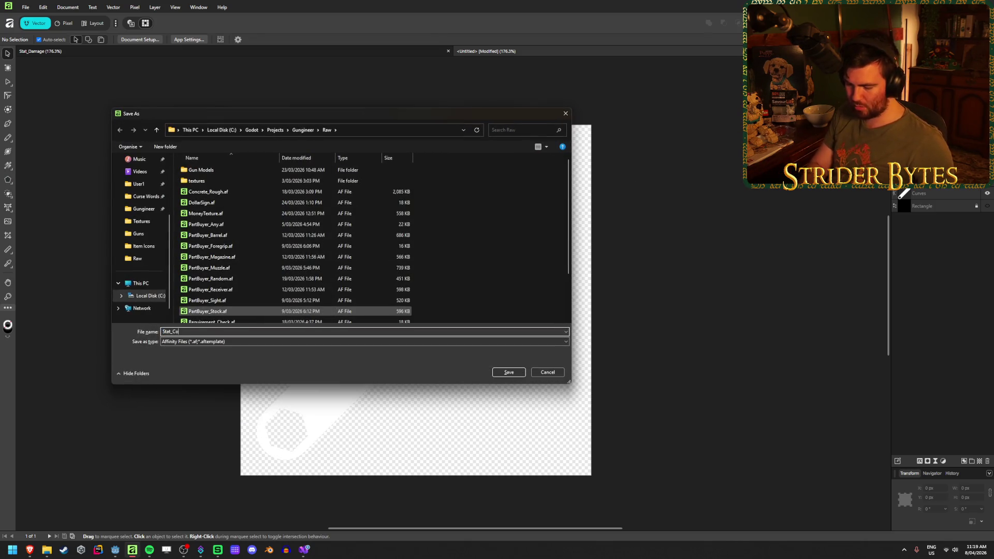
pyautogui.press('Return')
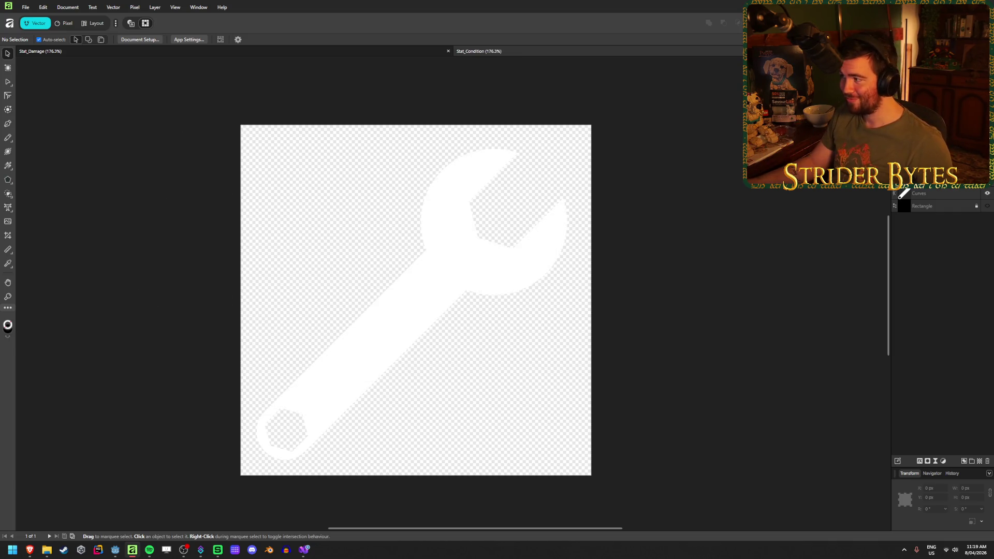
# - Export the icon as Stat_Condition PNG into the Gungineer Textures folder
pyautogui.hotkey('ctrl', 'alt', 'shift', 'w')
pyautogui.click(305, 133)
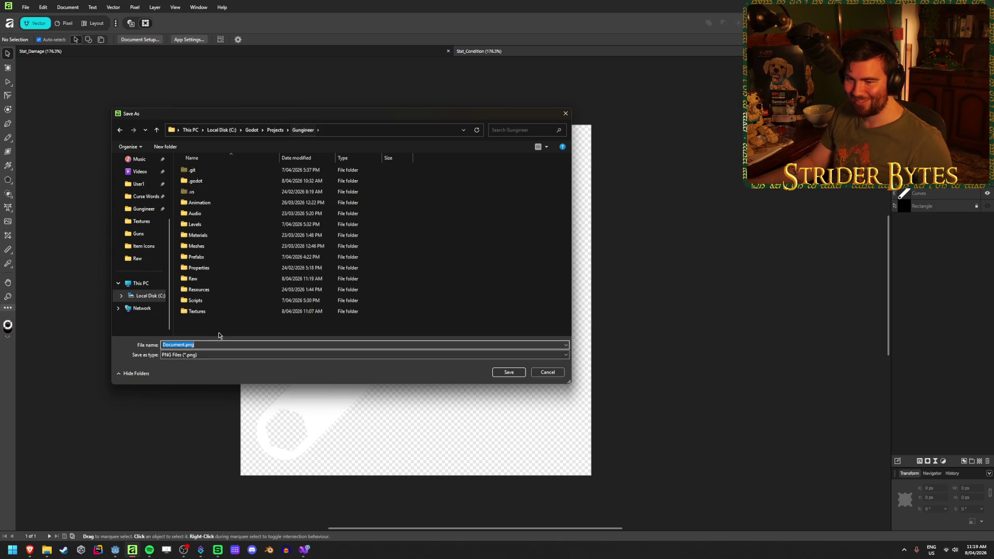
pyautogui.doubleClick(199, 310)
pyautogui.write('Stat')
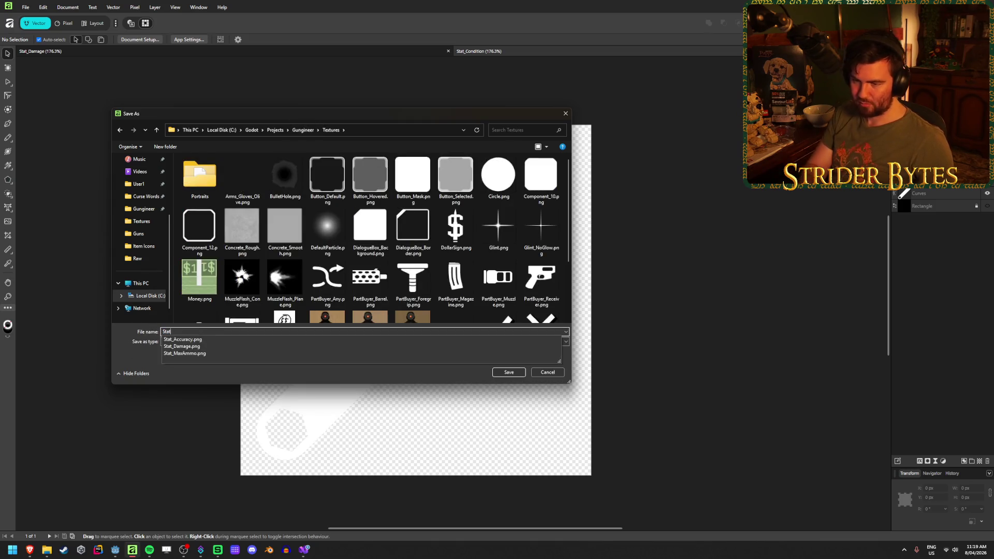
pyautogui.write('_Condition')
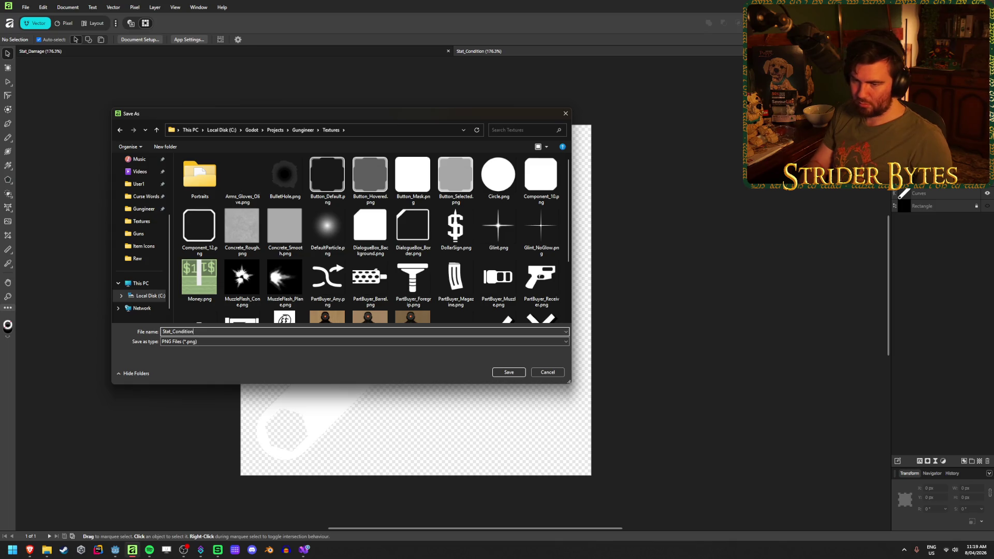
pyautogui.press('Return')
pyautogui.hotkey('alt', 'Tab')
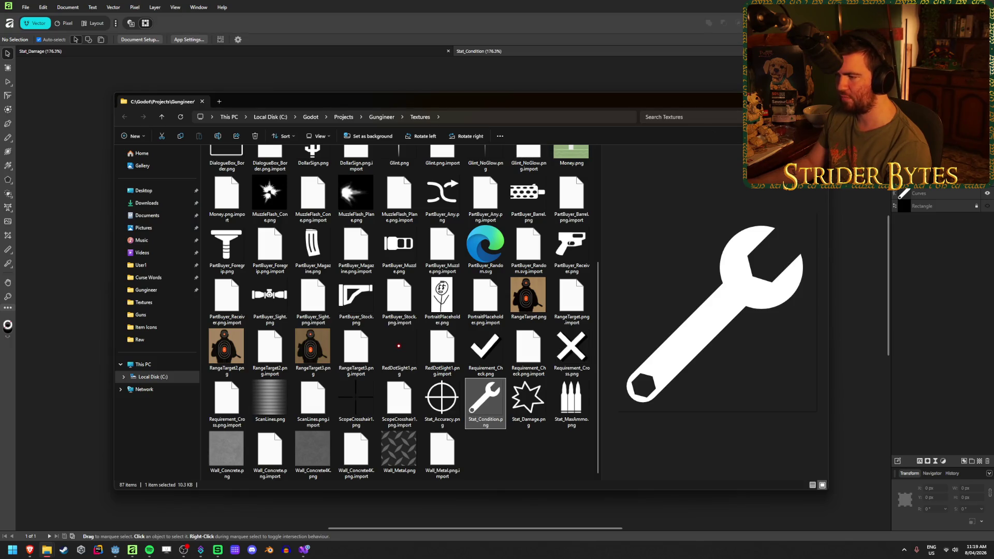
# - Minimise the Textures Explorer window and return to Affinity's File menu
pyautogui.click(768, 101)
pyautogui.click(26, 7)
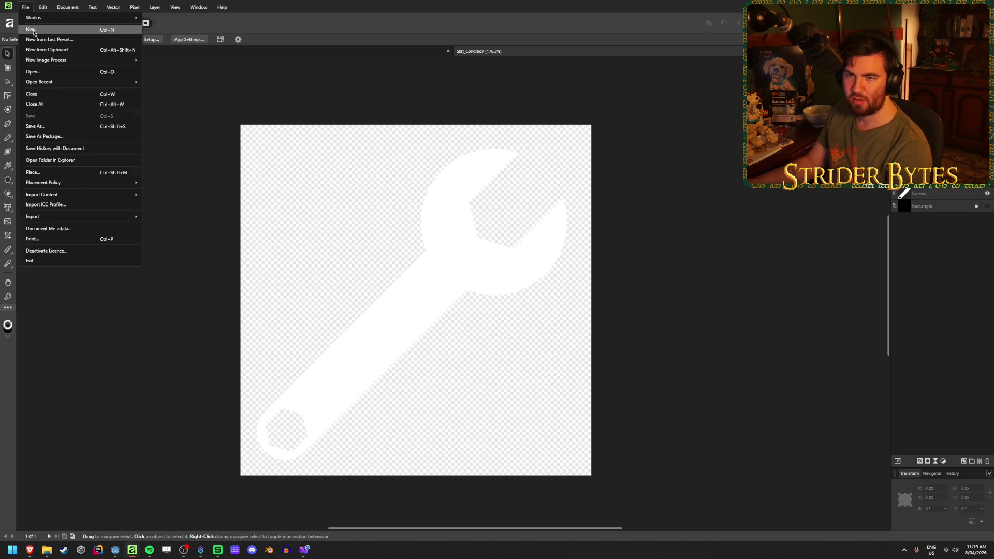
# - Create a new document and draw a black rectangle covering the whole canvas
pyautogui.click(32, 29)
pyautogui.press('Escape')
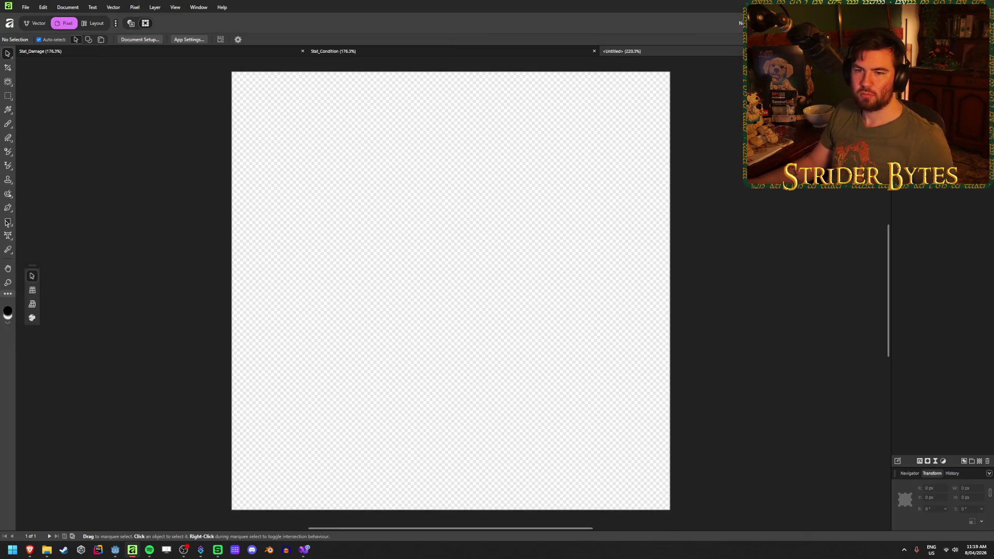
pyautogui.click(7, 221)
pyautogui.click(40, 41)
pyautogui.click(52, 109)
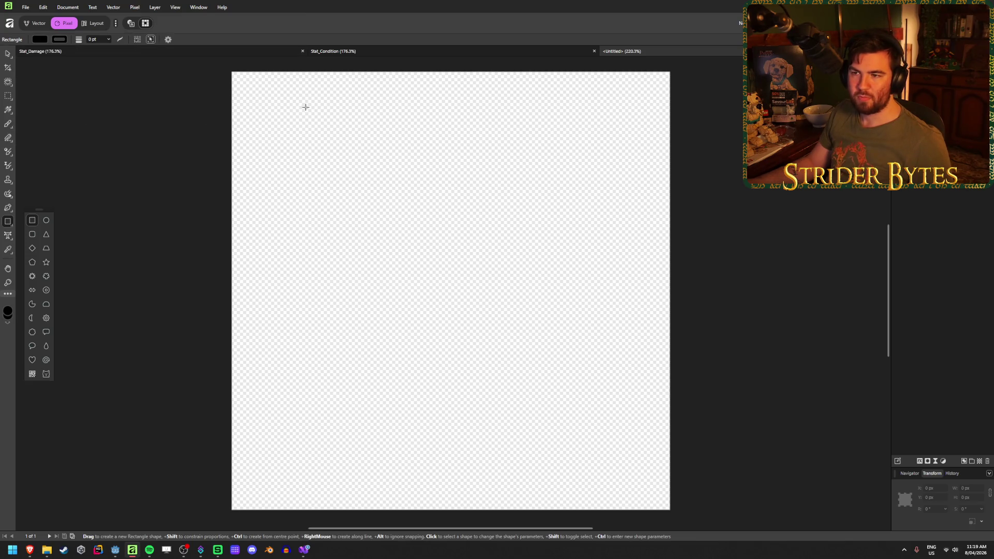
pyautogui.moveTo(233, 73); pyautogui.dragTo(670, 509)
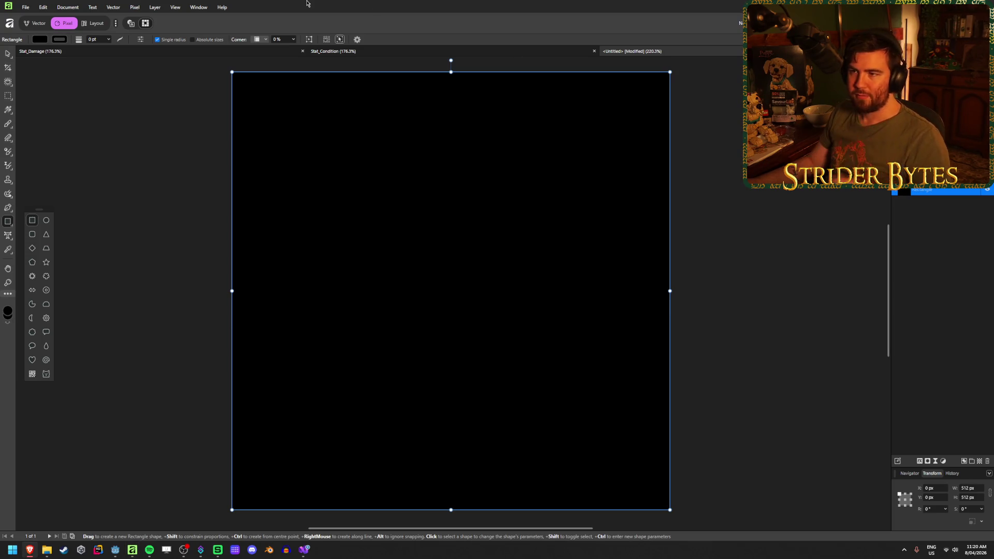
pyautogui.click(7, 54)
pyautogui.click(86, 133)
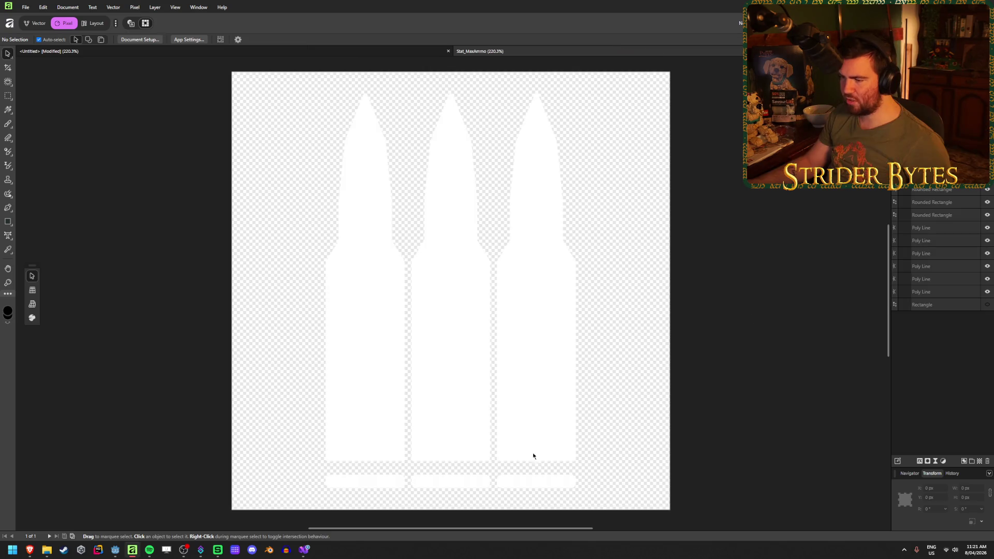
# - Paste the right bullet's two outline shapes from Stat_MaxAmmo onto the untitled black square, without the base bar
pyautogui.moveTo(756, 381); pyautogui.dragTo(515, 230)
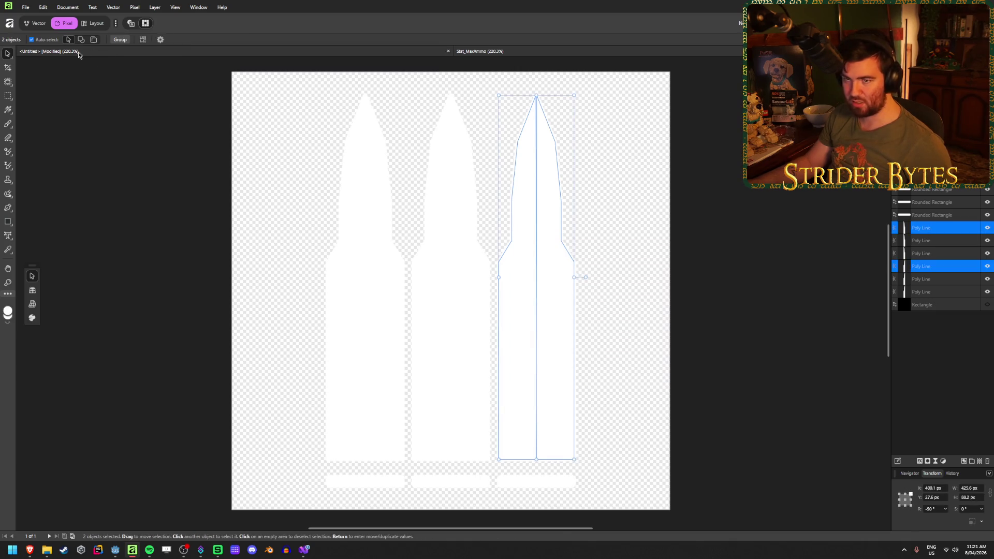
pyautogui.click(270, 51)
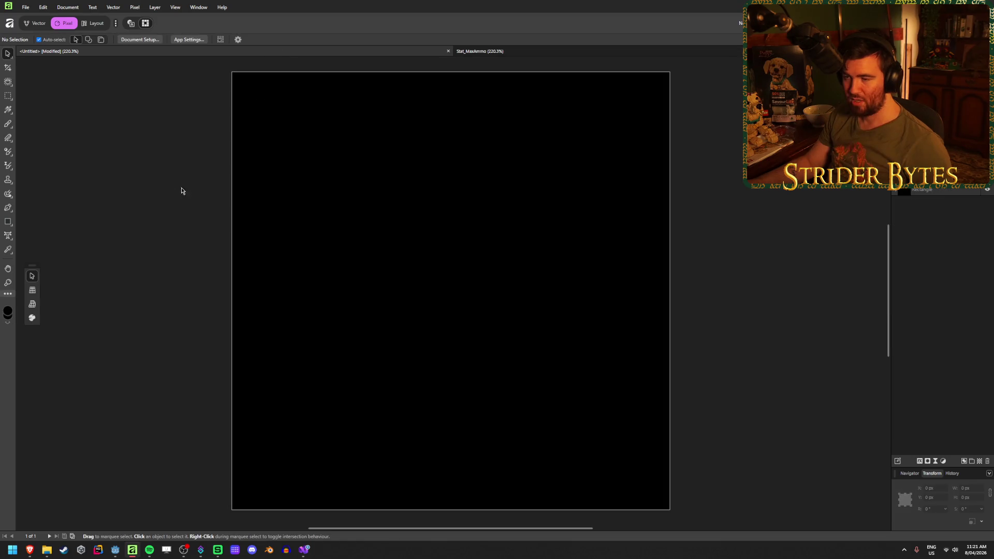
pyautogui.hotkey('ctrl', 'v')
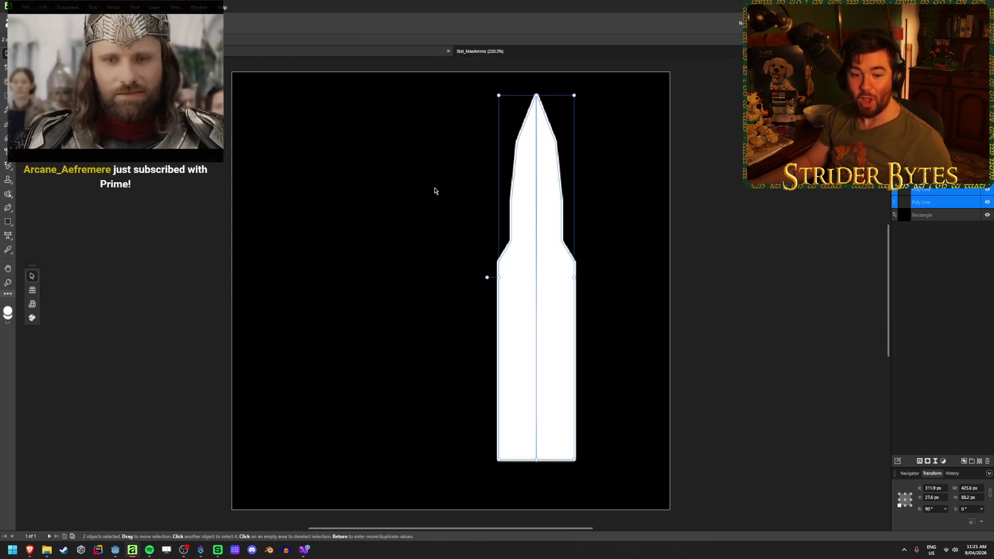
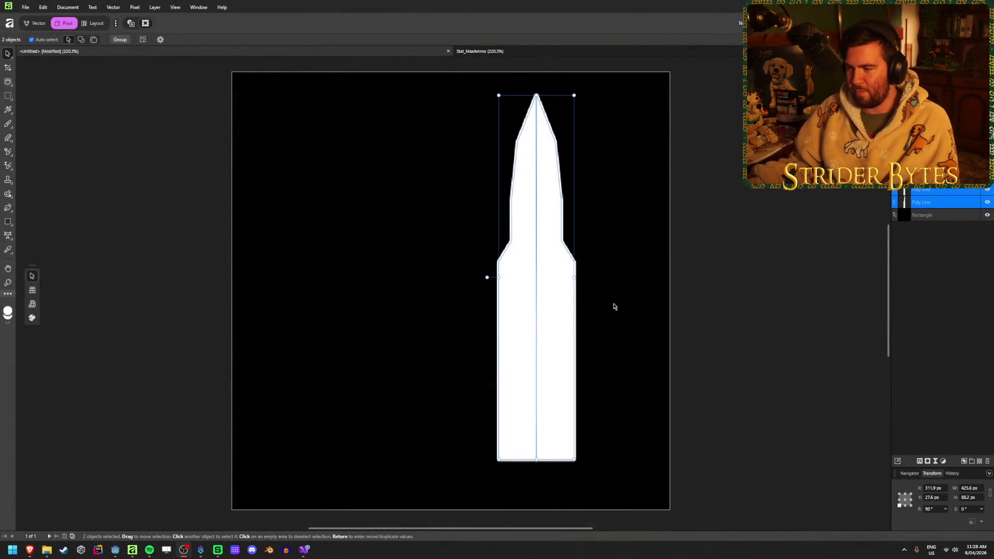
# - Rotate the bullet to lie horizontally at 0°, move it near the top, and undo a stray copy
pyautogui.moveTo(487, 277); pyautogui.dragTo(539, 195)
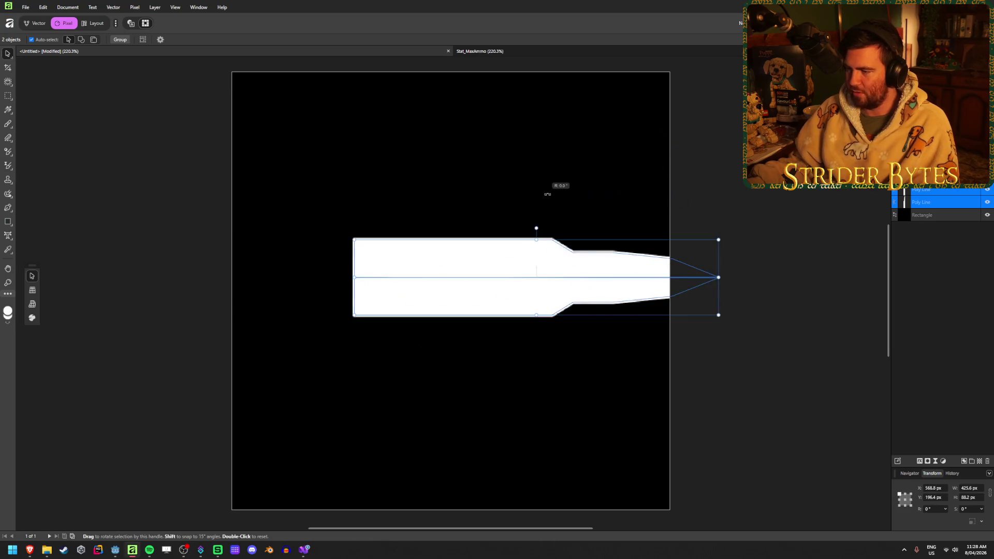
pyautogui.moveTo(522, 249); pyautogui.dragTo(437, 136)
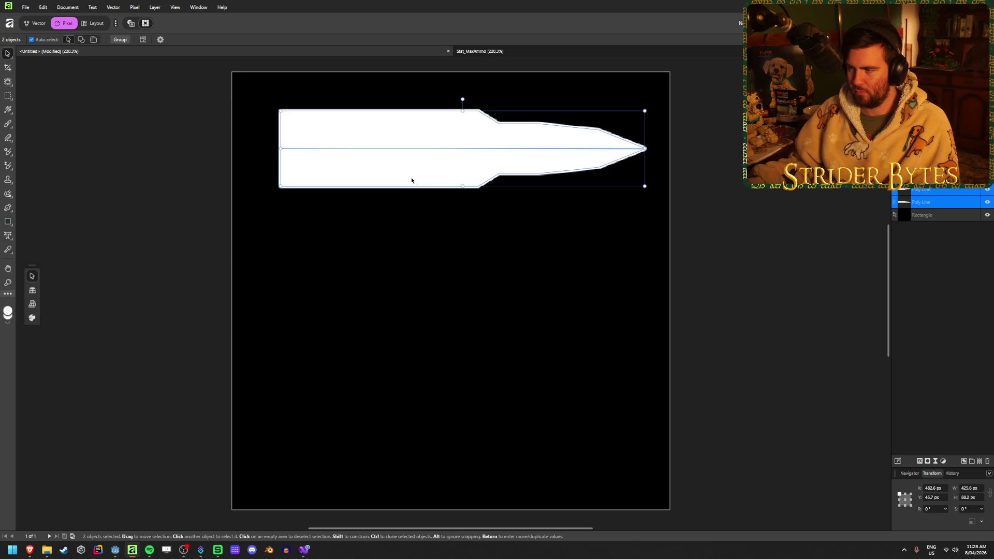
pyautogui.moveTo(422, 160)
pyautogui.mouseDown()
pyautogui.moveTo(422, 276)
pyautogui.moveTo(433, 273)
pyautogui.moveTo(411, 271)
pyautogui.moveTo(446, 278)
pyautogui.mouseUp()
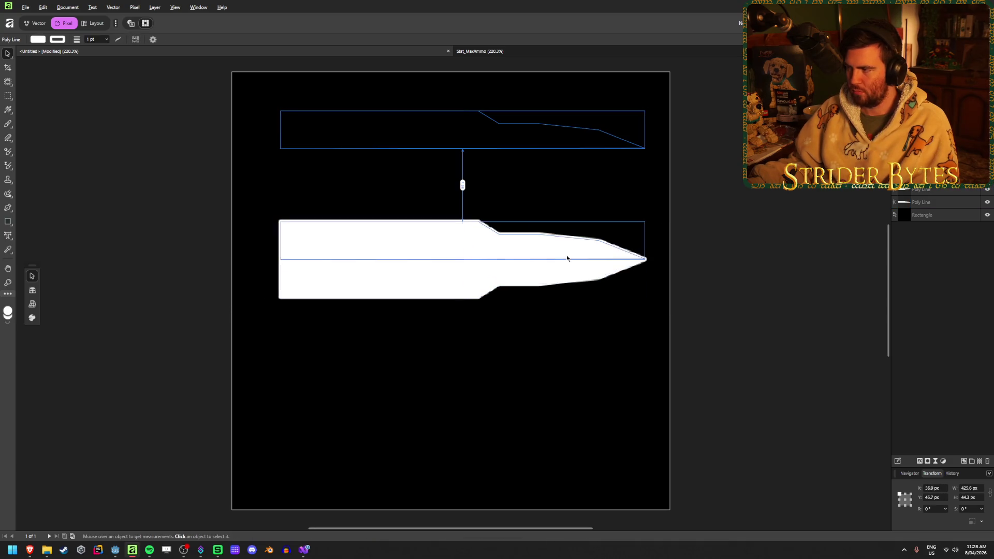
pyautogui.hotkey('ctrl', 'z')
pyautogui.hotkey('ctrl', 'z')
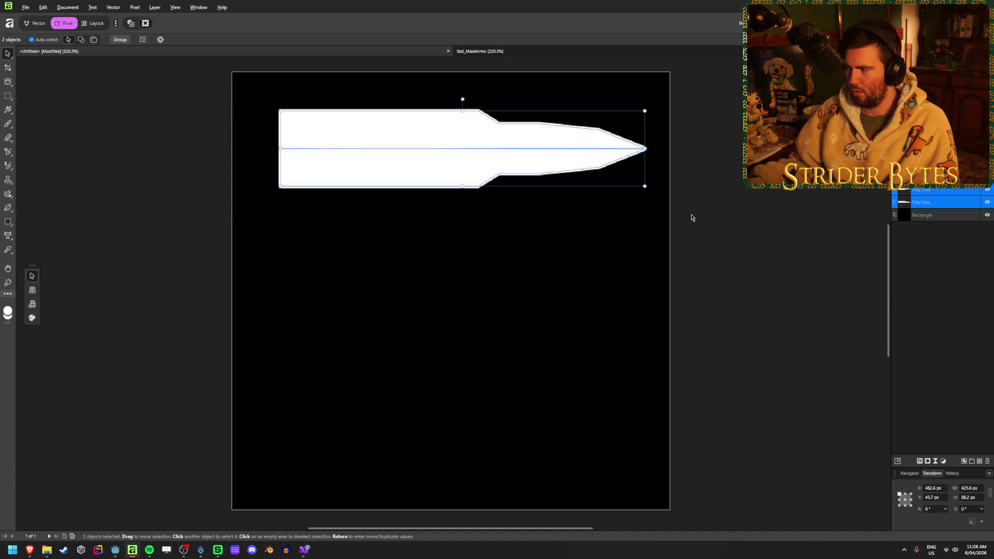
pyautogui.press('Return')
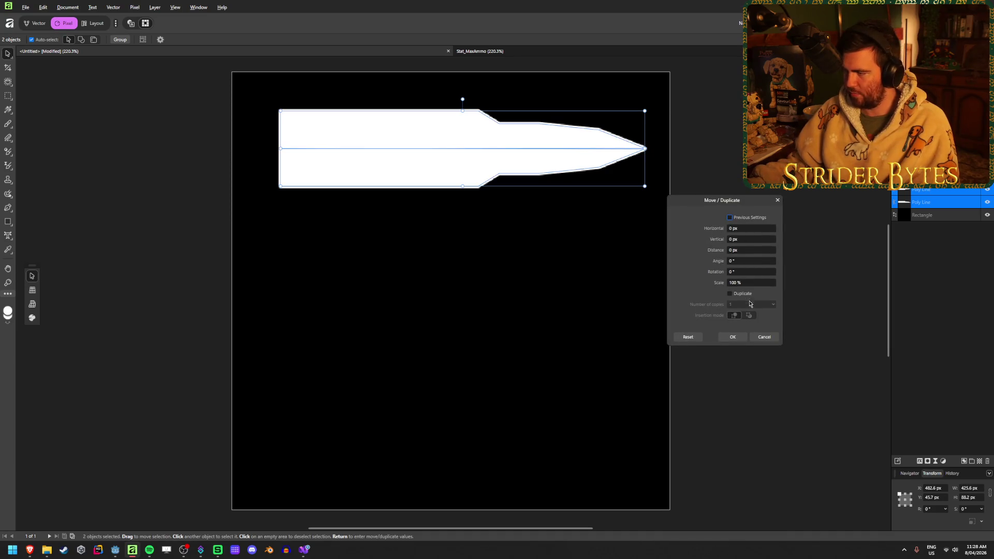
pyautogui.click(665, 251)
# - Merge both bullet Poly Line halves into one pixel layer with Merge Selected in Layers
pyautogui.click(483, 151)
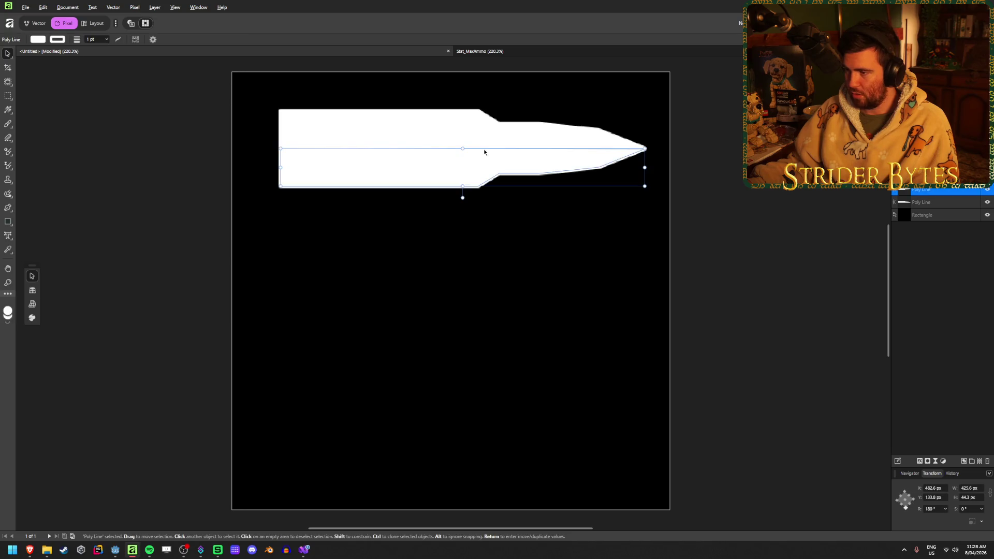
pyautogui.keyDown('shift'); pyautogui.click(473, 136); pyautogui.keyUp('shift')
pyautogui.rightClick(473, 134)
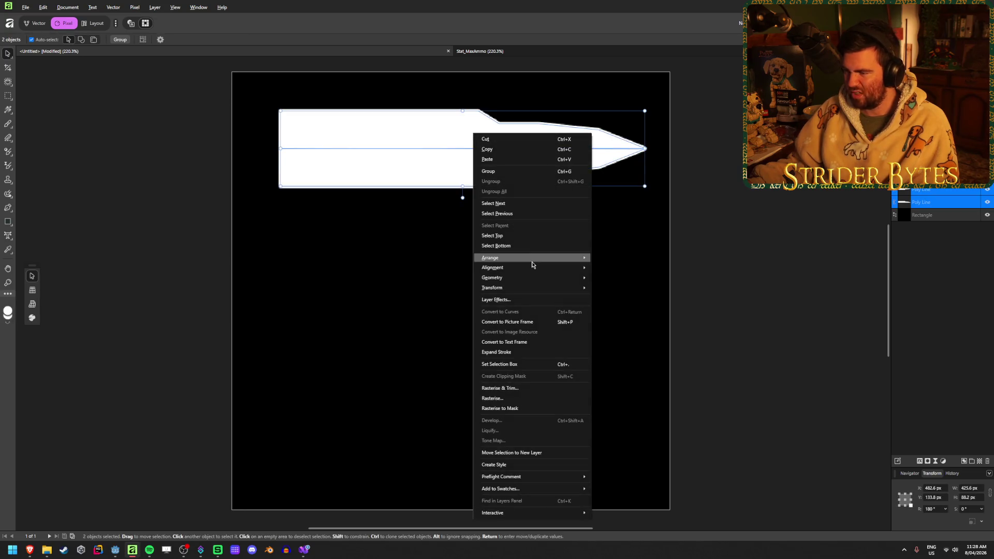
pyautogui.moveTo(532, 263)
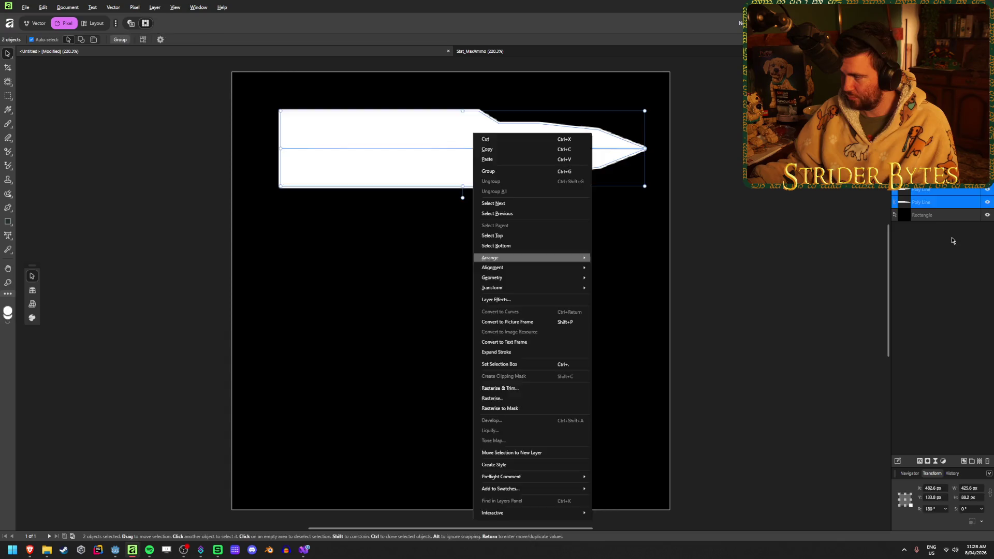
pyautogui.click(750, 233)
pyautogui.click(947, 201)
pyautogui.keyDown('shift'); pyautogui.click(947, 189); pyautogui.keyUp('shift')
pyautogui.rightClick(946, 188)
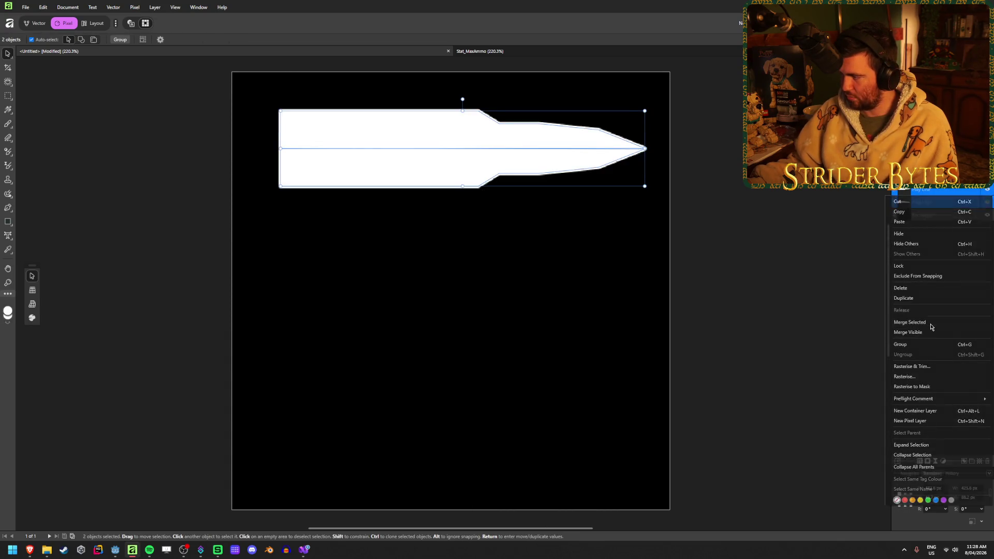
pyautogui.click(909, 322)
pyautogui.click(512, 157)
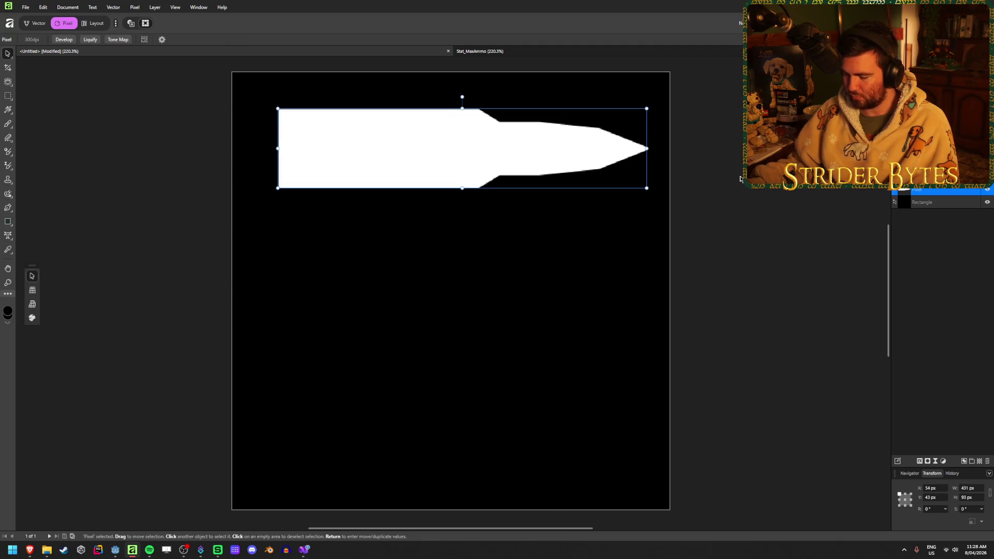
pyautogui.press('Return')
# - Turn on Duplicate in Move/Duplicate with 2 copies and a 100 px vertical offset
pyautogui.click(729, 294)
pyautogui.click(743, 305)
pyautogui.write('2')
pyautogui.press('Return')
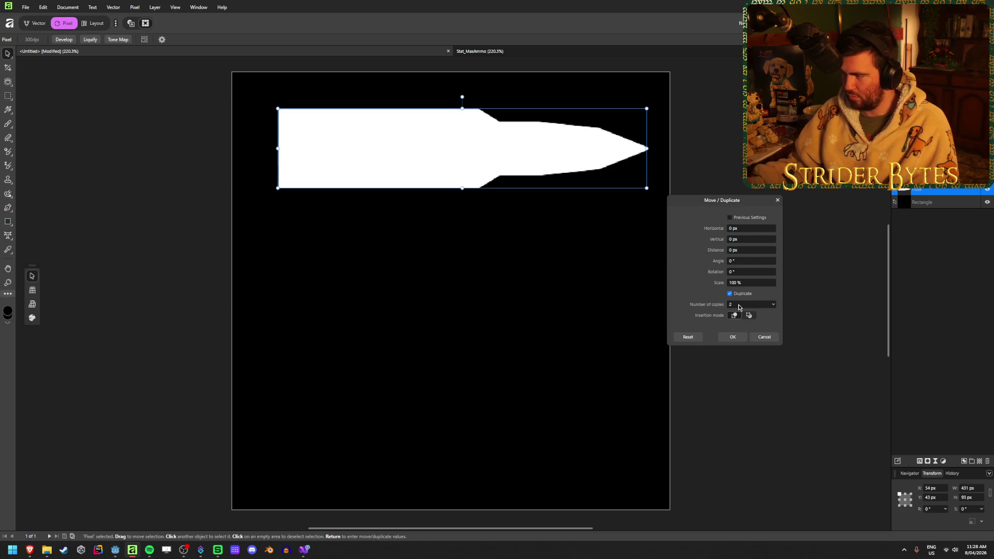
pyautogui.click(751, 239)
pyautogui.write('100')
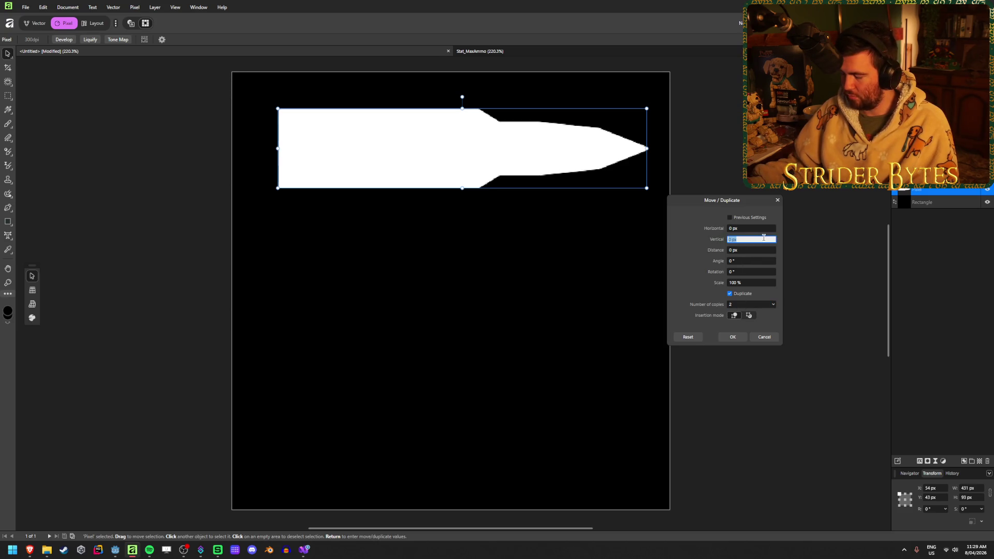
pyautogui.press('Return')
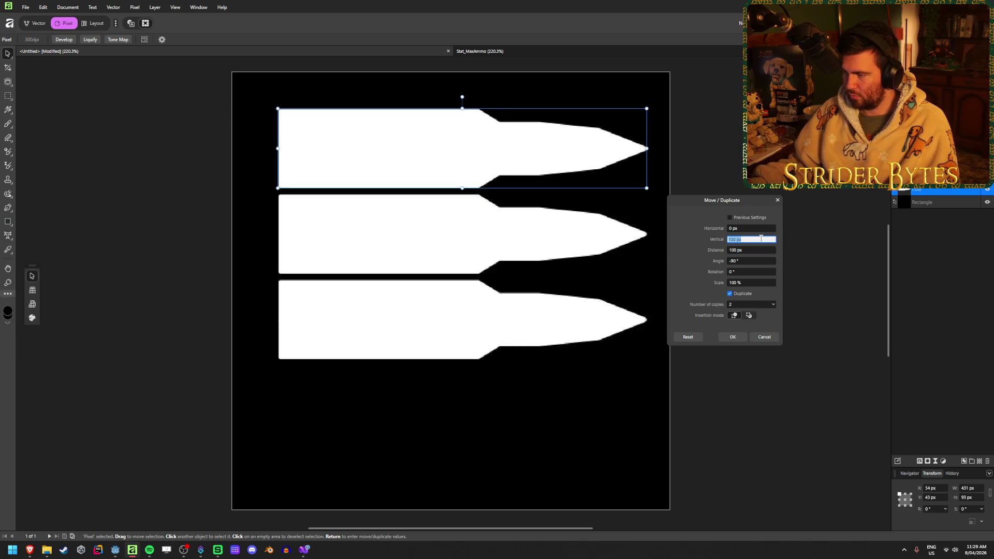
# - Set the copies' horizontal offset to -50 px
pyautogui.click(758, 231)
pyautogui.write('50')
pyautogui.press('Tab')
pyautogui.click(759, 231)
pyautogui.write('-50')
pyautogui.press('Tab')
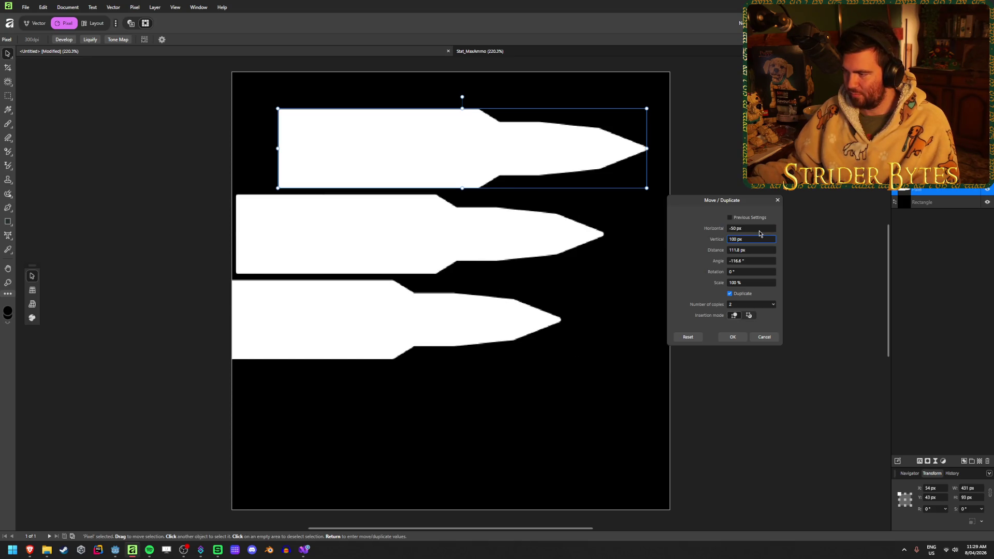
# - Keep the copies at 100% scale, create them, and select all three bullet layers
pyautogui.click(754, 284)
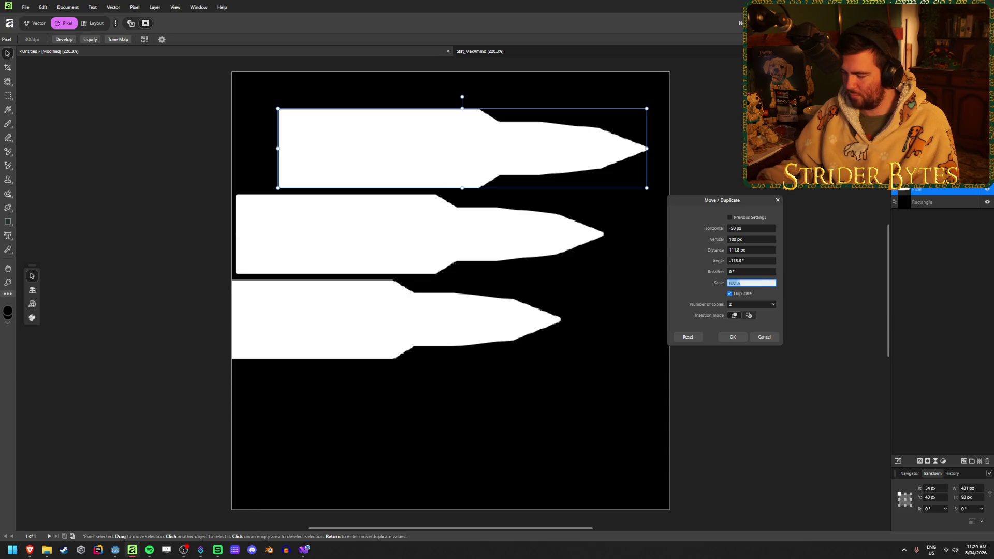
pyautogui.write('50')
pyautogui.press('Return')
pyautogui.write('1')
pyautogui.press('Return')
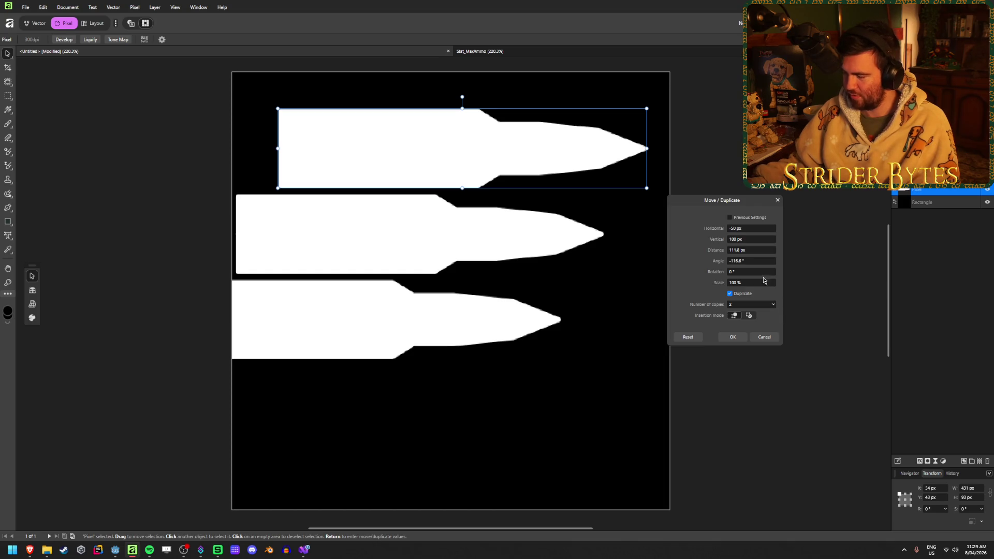
pyautogui.click(757, 251)
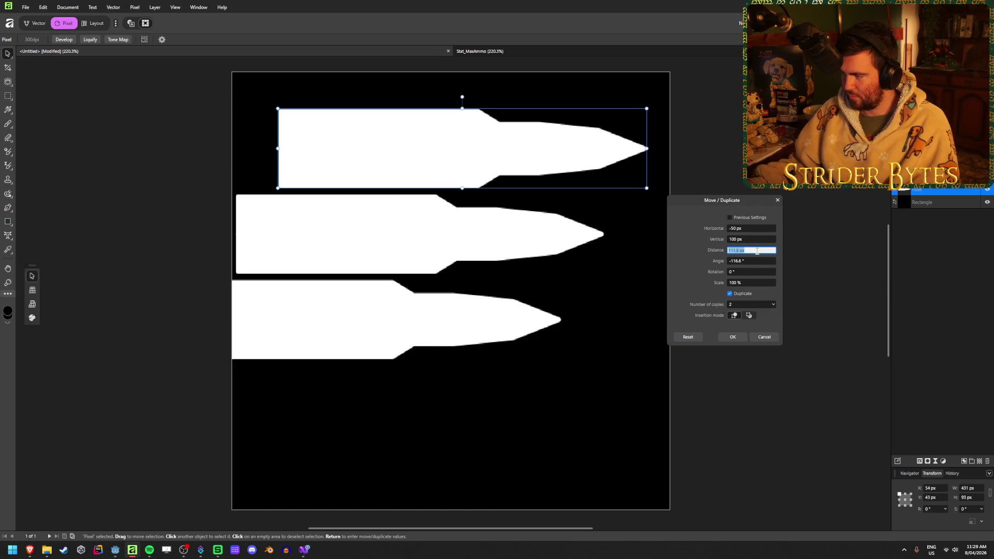
pyautogui.click(738, 336)
pyautogui.click(773, 279)
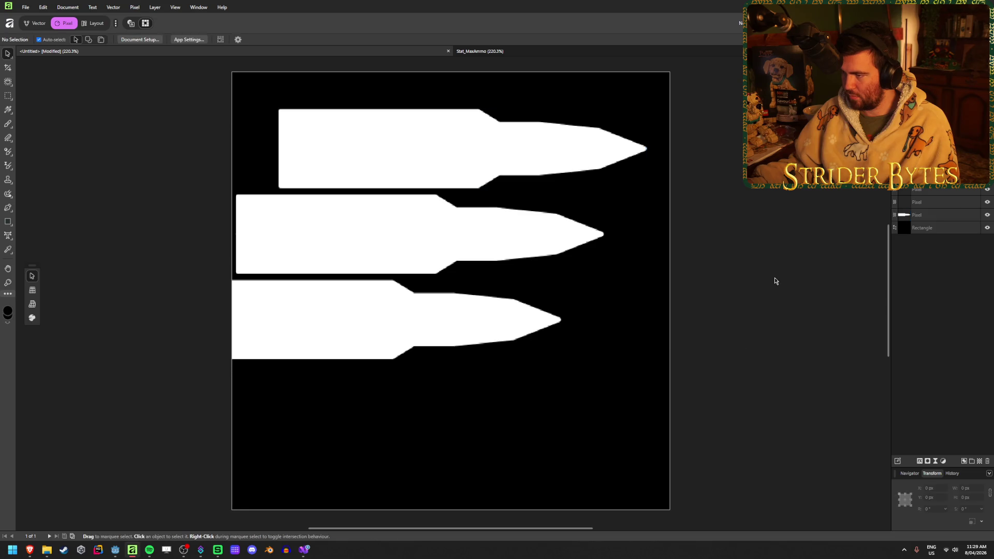
pyautogui.click(939, 191)
pyautogui.keyDown('shift'); pyautogui.click(930, 215); pyautogui.keyUp('shift')
# - Move the three bullets down and right and narrow them to about 507 px wide
pyautogui.moveTo(497, 163); pyautogui.dragTo(512, 216)
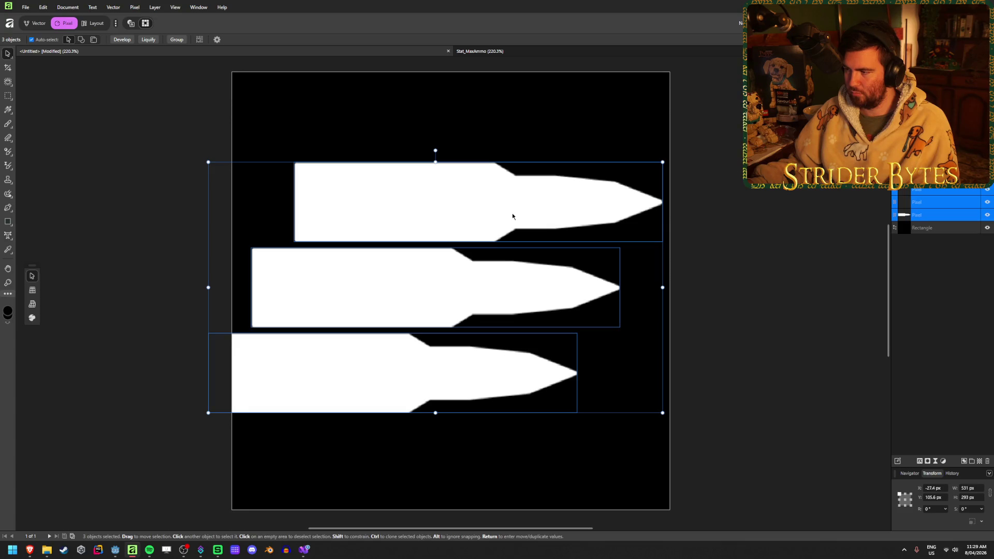
pyautogui.moveTo(209, 287)
pyautogui.mouseDown()
pyautogui.moveTo(244, 289)
pyautogui.moveTo(231, 288)
pyautogui.moveTo(253, 301)
pyautogui.mouseUp()
pyautogui.click(719, 274)
pyautogui.scroll(-6, 568, 310)
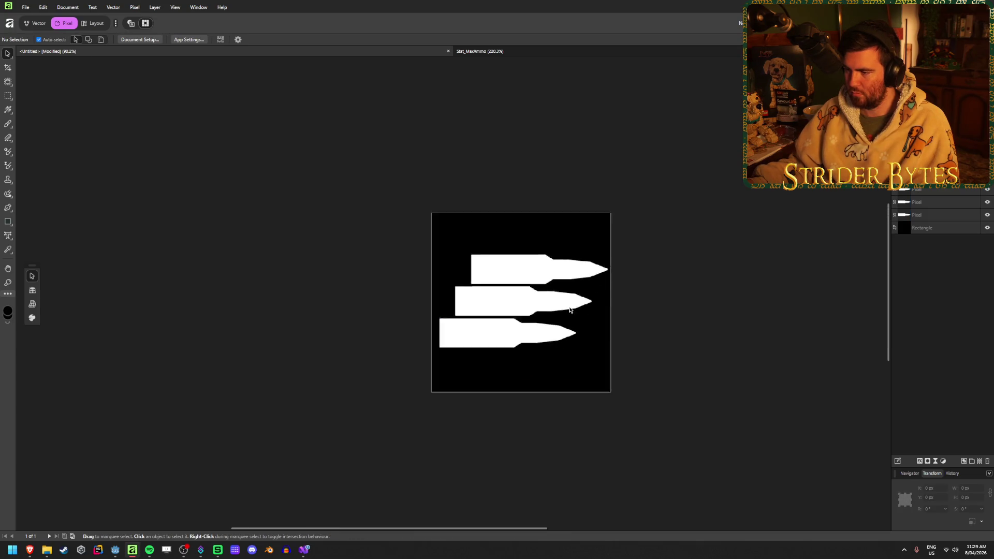
pyautogui.scroll(5, 495, 330)
# - Move the bottom bullet 25 px down using Move/Duplicate
pyautogui.moveTo(719, 412); pyautogui.dragTo(321, 329)
pyautogui.click(656, 316)
pyautogui.click(369, 351)
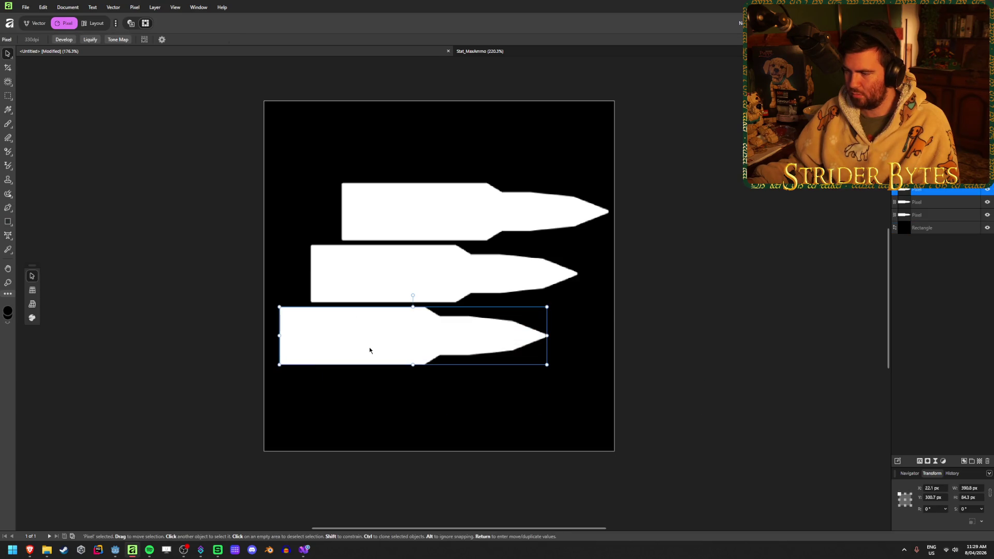
pyautogui.press('Return')
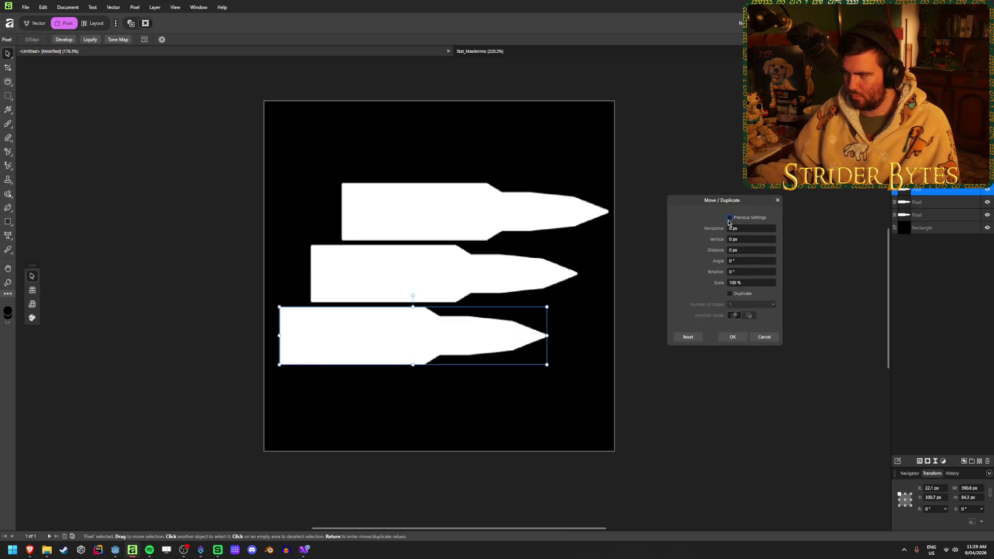
pyautogui.click(753, 239)
pyautogui.write('50')
pyautogui.press('Tab')
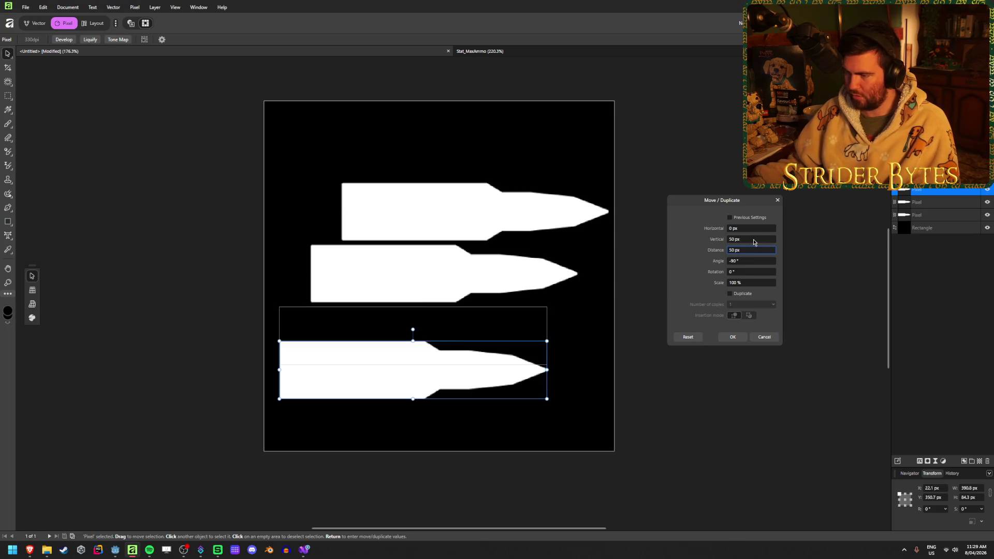
pyautogui.click(759, 239)
pyautogui.write('25')
pyautogui.press('Tab')
pyautogui.click(732, 337)
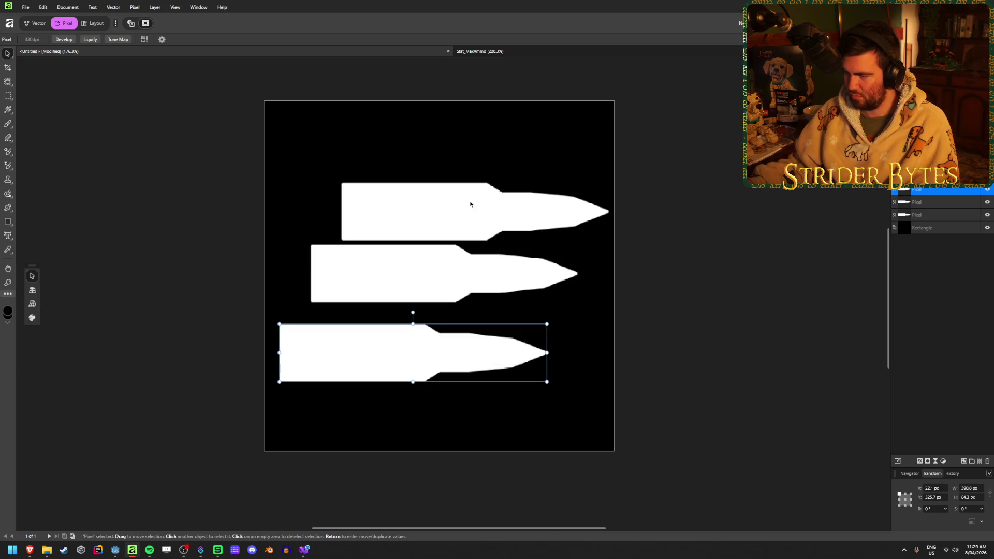
# - Shift the top bullet with a -18 px vertical offset in Move/Duplicate
pyautogui.click(463, 202)
pyautogui.press('Return')
pyautogui.press('Tab')
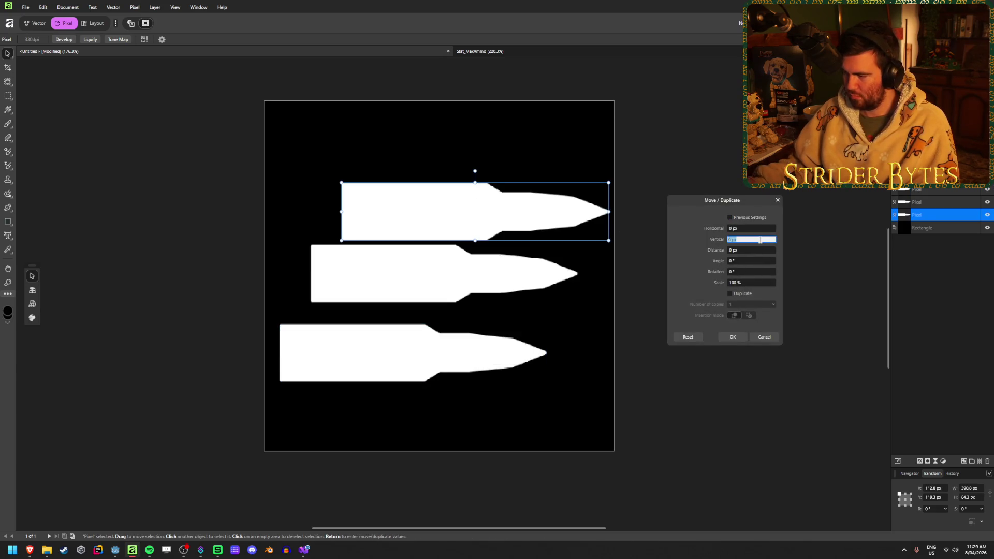
pyautogui.write('-18')
pyautogui.press('Tab')
pyautogui.click(733, 337)
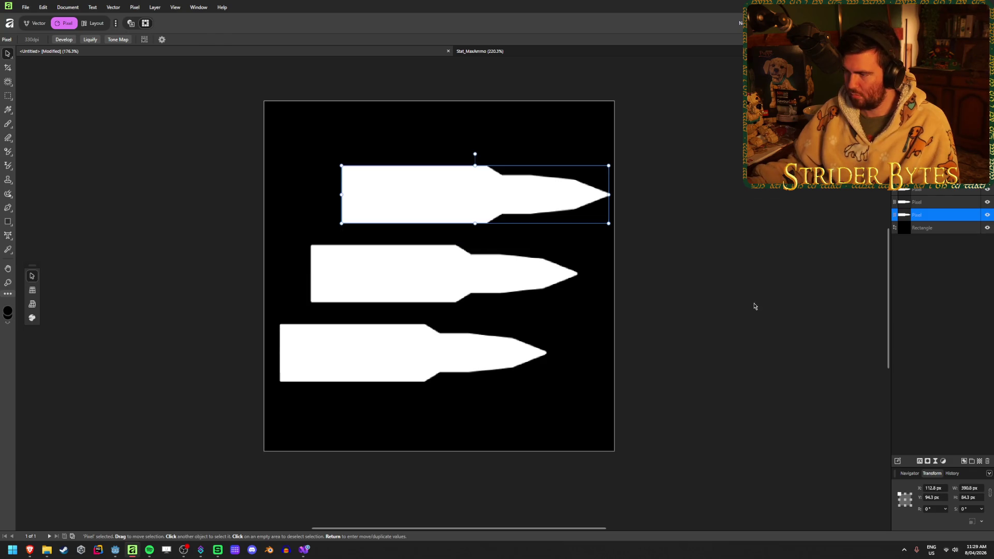
# - Shift the middle bullet slightly left and down and nudge the top bullet down about 8 px
pyautogui.click(754, 302)
pyautogui.scroll(-6, 683, 279)
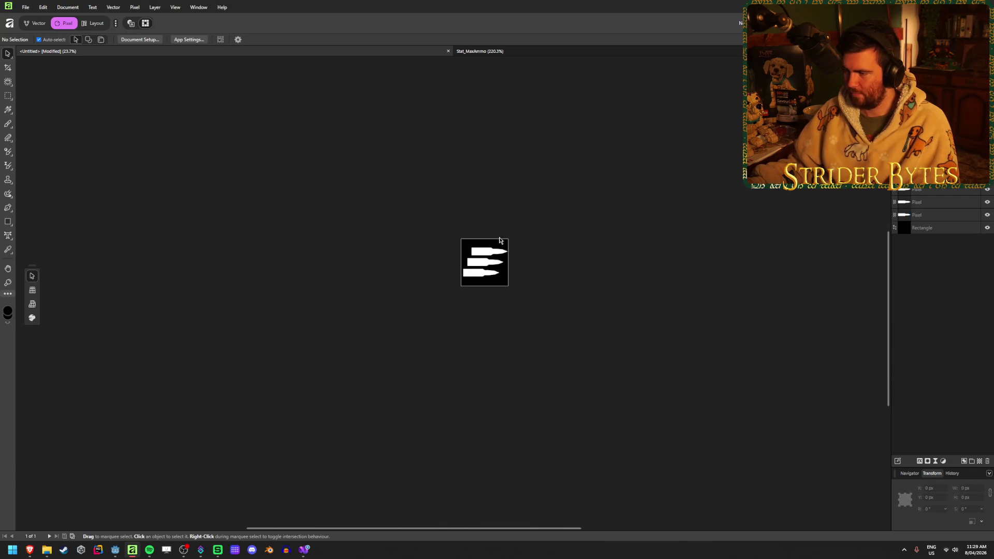
pyautogui.scroll(3, 502, 237)
pyautogui.scroll(3, 461, 282)
pyautogui.scroll(-2, 472, 259)
pyautogui.scroll(2, 479, 231)
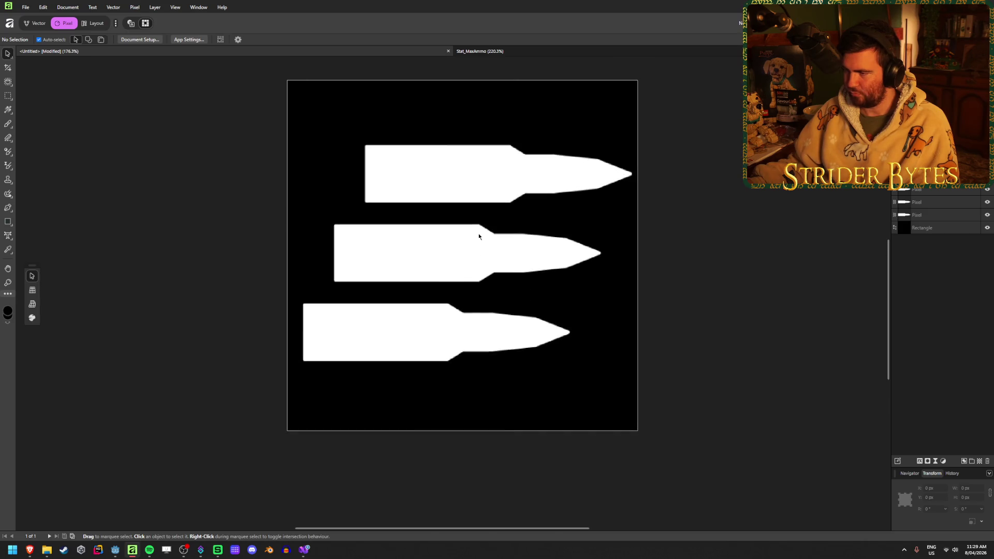
pyautogui.click(471, 252)
pyautogui.moveTo(471, 252); pyautogui.dragTo(466, 254)
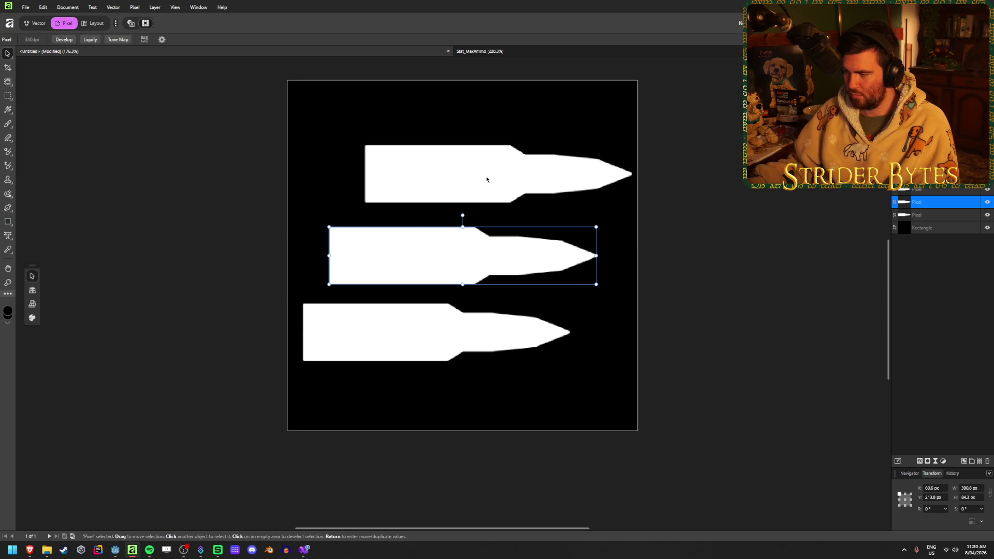
pyautogui.click(775, 236)
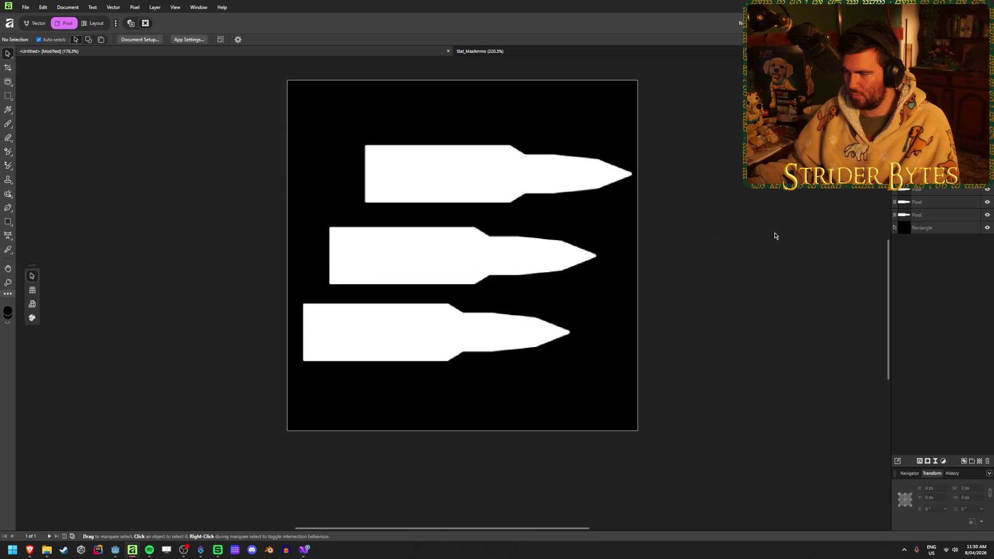
pyautogui.moveTo(485, 199); pyautogui.dragTo(488, 189)
pyautogui.click(645, 295)
pyautogui.click(564, 335)
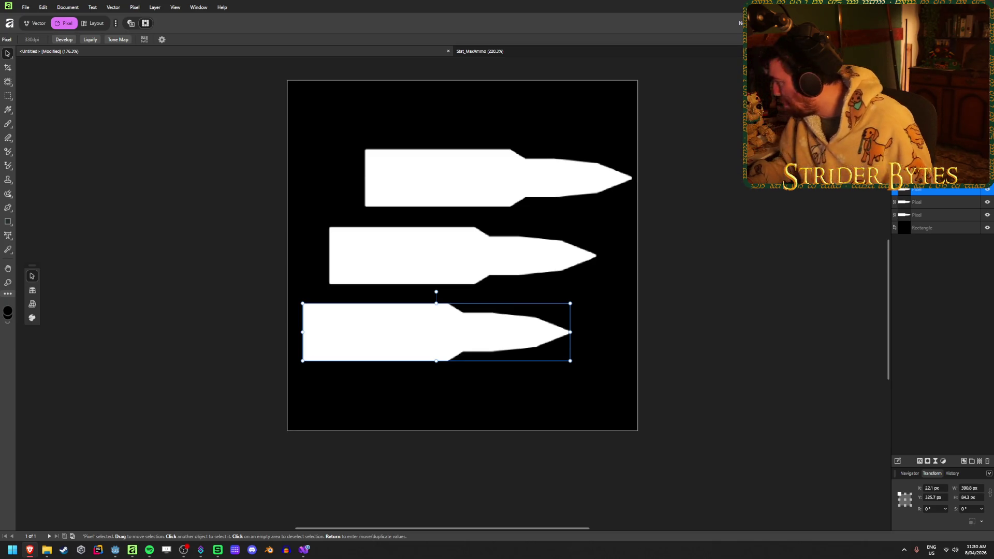
pyautogui.click(772, 228)
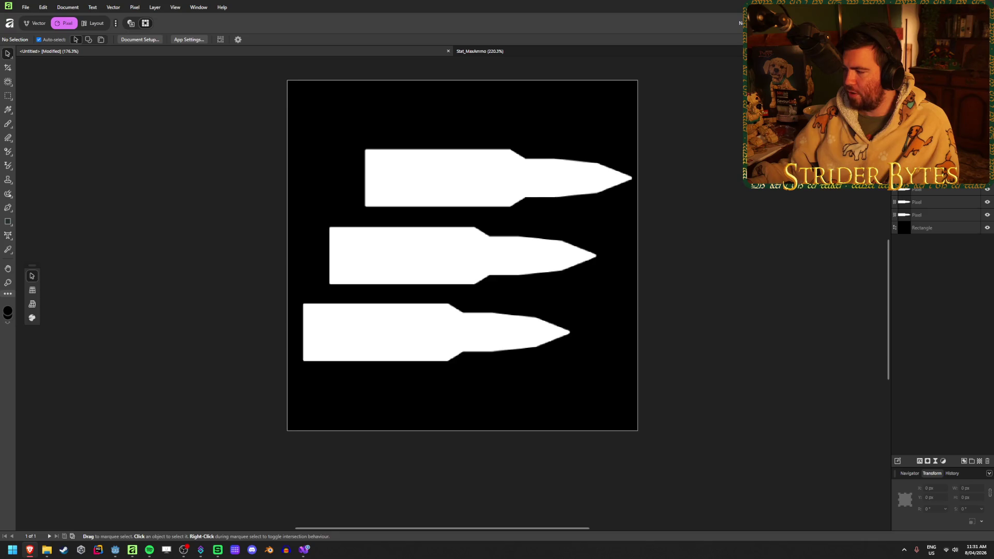
# - Select the top, middle and bottom bullets, delete them, and deselect the black square
pyautogui.click(387, 351)
pyautogui.click(757, 326)
pyautogui.click(374, 337)
pyautogui.click(457, 246)
pyautogui.click(477, 186)
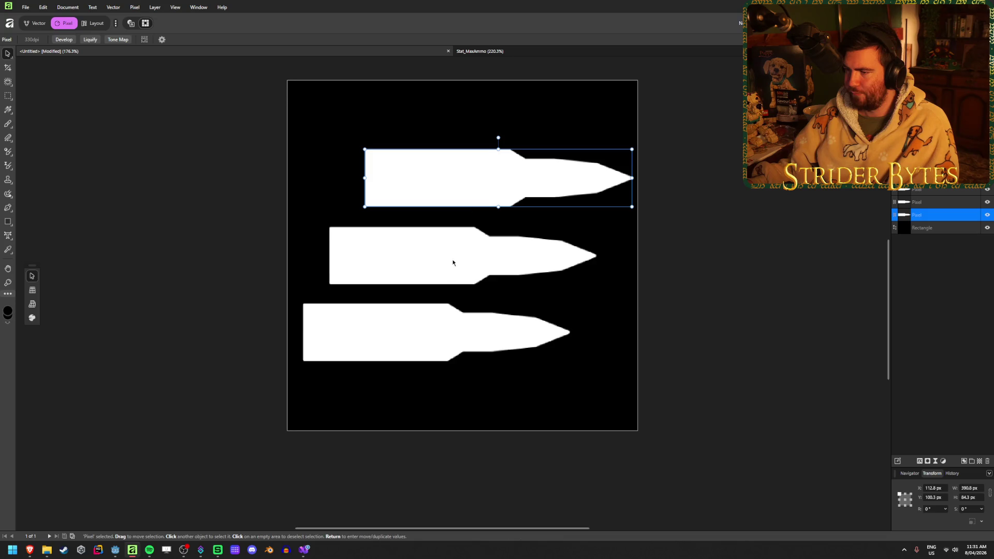
pyautogui.keyDown('shift'); pyautogui.click(447, 266); pyautogui.keyUp('shift')
pyautogui.keyDown('shift'); pyautogui.click(426, 344); pyautogui.keyUp('shift')
pyautogui.press('Delete')
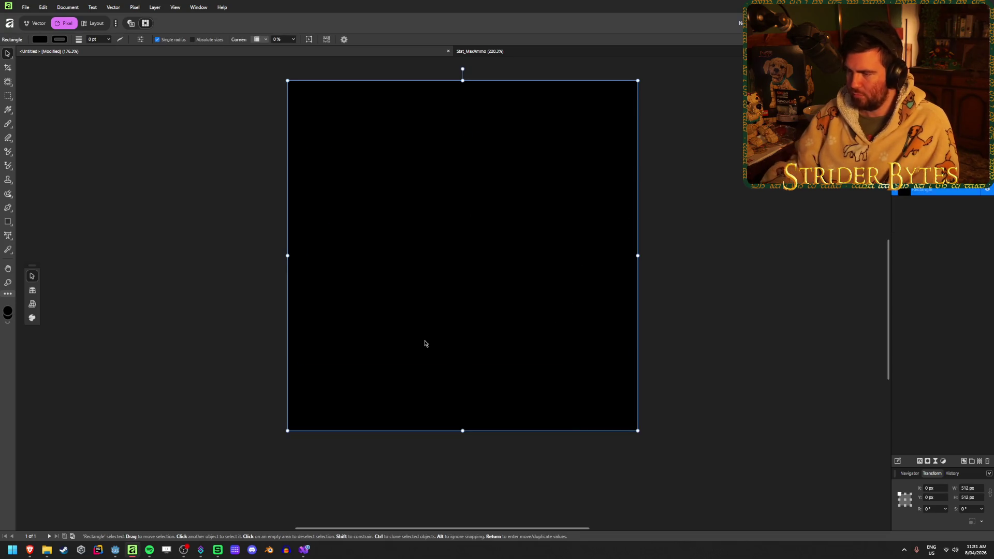
pyautogui.hotkey('ctrl', 'd')
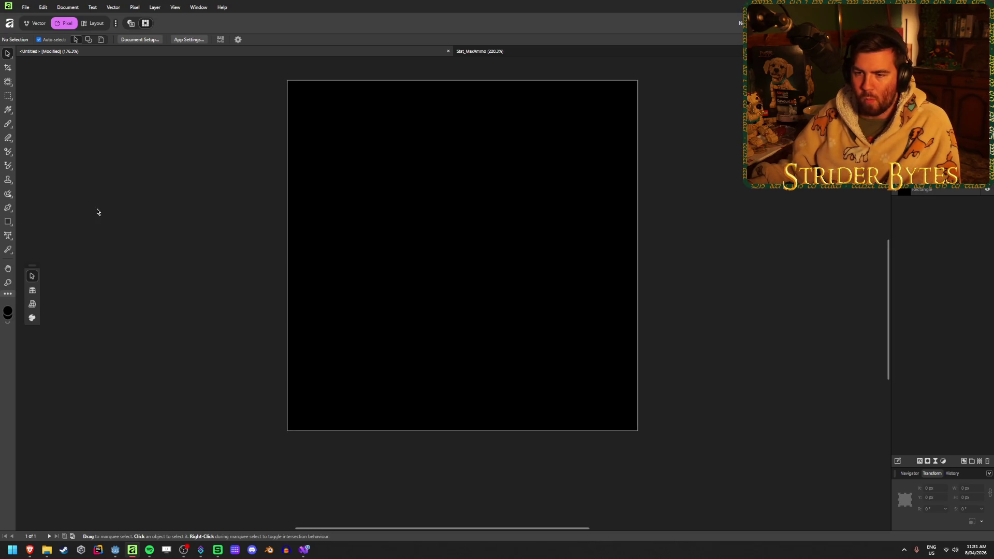
pyautogui.click(9, 225)
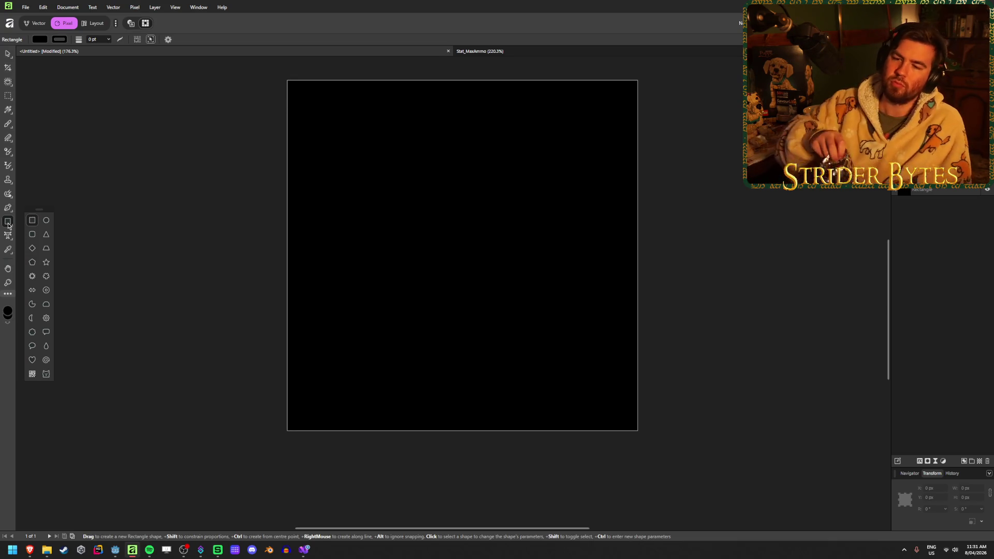
# - Draw a segment shape with Angle 0° and Lower line 50% to form a half-disc
pyautogui.click(49, 309)
pyautogui.moveTo(381, 281)
pyautogui.mouseDown()
pyautogui.moveTo(483, 219)
pyautogui.moveTo(477, 198)
pyautogui.mouseUp()
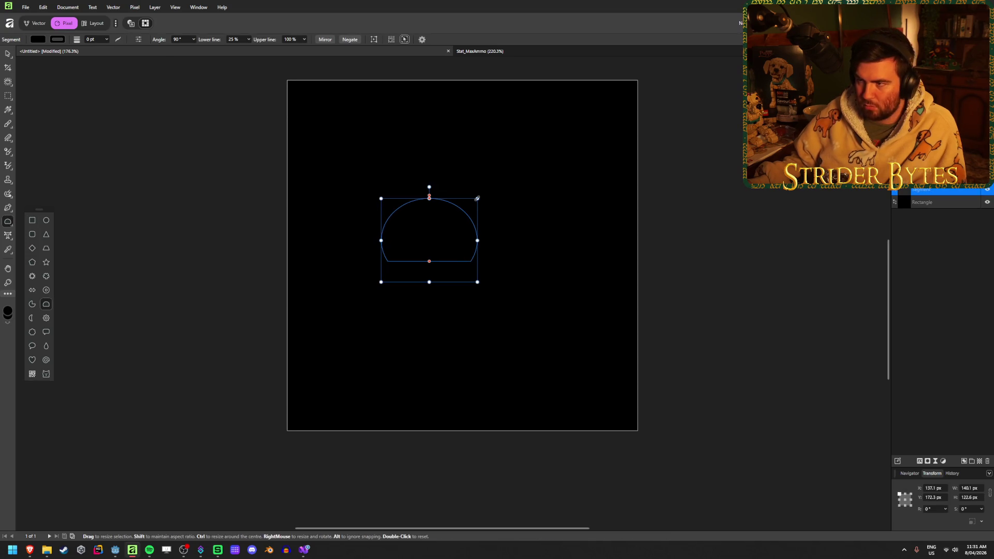
pyautogui.click(194, 40)
pyautogui.moveTo(195, 47)
pyautogui.mouseDown()
pyautogui.moveTo(181, 47)
pyautogui.moveTo(197, 51)
pyautogui.mouseUp()
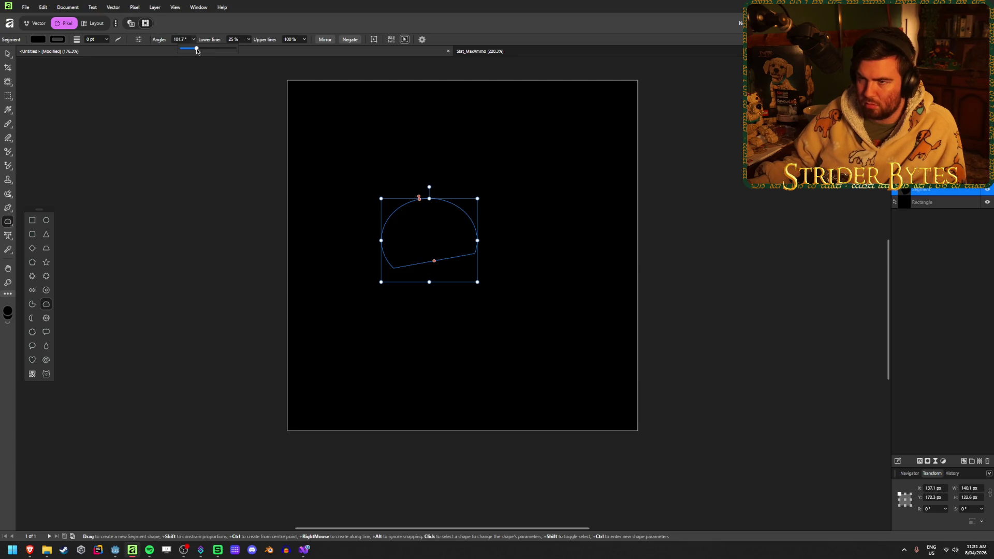
pyautogui.click(251, 41)
pyautogui.moveTo(254, 50)
pyautogui.mouseDown()
pyautogui.moveTo(264, 50)
pyautogui.moveTo(235, 50)
pyautogui.moveTo(263, 52)
pyautogui.mouseUp()
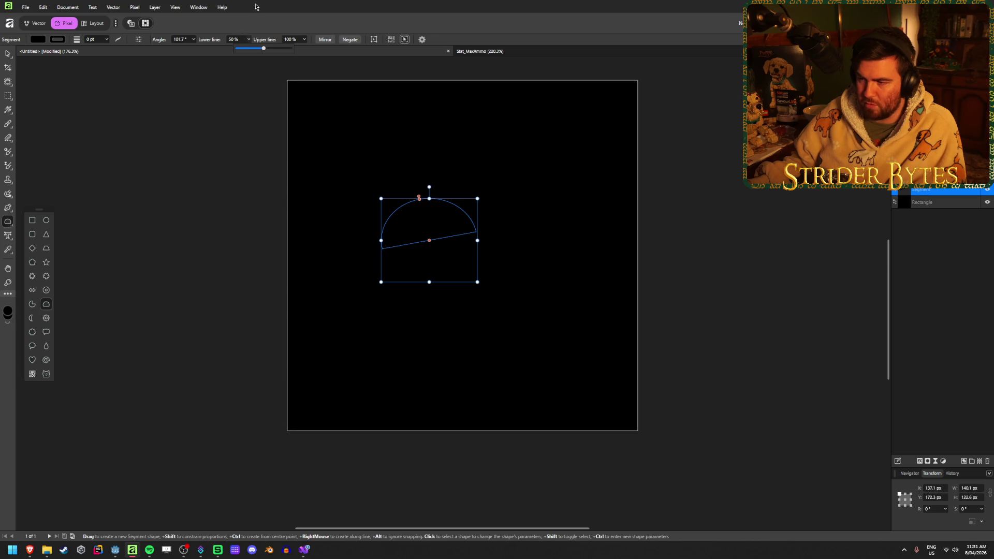
pyautogui.click(183, 40)
pyautogui.write('0')
pyautogui.press('Tab')
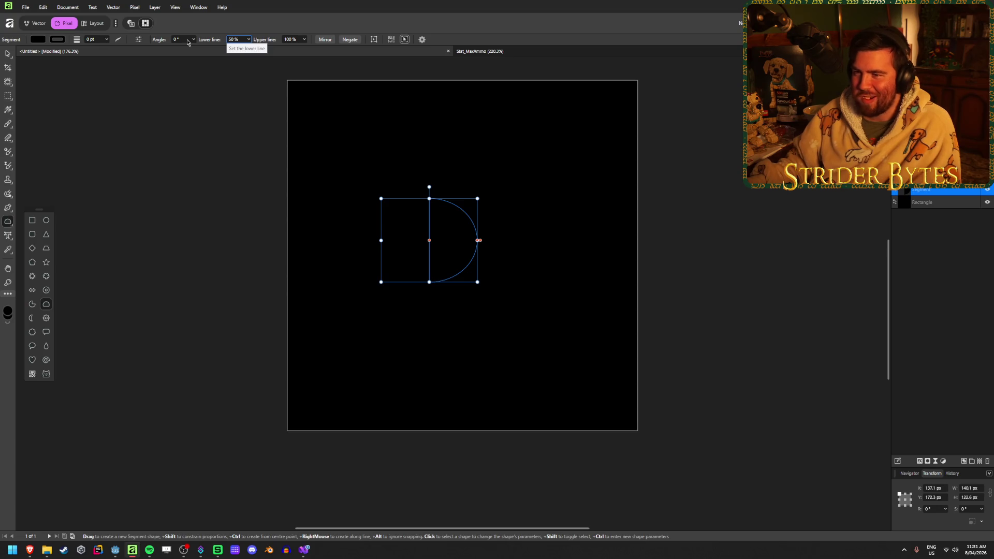
# - Fill the segment white and resize it narrower and shorter, about 127 × 65 px
pyautogui.click(43, 41)
pyautogui.moveTo(17, 92); pyautogui.dragTo(104, 92)
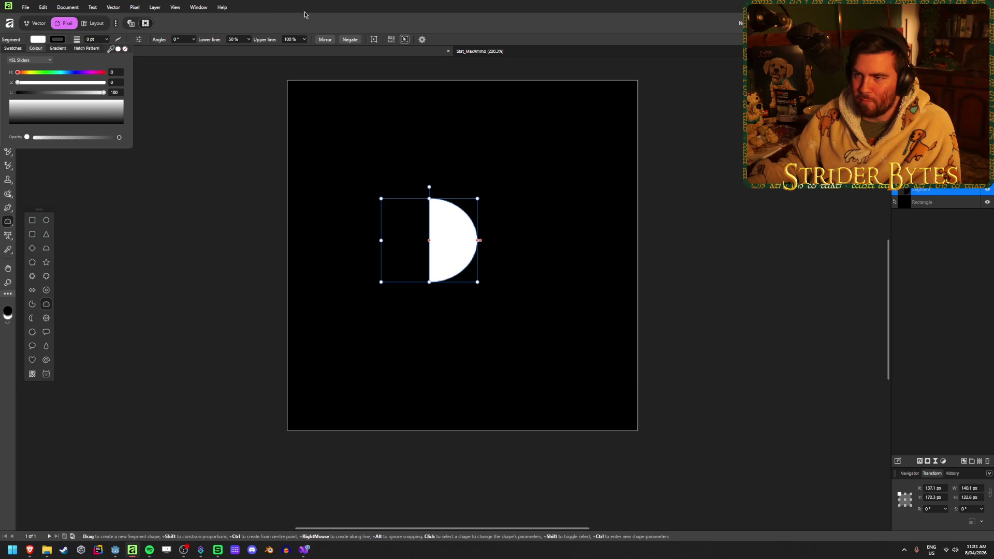
pyautogui.moveTo(381, 241)
pyautogui.mouseDown()
pyautogui.moveTo(204, 241)
pyautogui.moveTo(329, 242)
pyautogui.moveTo(269, 256)
pyautogui.moveTo(306, 255)
pyautogui.mouseUp()
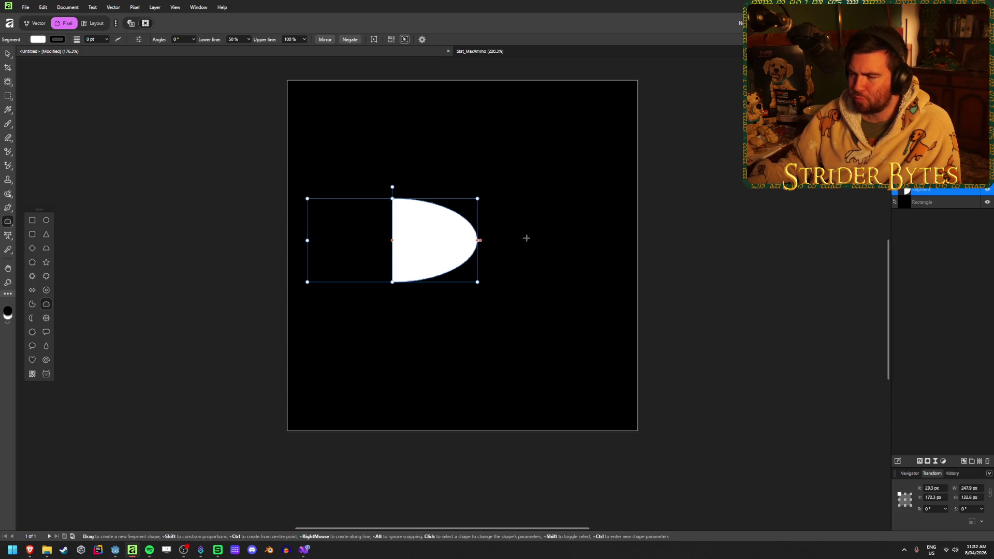
pyautogui.moveTo(479, 240)
pyautogui.mouseDown()
pyautogui.moveTo(419, 240)
pyautogui.moveTo(479, 240)
pyautogui.mouseUp()
pyautogui.moveTo(393, 241)
pyautogui.mouseDown()
pyautogui.moveTo(355, 240)
pyautogui.moveTo(457, 240)
pyautogui.moveTo(392, 246)
pyautogui.mouseUp()
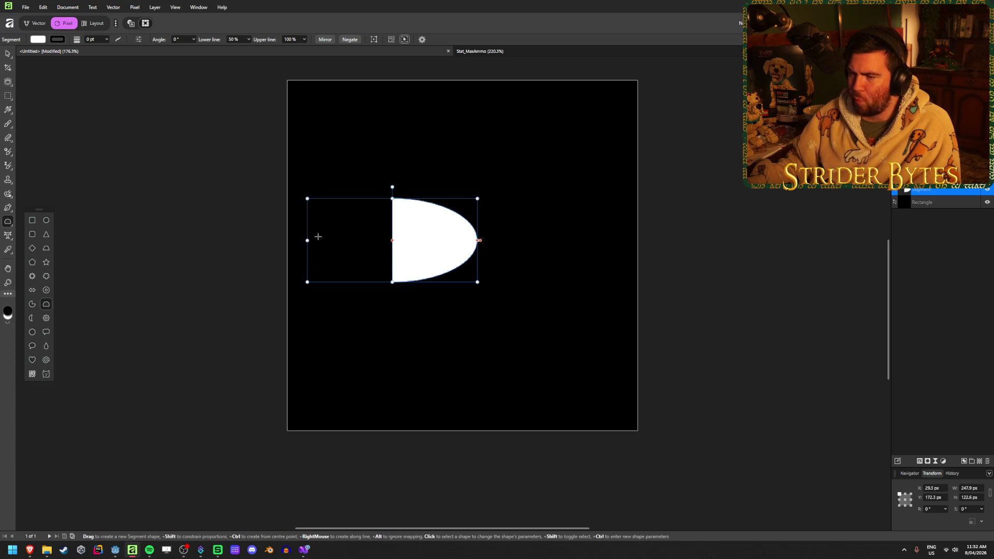
pyautogui.moveTo(308, 240); pyautogui.dragTo(391, 241)
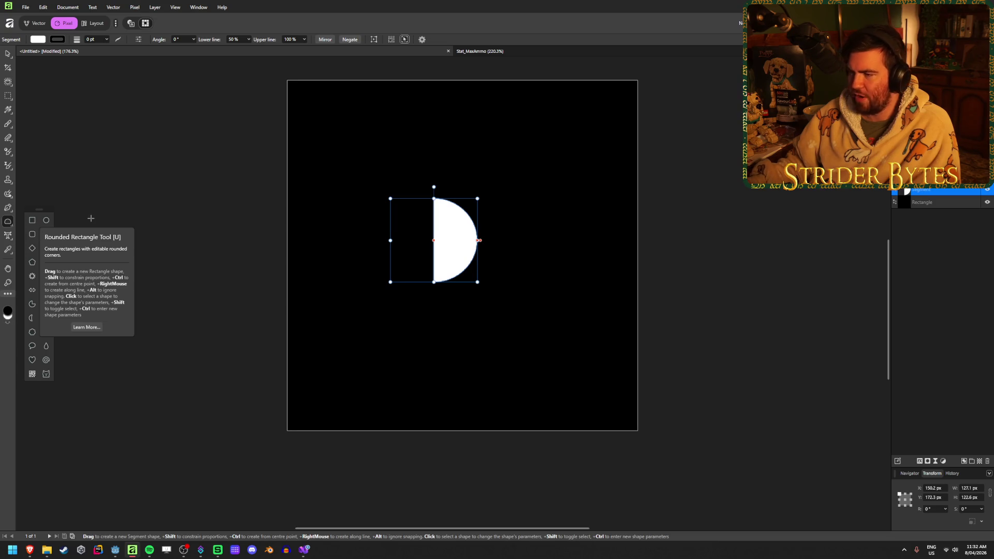
pyautogui.moveTo(434, 198); pyautogui.dragTo(428, 237)
# - Move the white nose shape up and to the right on the canvas
pyautogui.click(8, 54)
pyautogui.click(251, 203)
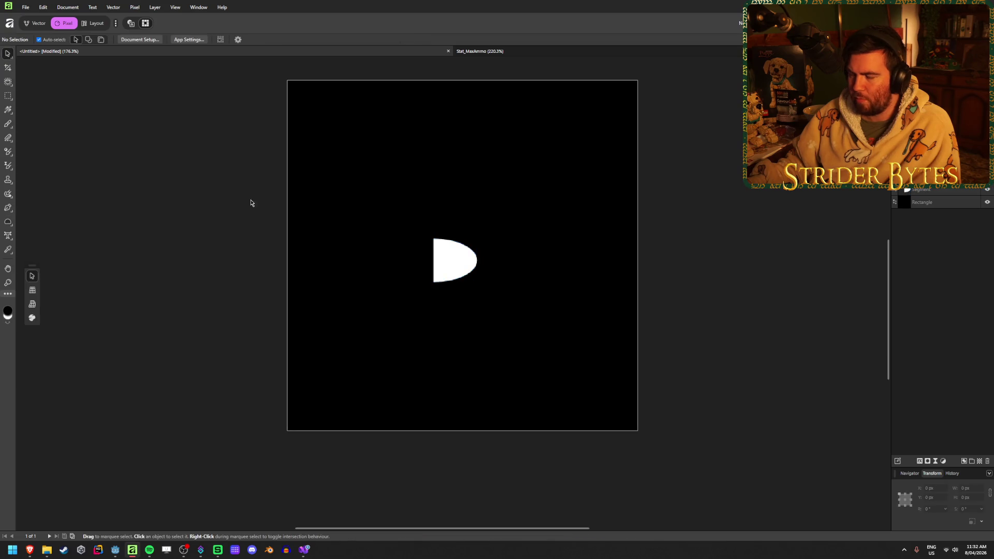
pyautogui.moveTo(460, 267); pyautogui.dragTo(533, 217)
pyautogui.scroll(1, 590, 221)
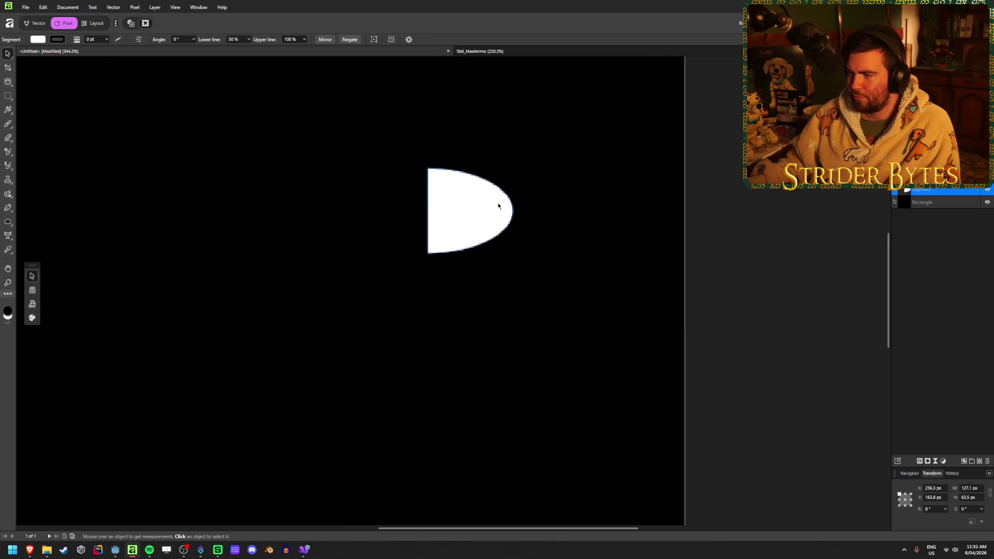
pyautogui.click(33, 159)
pyautogui.click(9, 223)
pyautogui.click(45, 220)
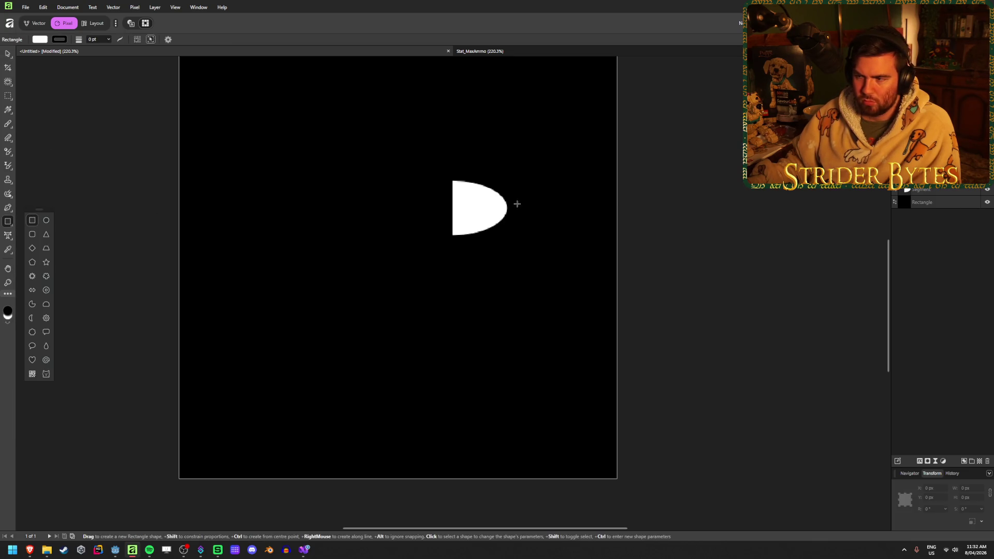
# - Draw a rectangle body against the nose's flat edge, check its alignment, then delete it
pyautogui.moveTo(453, 181)
pyautogui.mouseDown()
pyautogui.moveTo(446, 230)
pyautogui.moveTo(392, 236)
pyautogui.mouseUp()
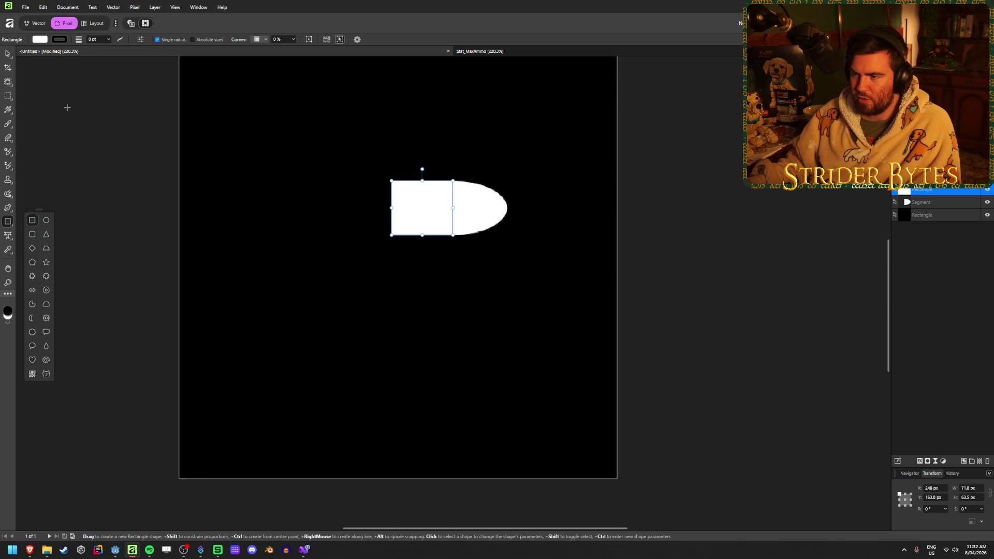
pyautogui.click(111, 131)
pyautogui.click(437, 201)
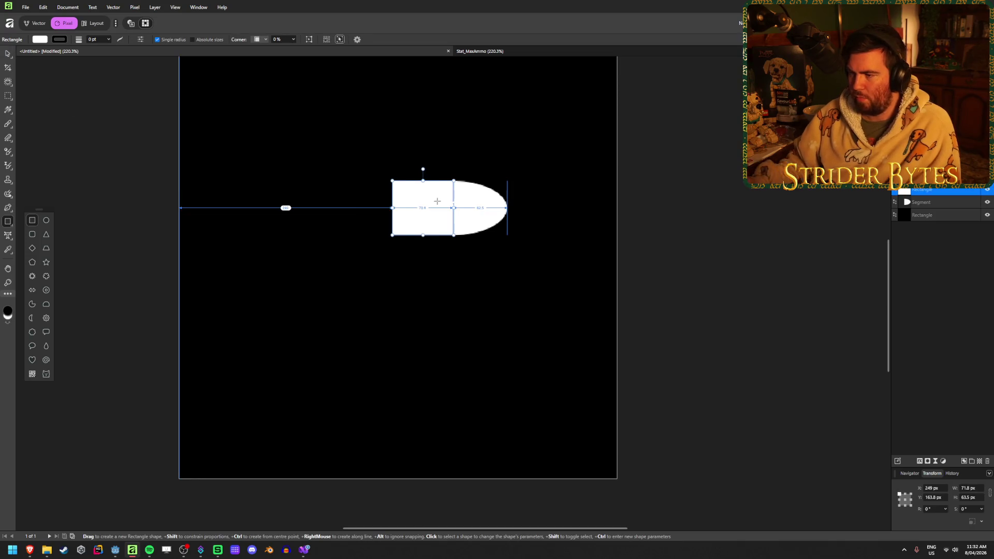
pyautogui.click(149, 152)
pyautogui.scroll(-2, 417, 284)
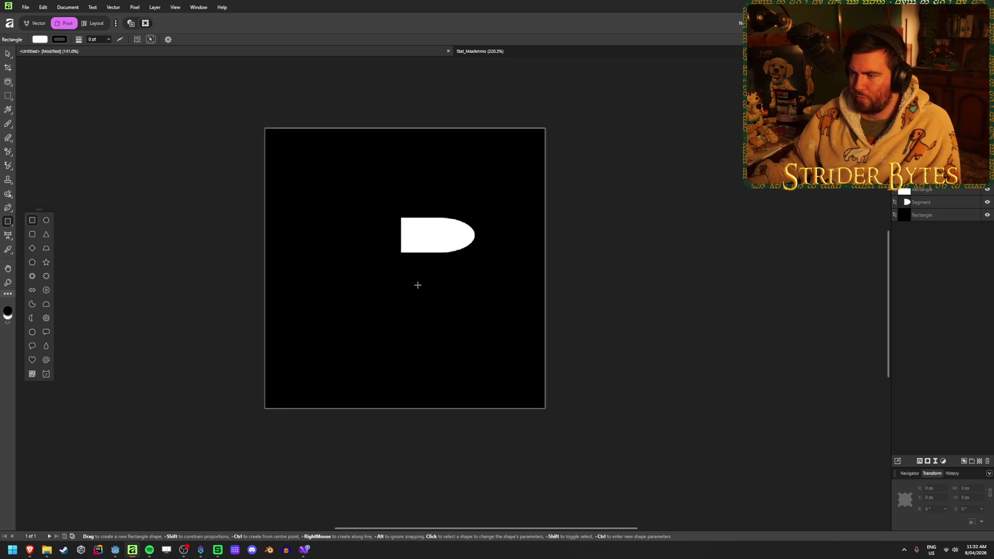
pyautogui.scroll(3, 424, 186)
pyautogui.click(425, 188)
pyautogui.press('Delete')
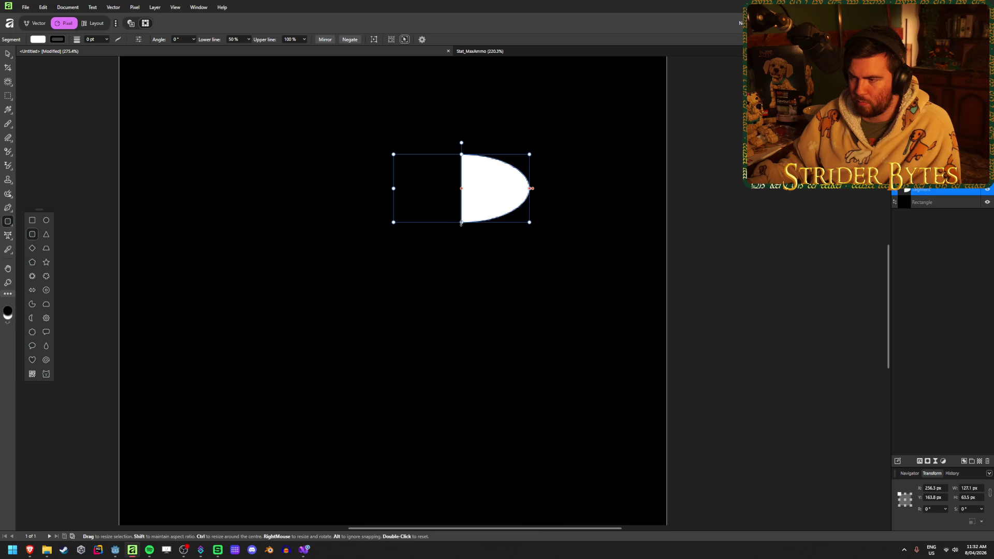
# - Draw a rounded rectangle body left of the nose and nudge it right to meet it
pyautogui.click(704, 176)
pyautogui.moveTo(461, 155)
pyautogui.mouseDown()
pyautogui.moveTo(459, 222)
pyautogui.moveTo(364, 222)
pyautogui.mouseUp()
pyautogui.press('v')
pyautogui.press('Right')
pyautogui.press('Right')
pyautogui.press('Right')
pyautogui.press('Right')
pyautogui.press('Right')
pyautogui.press('Right')
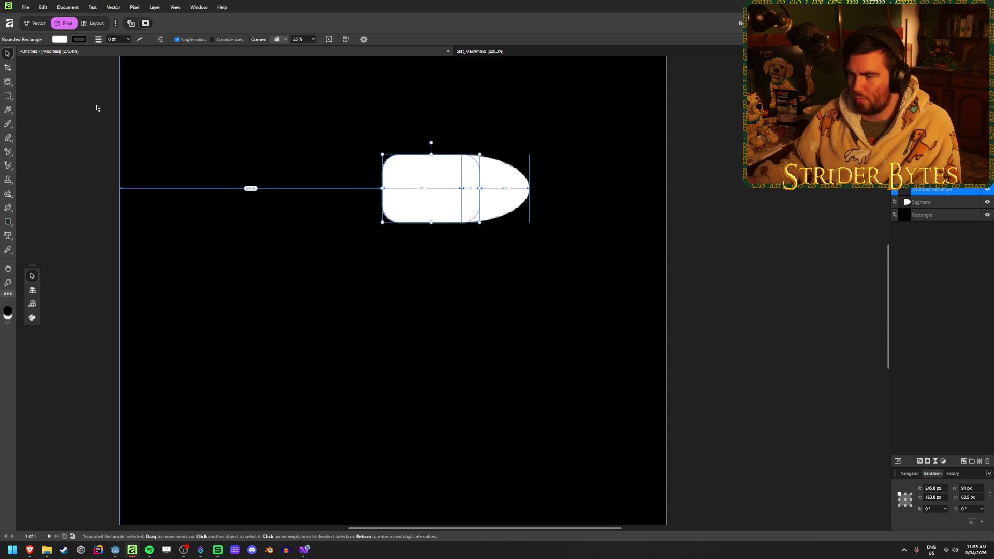
pyautogui.click(92, 128)
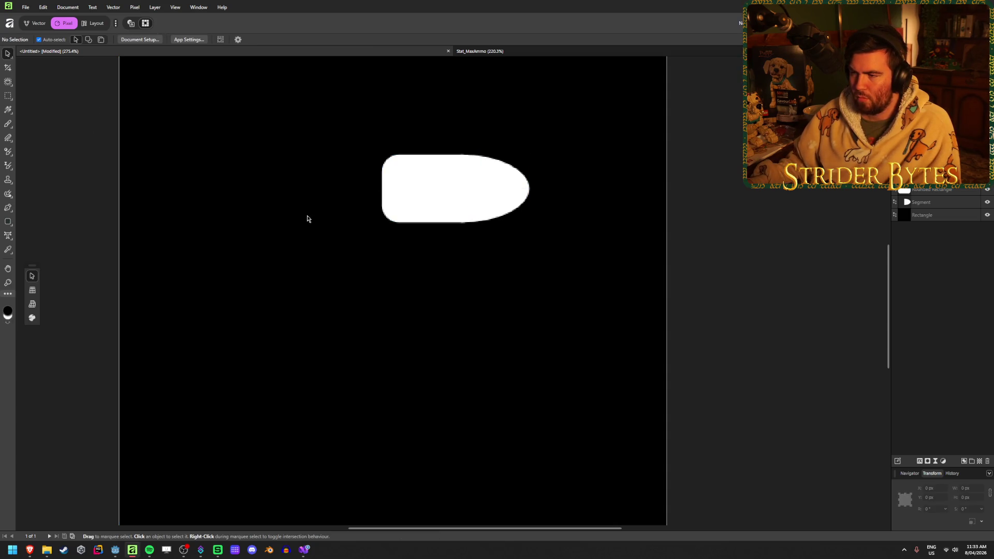
pyautogui.scroll(-3, 395, 254)
pyautogui.scroll(3, 427, 185)
pyautogui.hotkey('ctrl', 'z')
pyautogui.hotkey('ctrl', 'shift', 'z')
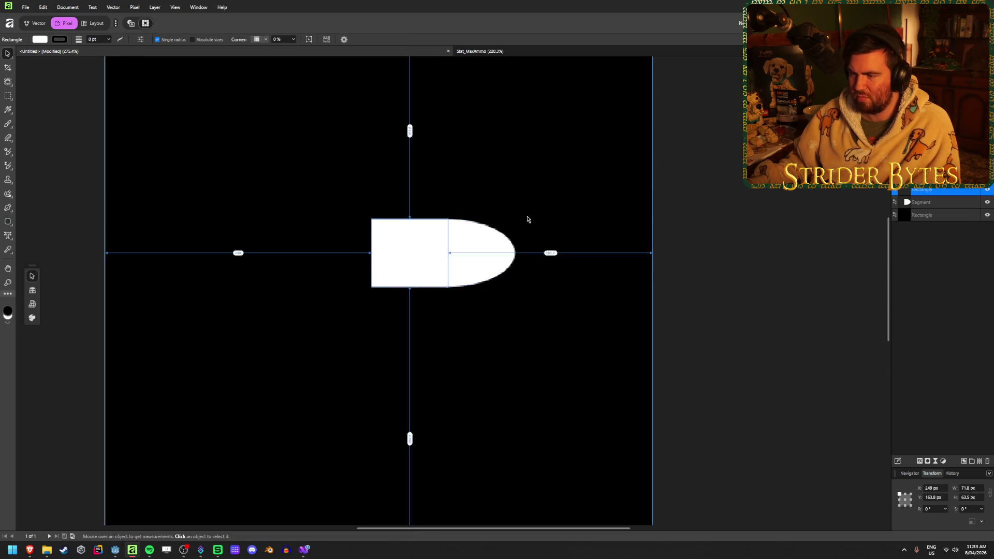
# - Select the bullet's rectangle body and turn off Single radius to edit corners individually
pyautogui.click(781, 262)
pyautogui.click(401, 273)
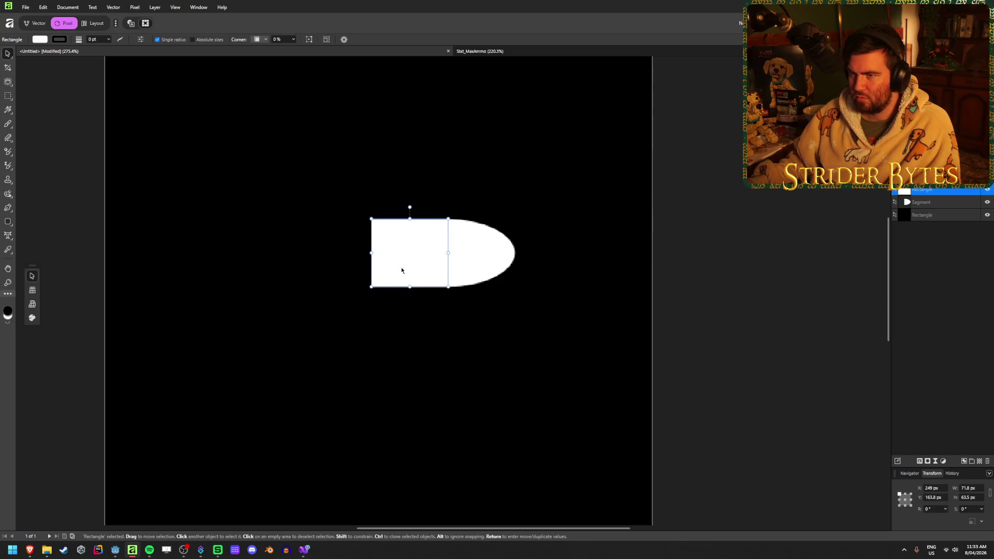
pyautogui.click(259, 41)
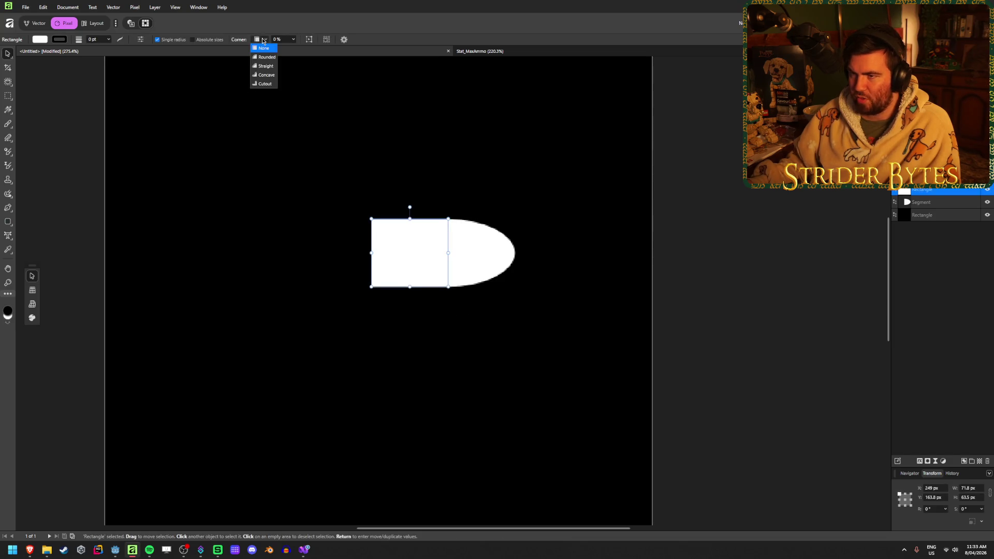
pyautogui.click(264, 68)
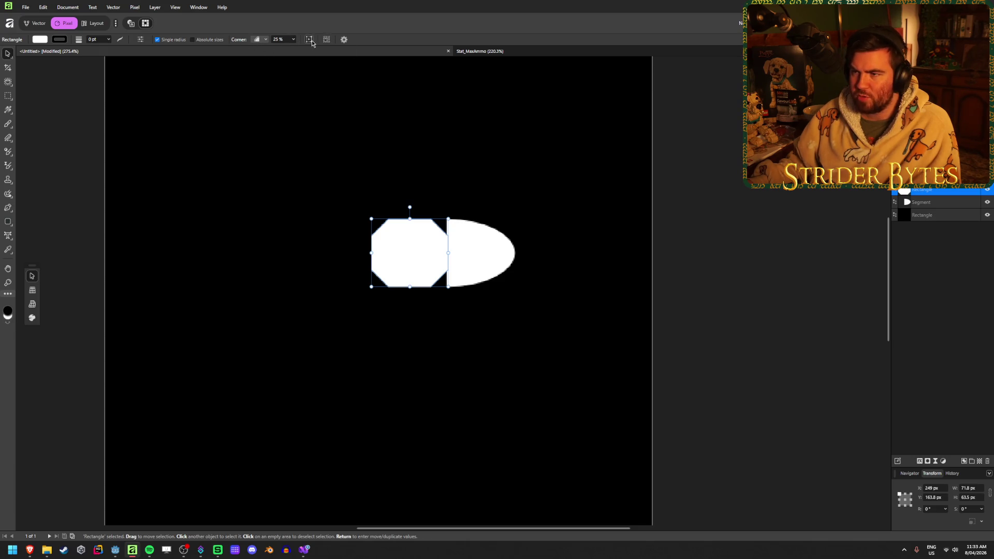
pyautogui.click(180, 41)
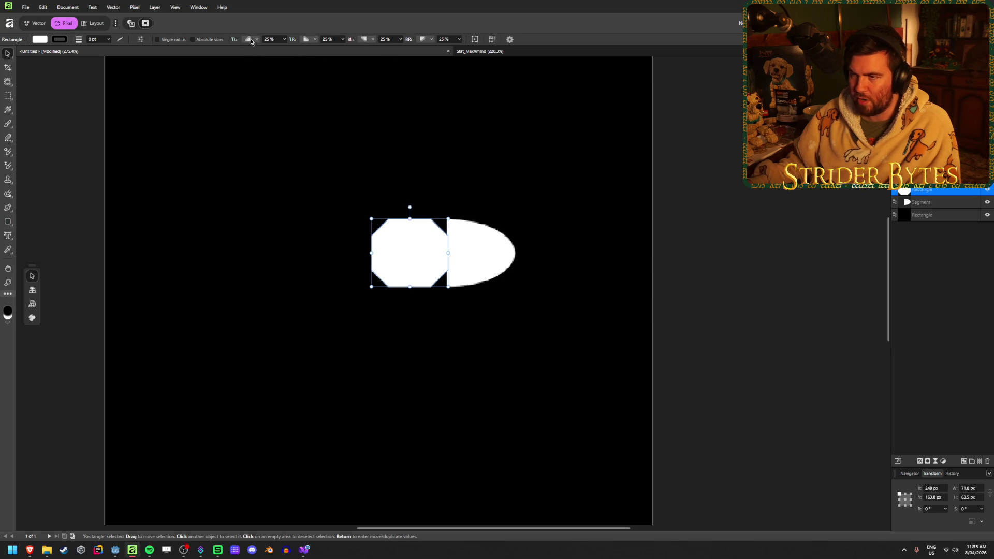
# - Set the bottom-right and top-right corners to None so the front stays square
pyautogui.click(432, 39)
pyautogui.click(426, 65)
pyautogui.click(315, 40)
pyautogui.click(309, 66)
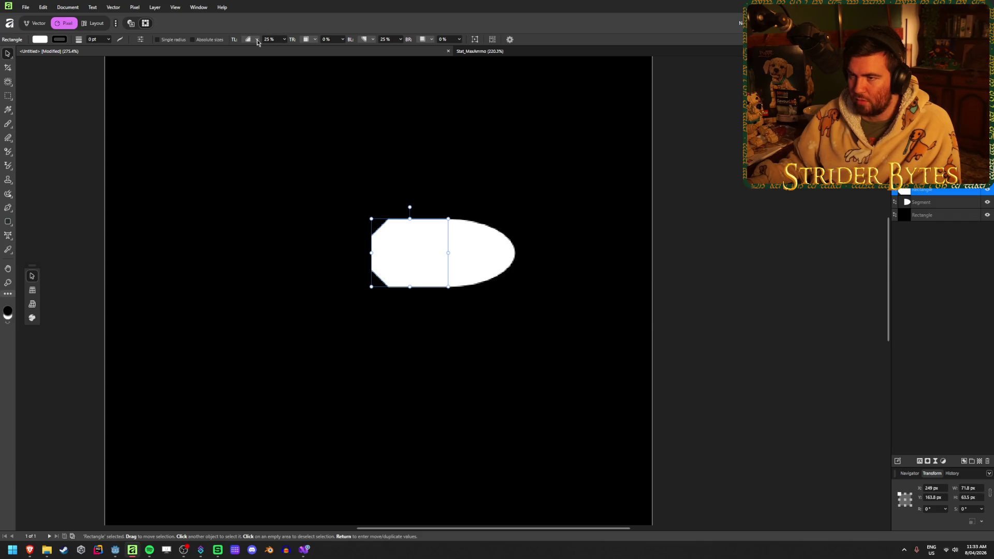
# - Try several top-left corner styles and settle on Rounded
pyautogui.click(284, 39)
pyautogui.moveTo(285, 49); pyautogui.dragTo(286, 49)
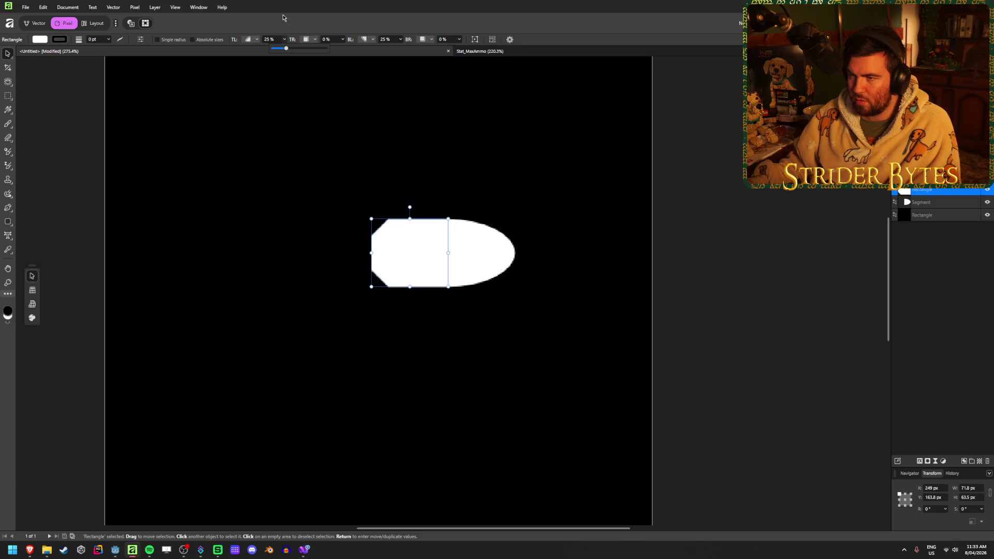
pyautogui.click(254, 40)
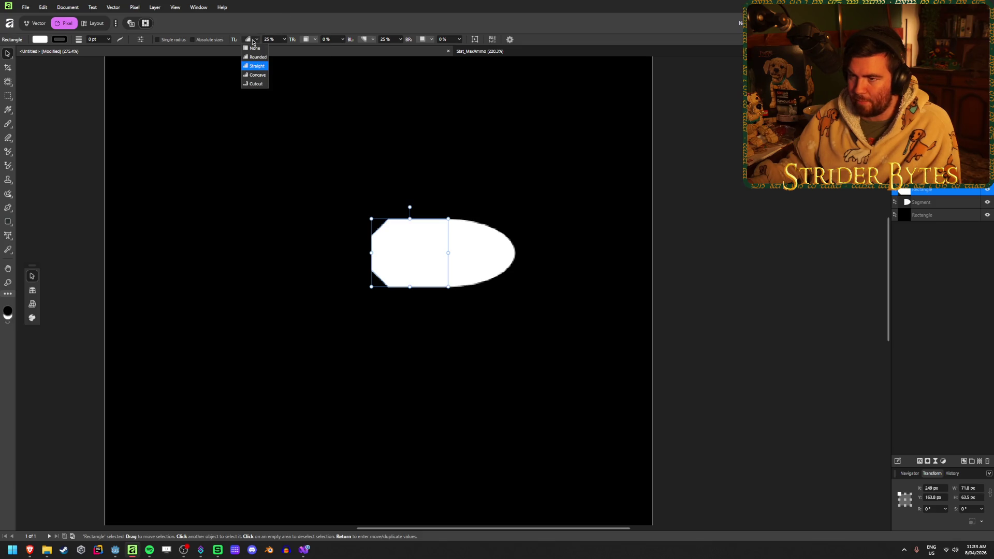
pyautogui.click(262, 76)
pyautogui.click(256, 39)
pyautogui.click(251, 87)
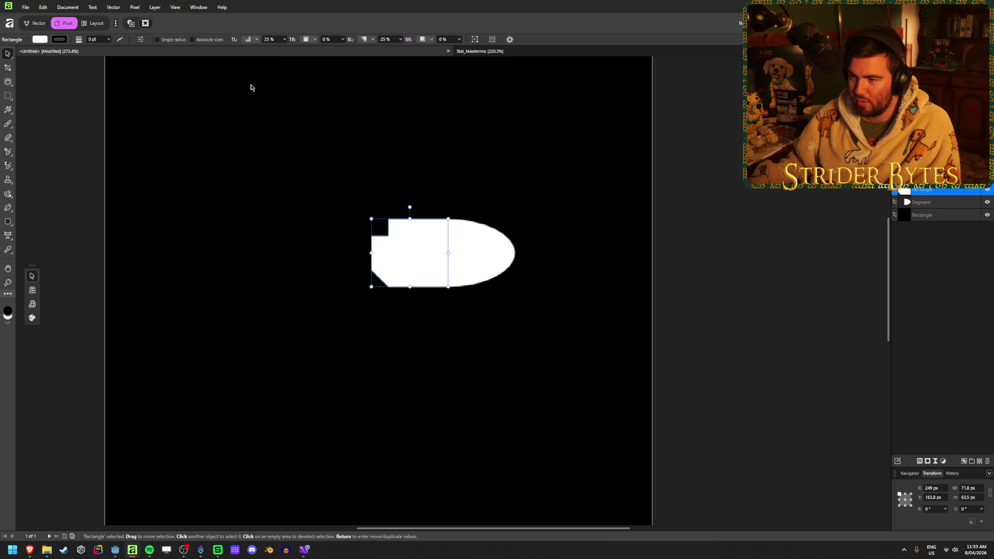
pyautogui.click(251, 41)
pyautogui.click(259, 61)
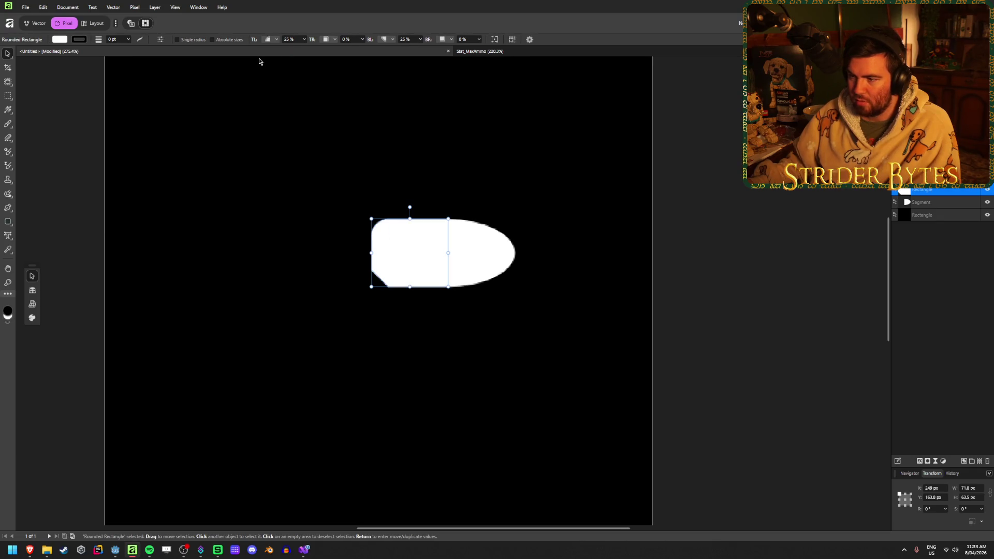
# - Make the bottom-left corner Rounded, set the top-left corner to 10%, then deselect
pyautogui.click(383, 42)
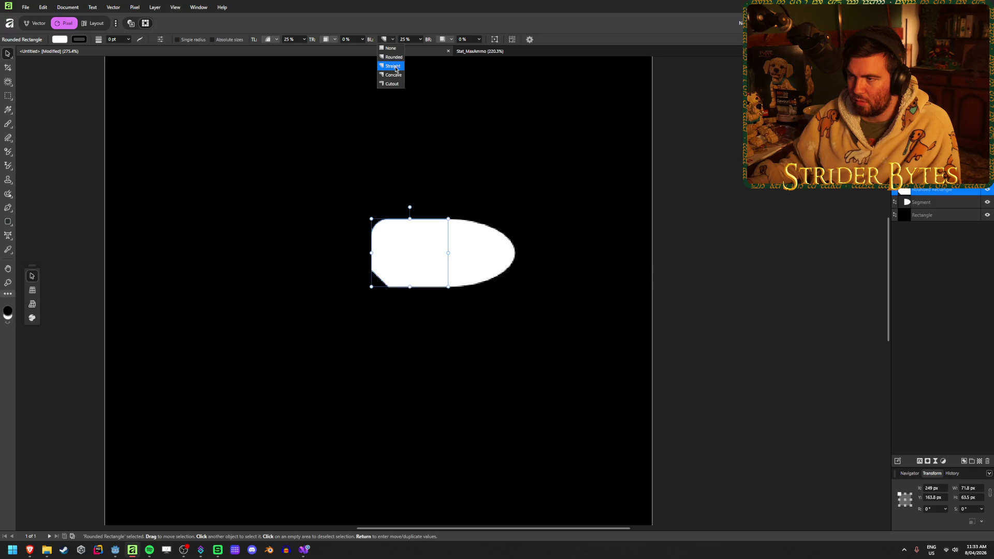
pyautogui.click(394, 58)
pyautogui.click(302, 41)
pyautogui.write('10')
pyautogui.press('Tab')
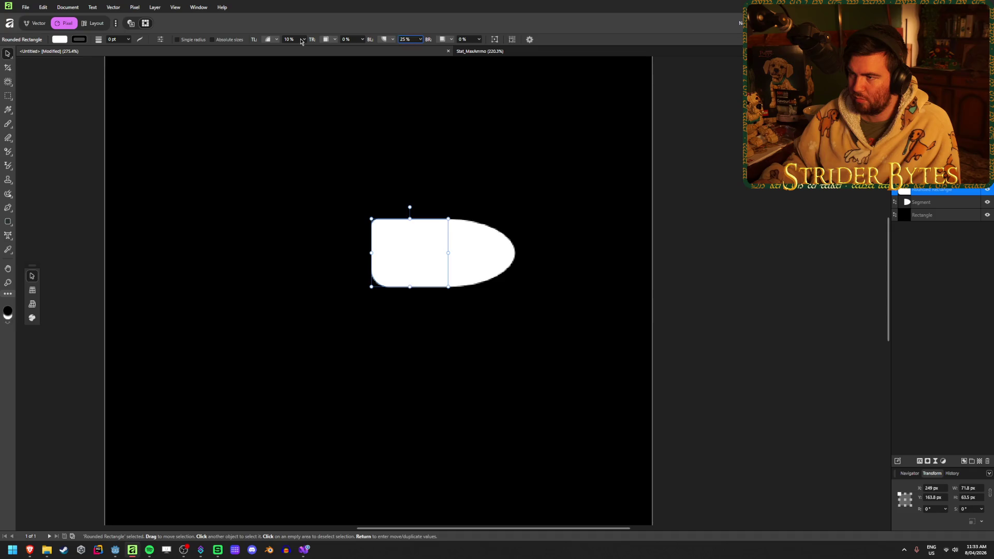
pyautogui.click(48, 106)
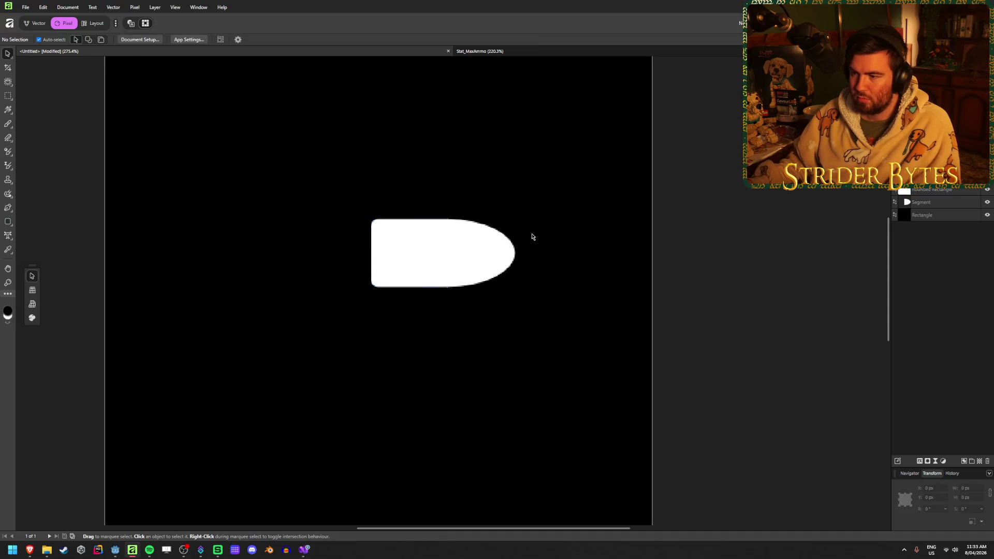
pyautogui.scroll(-4, 532, 236)
pyautogui.scroll(3, 541, 224)
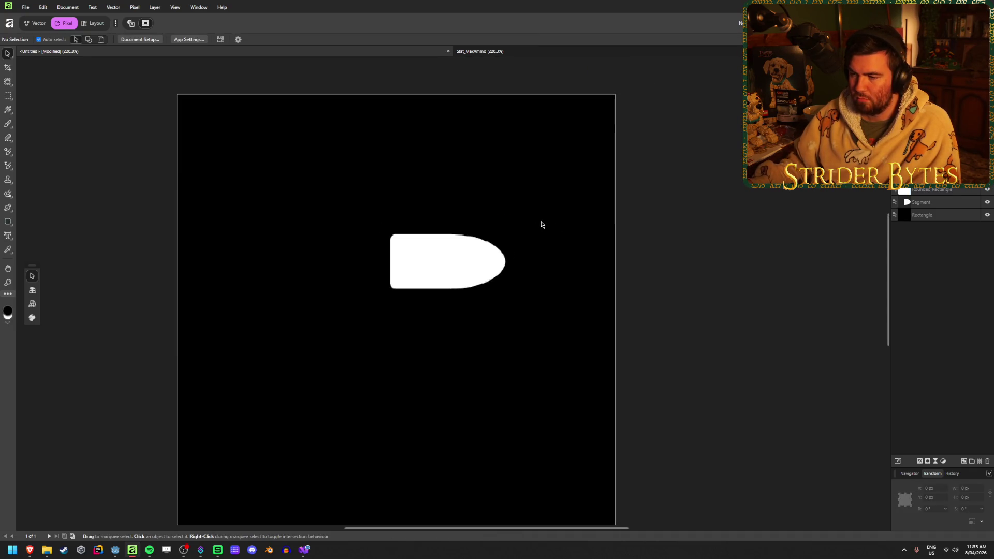
pyautogui.scroll(-1, 452, 299)
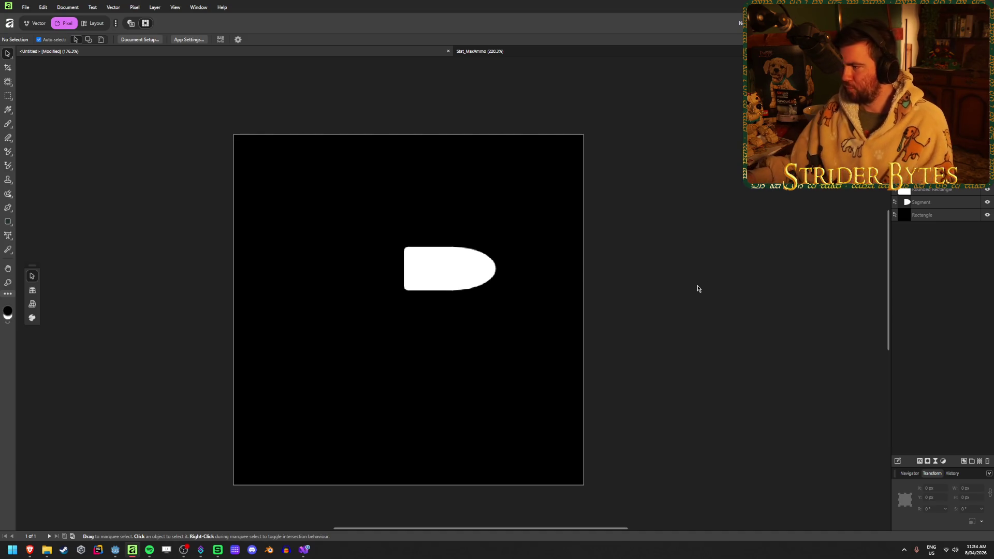
pyautogui.scroll(-2, 499, 344)
pyautogui.scroll(2, 443, 355)
pyautogui.scroll(-3, 444, 355)
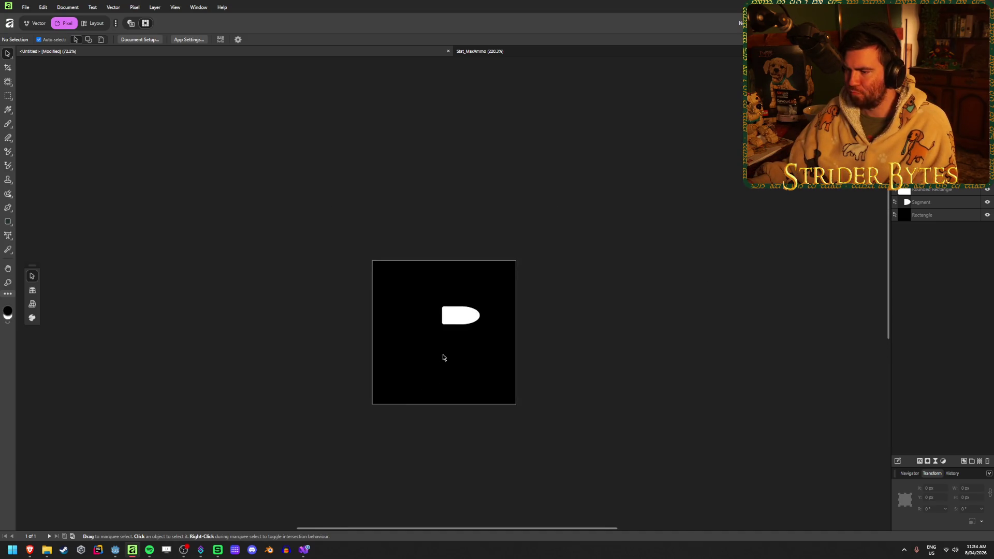
pyautogui.scroll(2, 457, 346)
pyautogui.moveTo(617, 330)
pyautogui.mouseDown()
pyautogui.moveTo(387, 284)
pyautogui.moveTo(385, 256)
pyautogui.mouseUp()
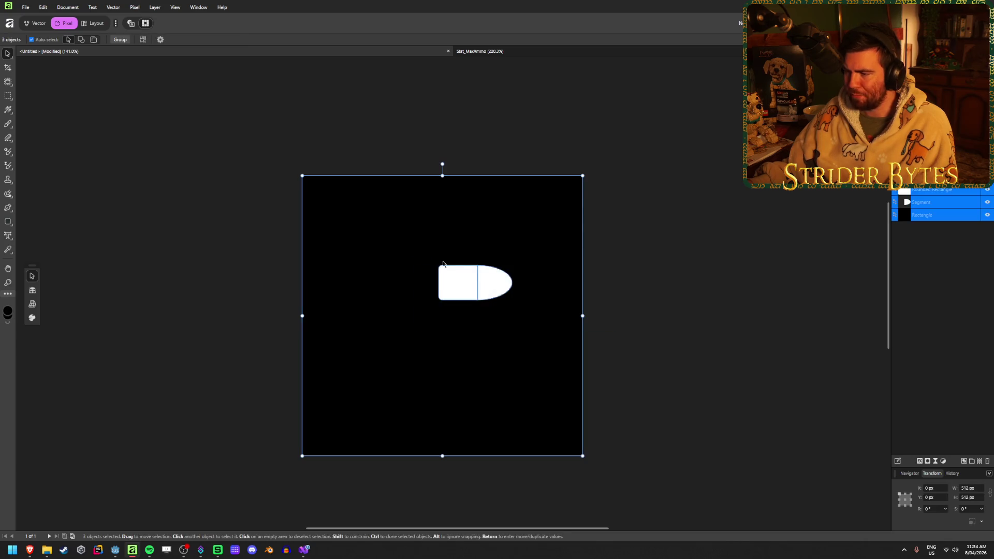
pyautogui.click(650, 321)
pyautogui.scroll(3, 533, 295)
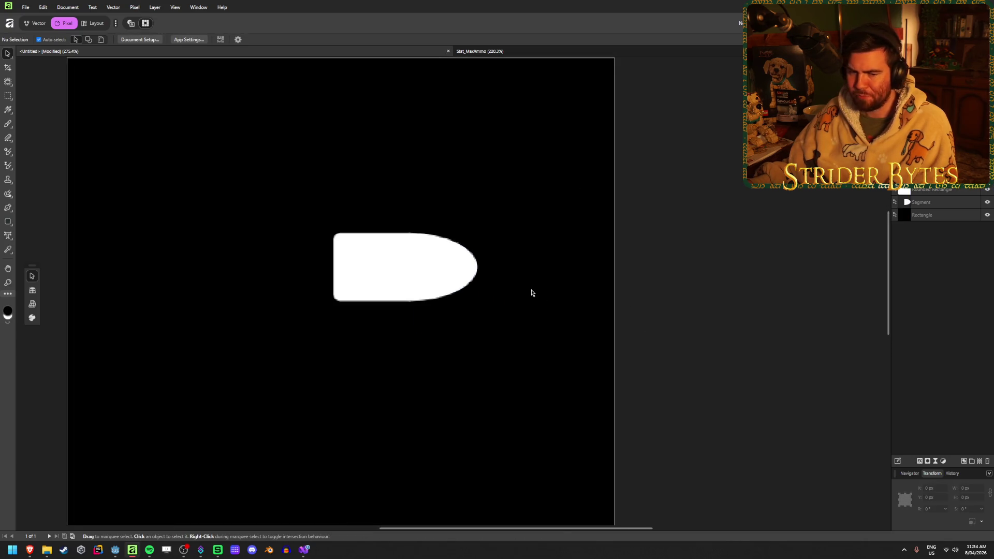
pyautogui.click(464, 266)
pyautogui.moveTo(471, 267)
pyautogui.mouseDown()
pyautogui.moveTo(607, 272)
pyautogui.moveTo(389, 267)
pyautogui.moveTo(400, 268)
pyautogui.mouseUp()
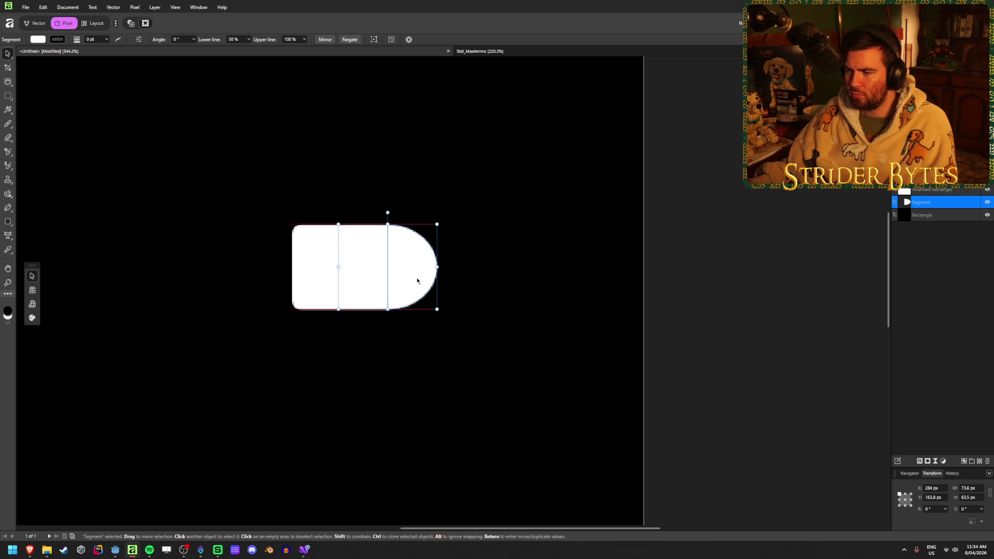
pyautogui.click(724, 282)
pyautogui.scroll(-5, 331, 347)
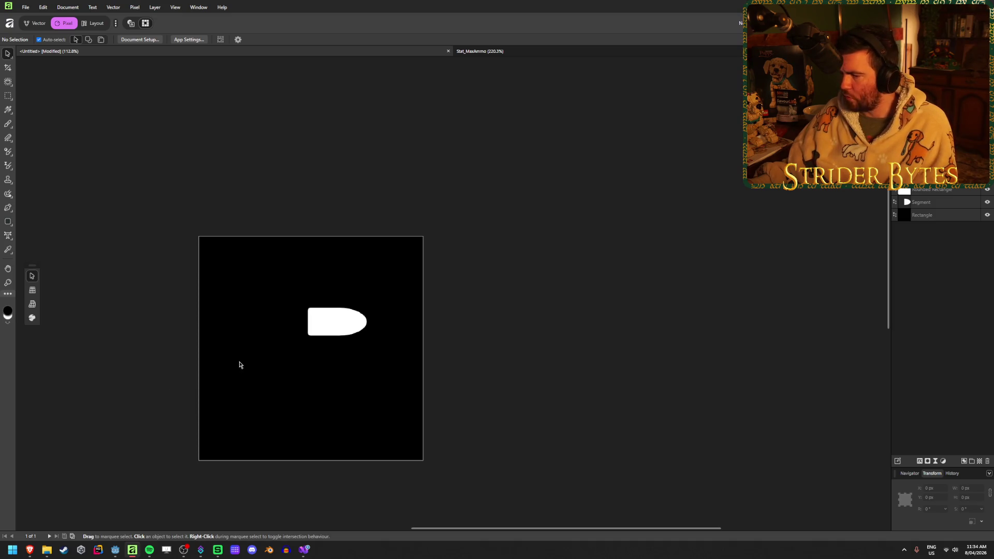
pyautogui.scroll(5, 300, 359)
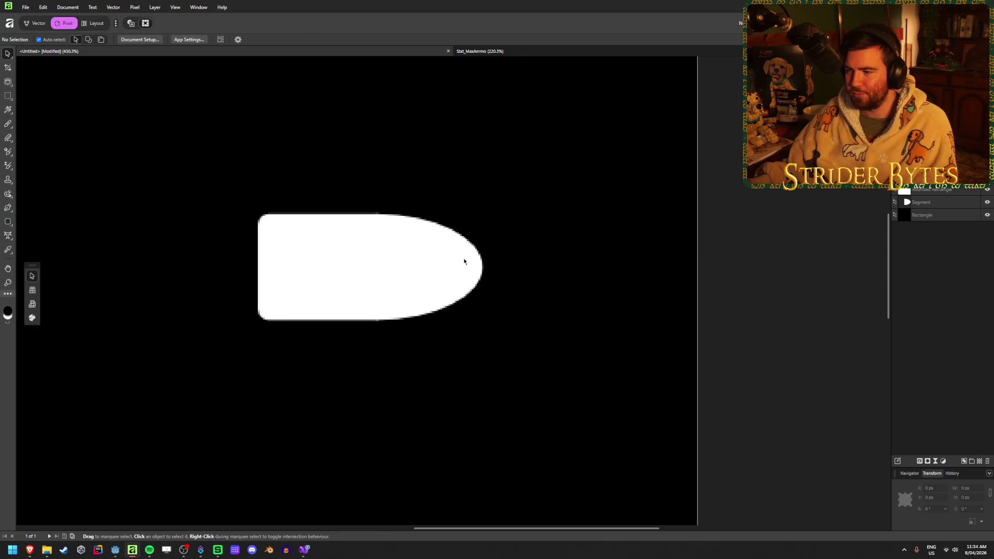
pyautogui.click(464, 258)
pyautogui.moveTo(483, 267)
pyautogui.mouseDown()
pyautogui.moveTo(569, 267)
pyautogui.moveTo(474, 275)
pyautogui.mouseUp()
pyautogui.click(756, 239)
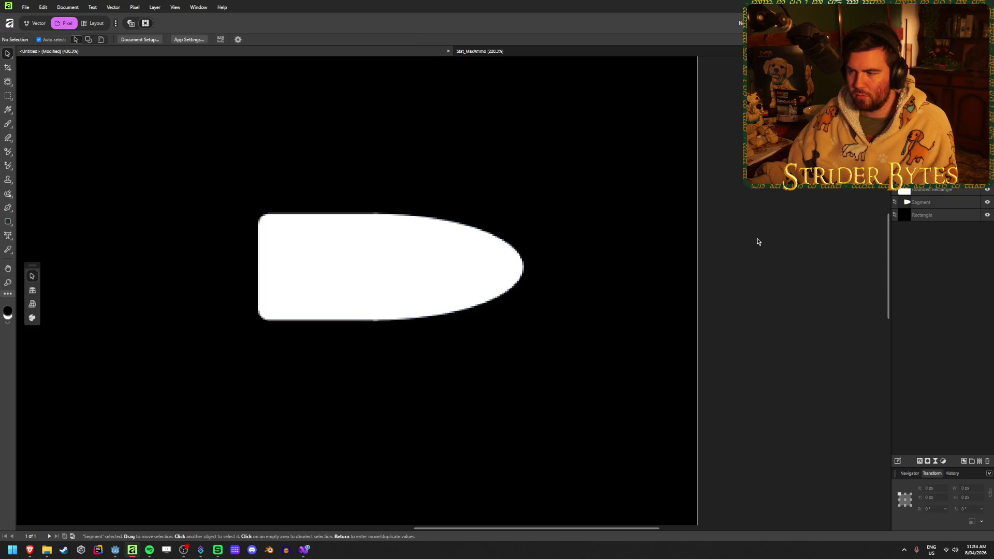
pyautogui.scroll(-6, 751, 344)
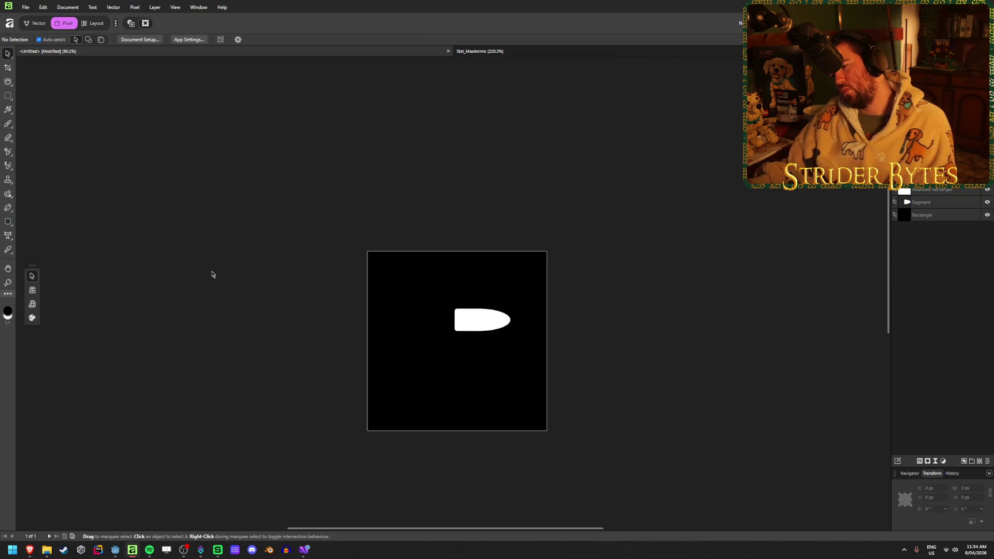
pyautogui.hotkey('ctrl', 'z')
pyautogui.hotkey('ctrl', 'z')
pyautogui.click(221, 274)
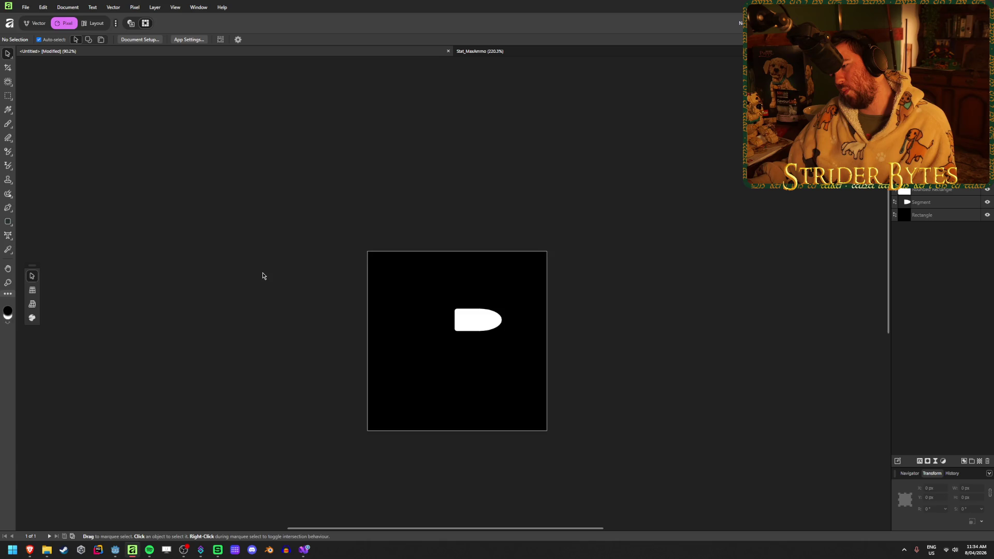
pyautogui.scroll(3, 519, 333)
pyautogui.scroll(-1, 465, 359)
pyautogui.scroll(-1, 465, 359)
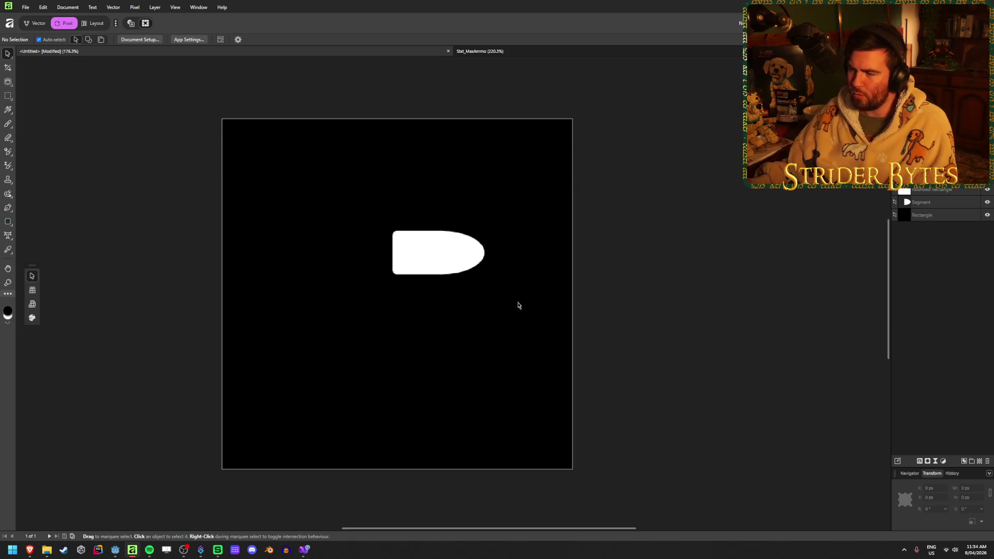